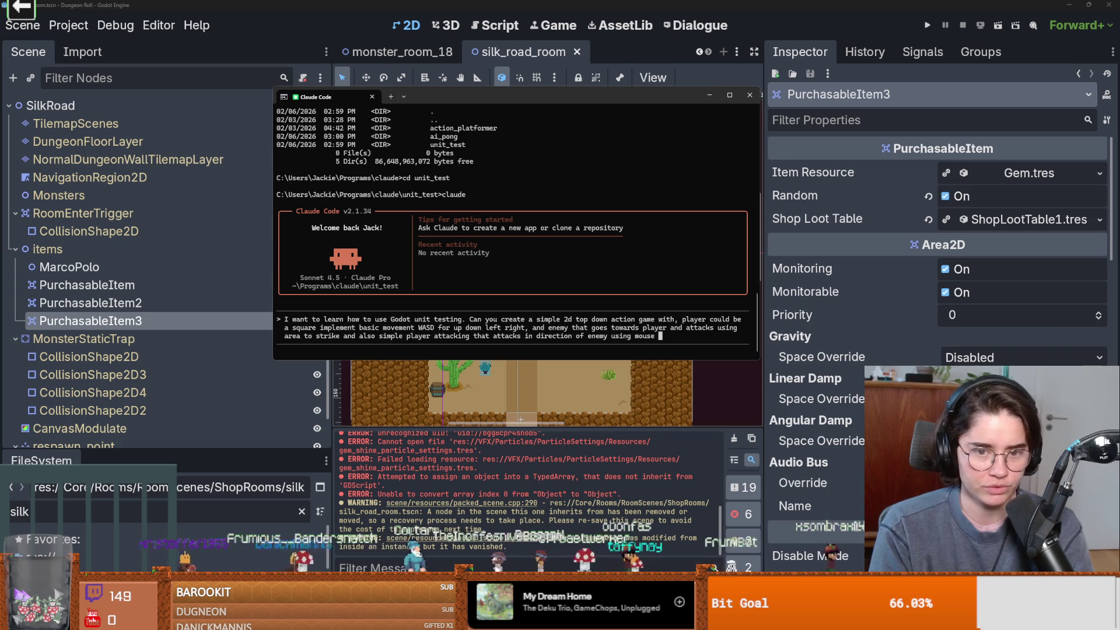
Add to the prompt: use scene trees and nodes rather than instantiating everything in scripts, noted in claude.md.
key("BackSpace")
type(", use ")
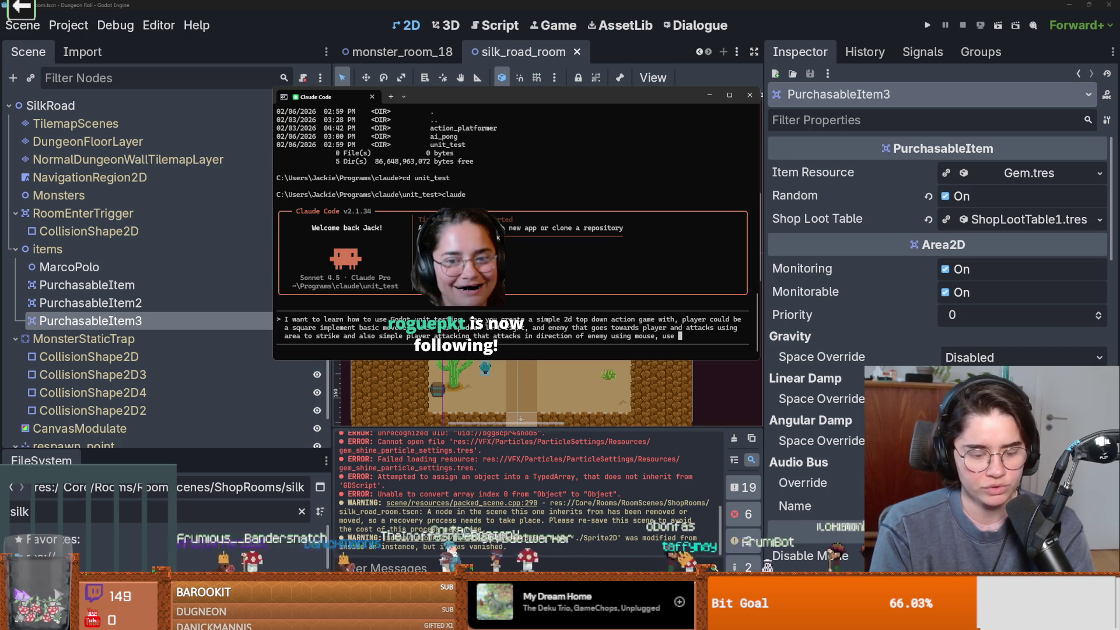
type("scene trees")
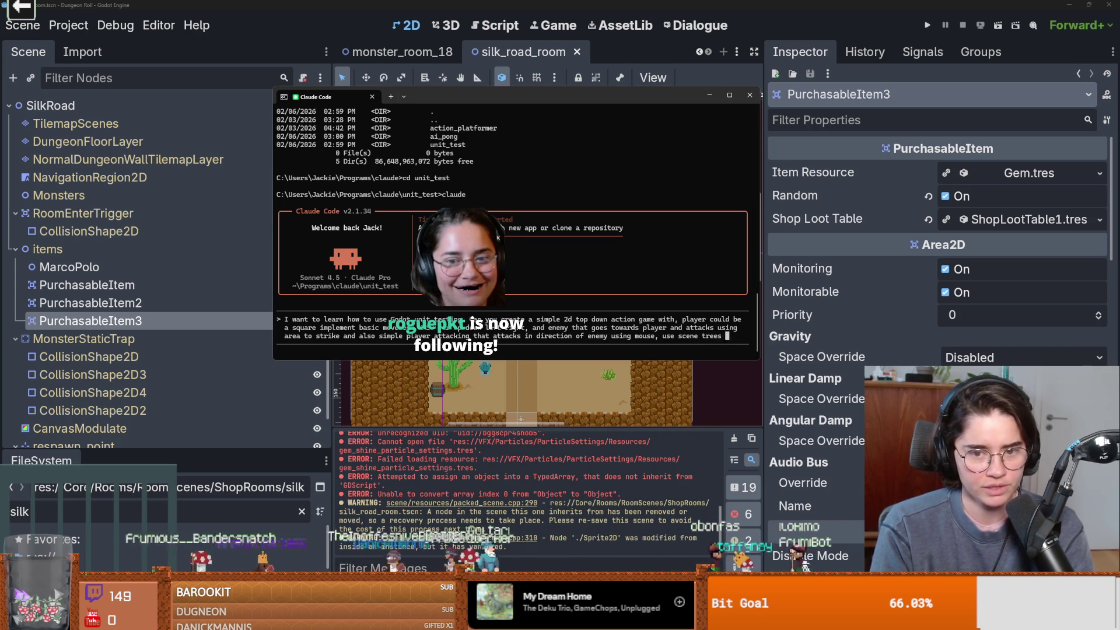
type(" and nodes don't ")
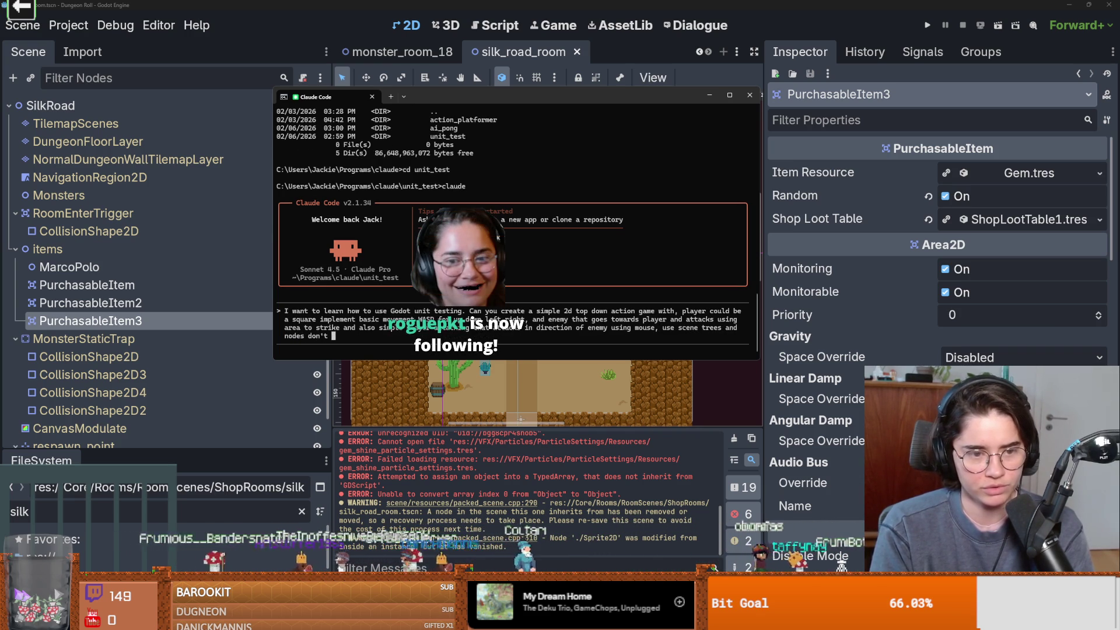
type("instatial")
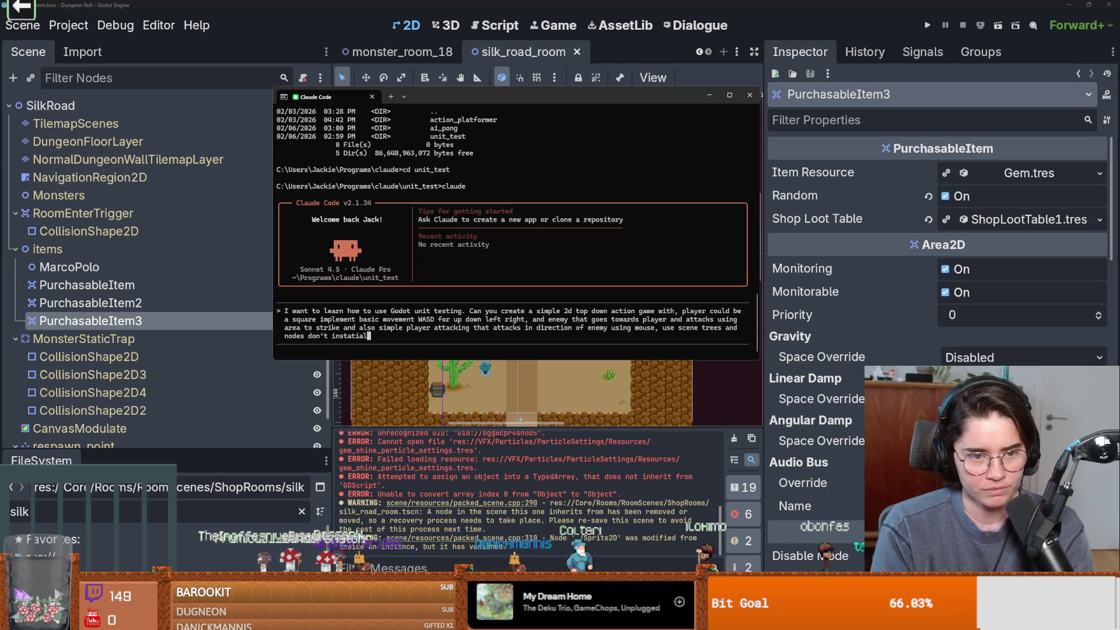
key("BackSpace")
type("te all the nodes via script use the editor scene")
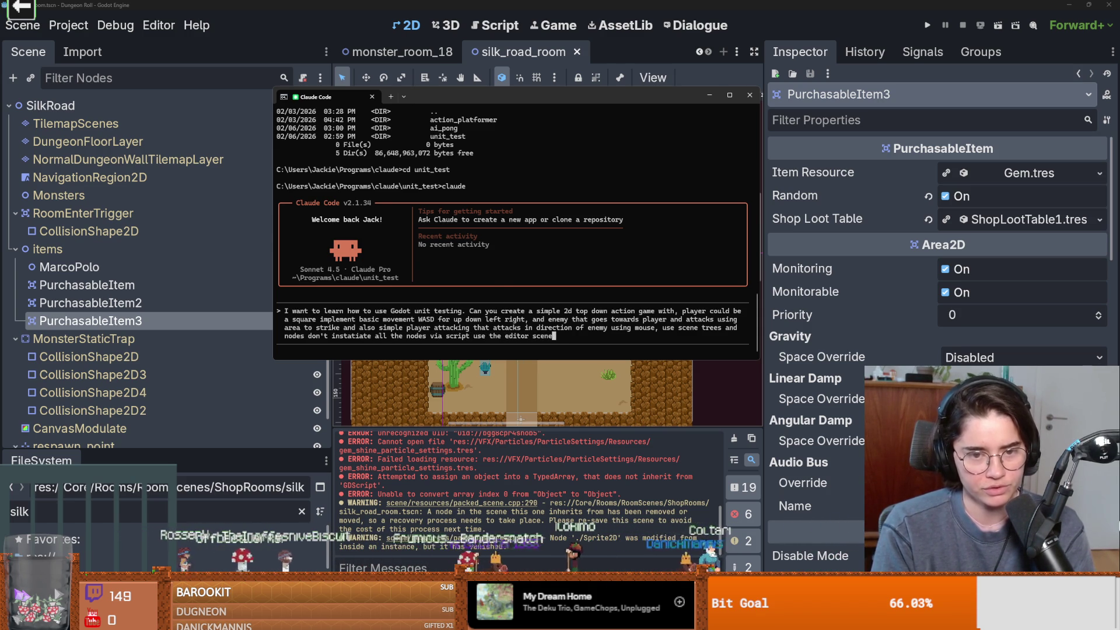
type("s and add this r")
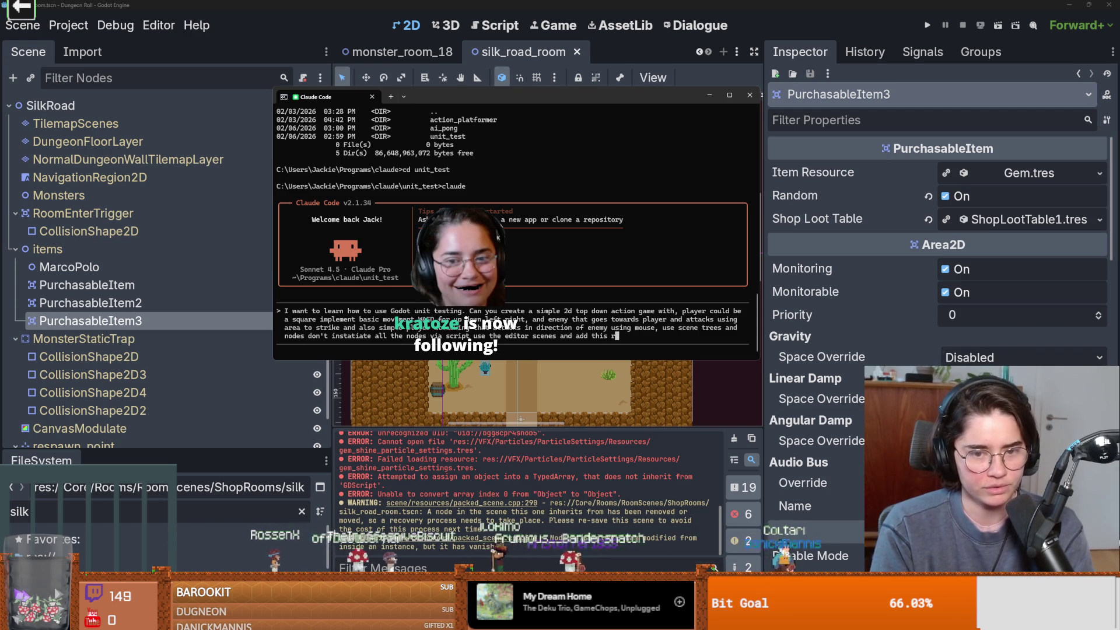
type("of using no")
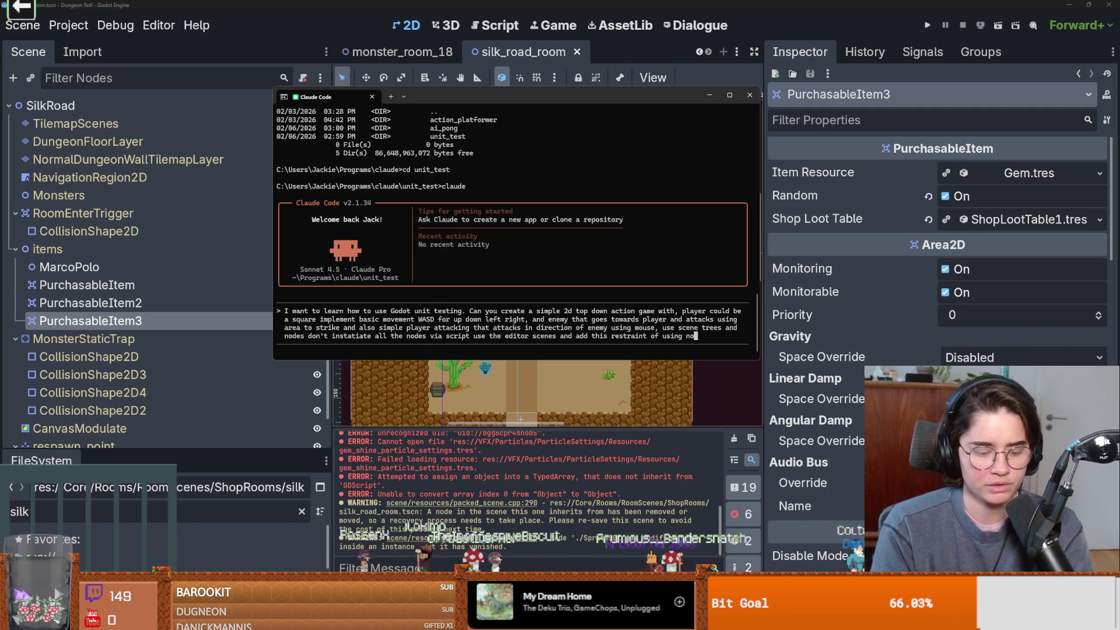
type("des and")
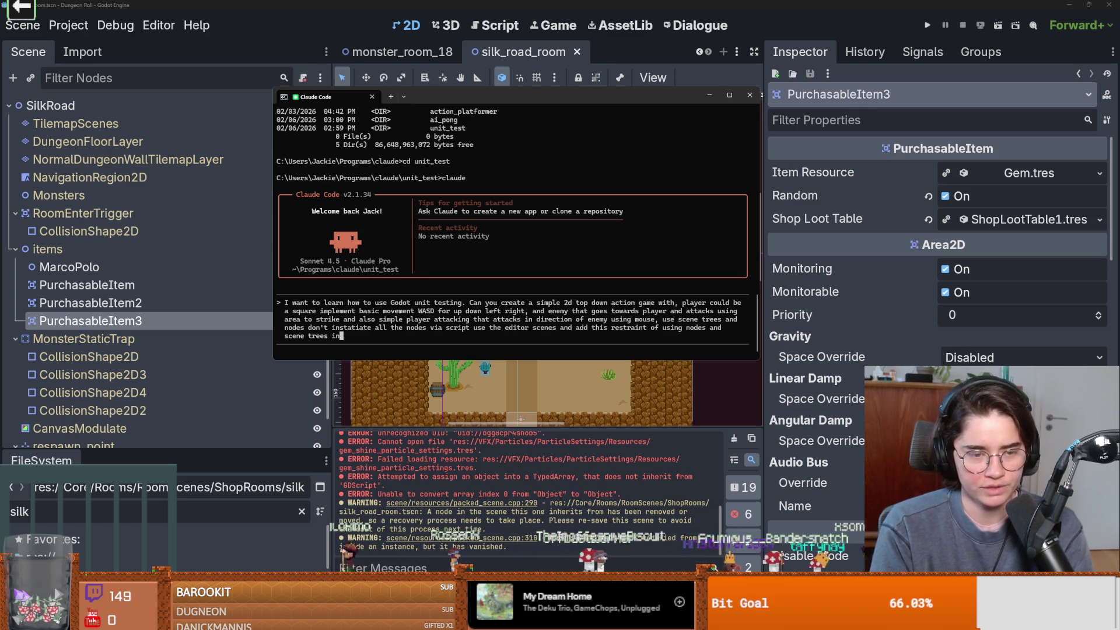
type("file.")
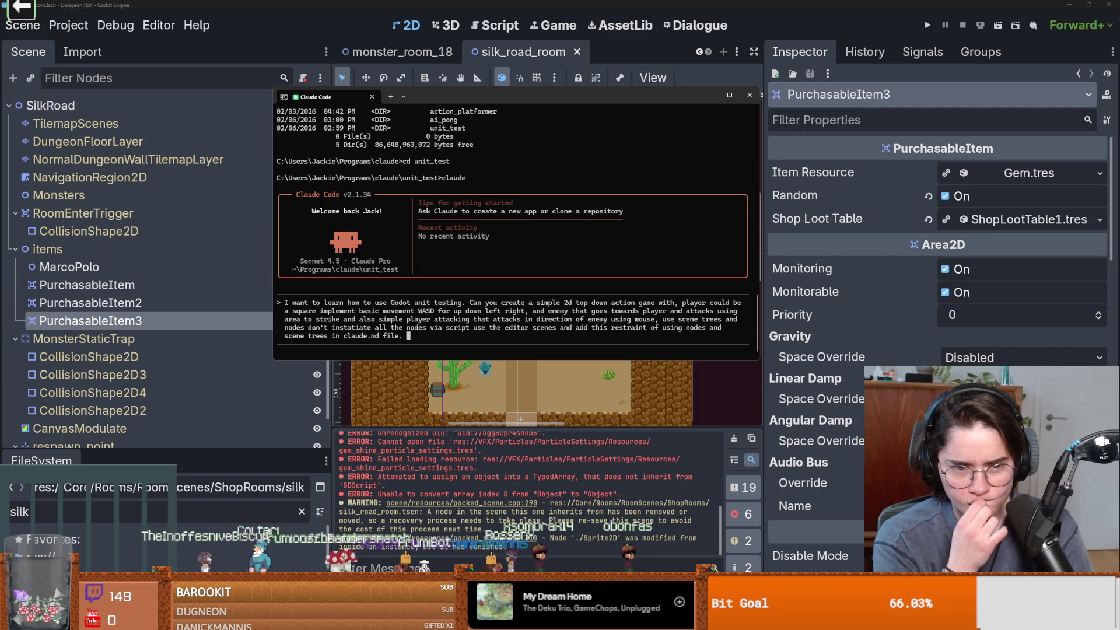
Append 'write simple Godot unit tests using GUT godot addon.' to the Claude Code prompt.
type("write simple Godot unit tests using GUT godot addon.")
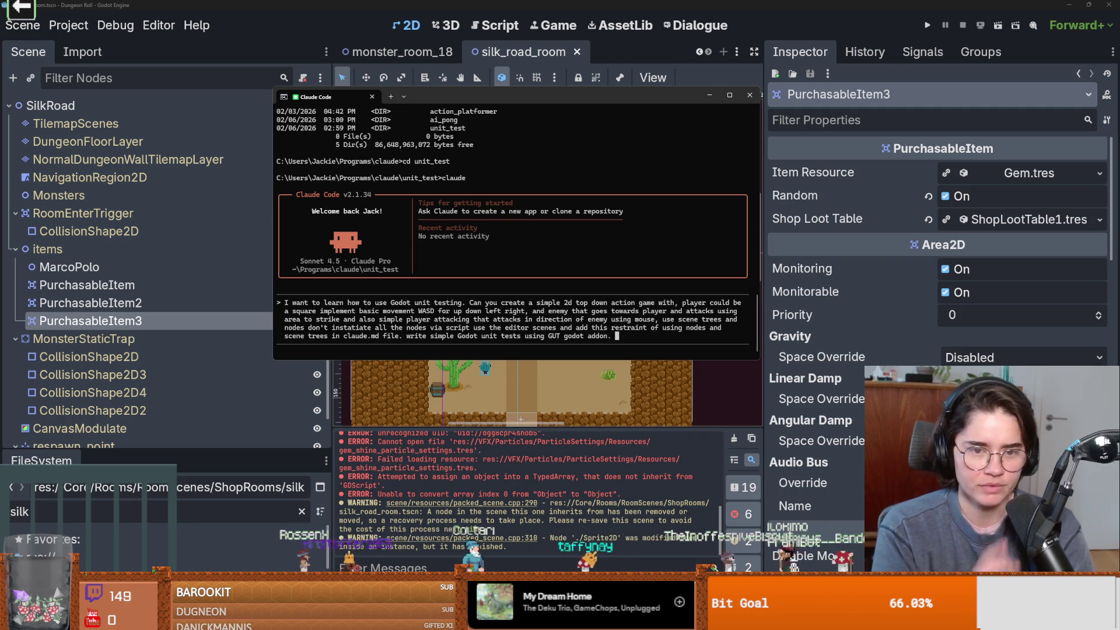
Submit the game request, then send 'stop' to Claude once it starts planning.
key("Return")
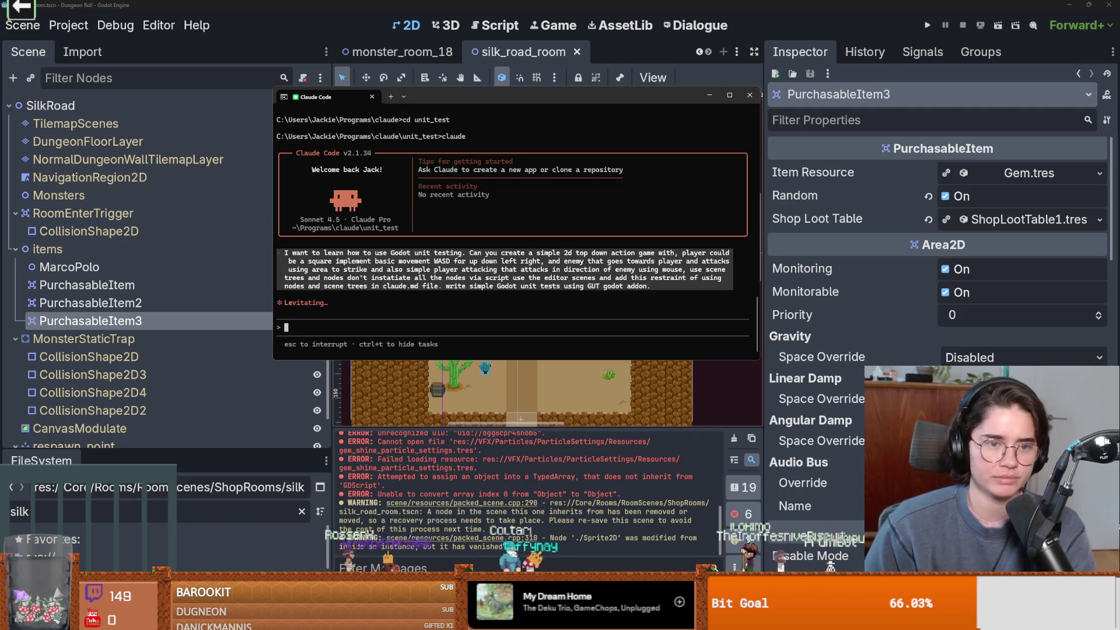
left_click(895, 191)
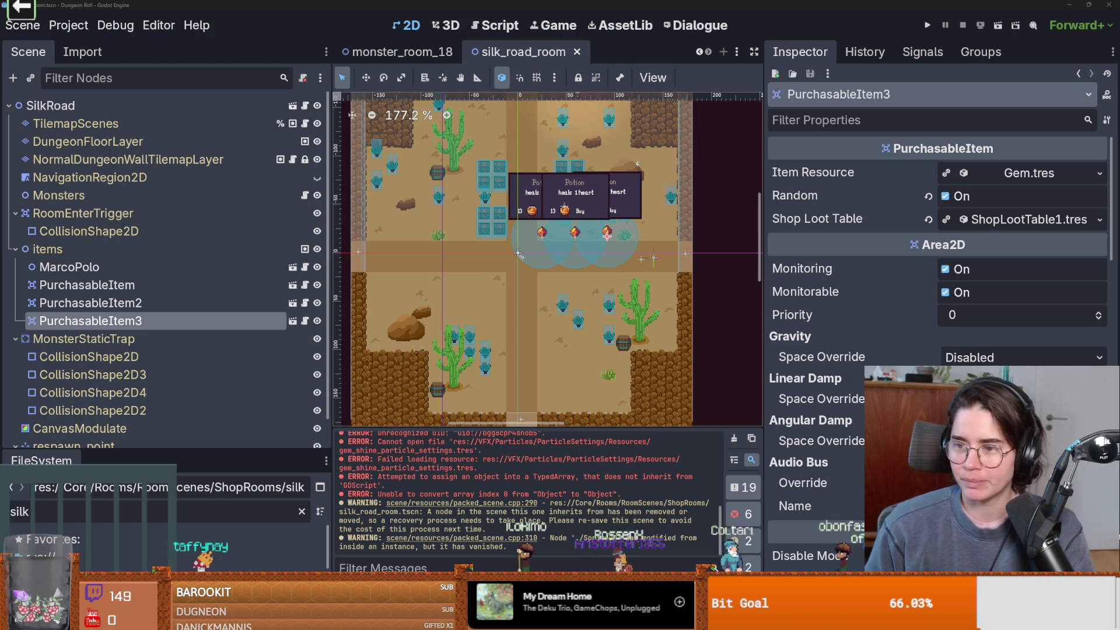
key("alt+Tab")
type("stop")
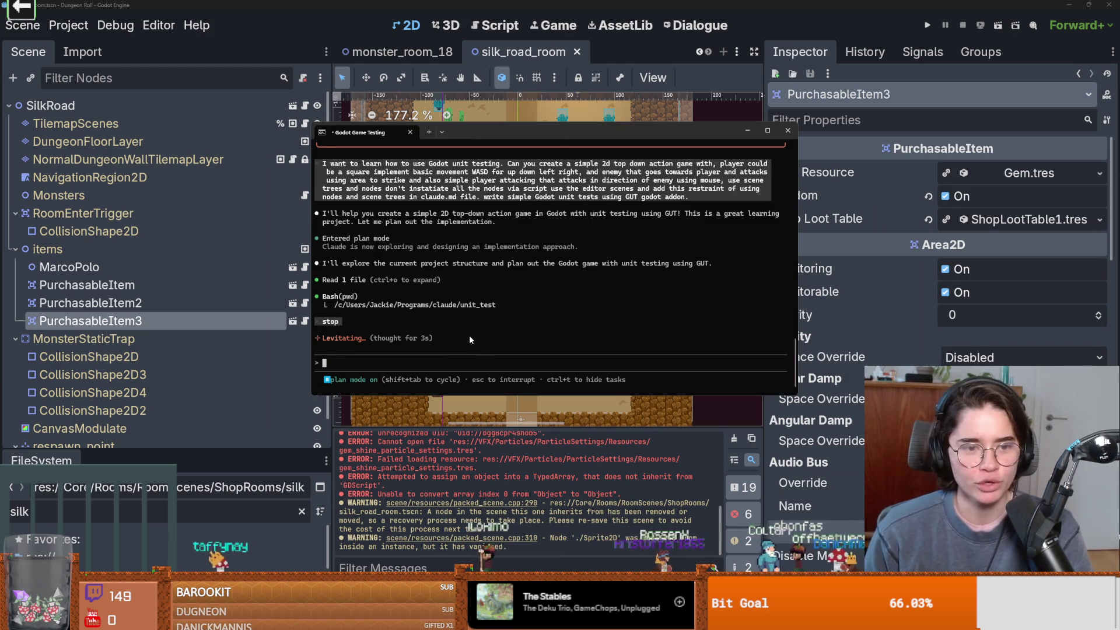
key("Return")
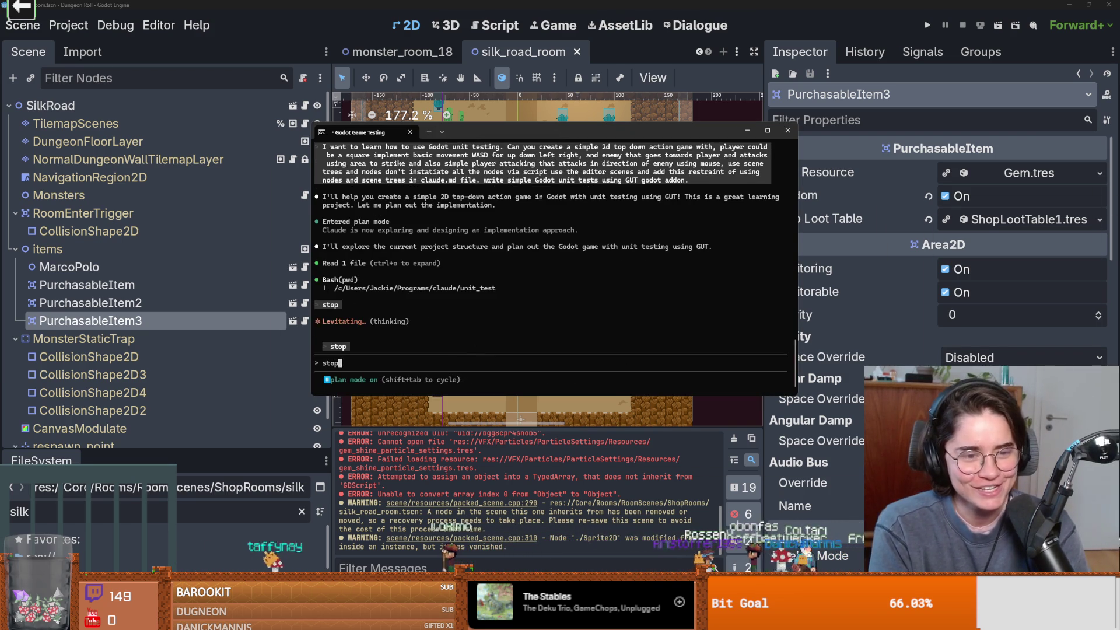
Clear the leftover '/stop' command and return to the Godot editor.
type("/stop")
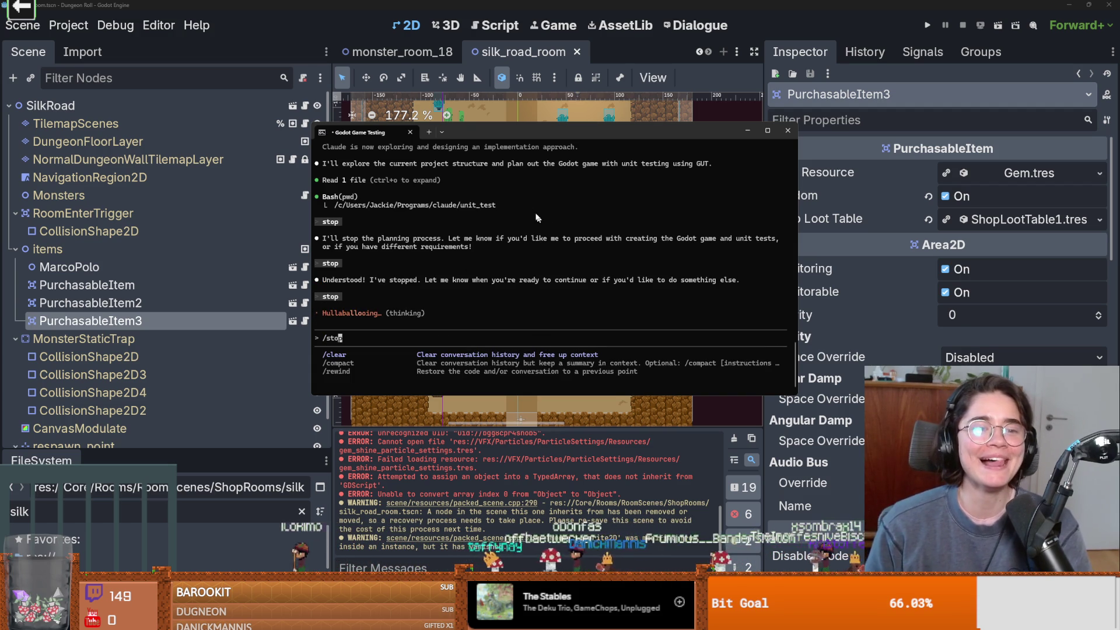
key("ctrl+c")
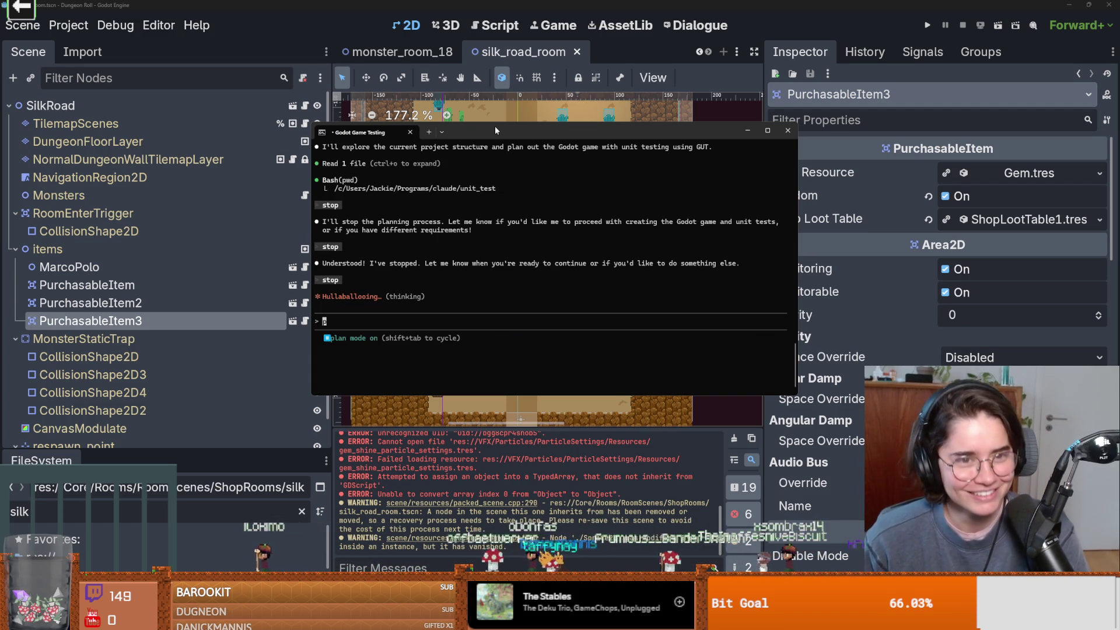
left_click(519, 255)
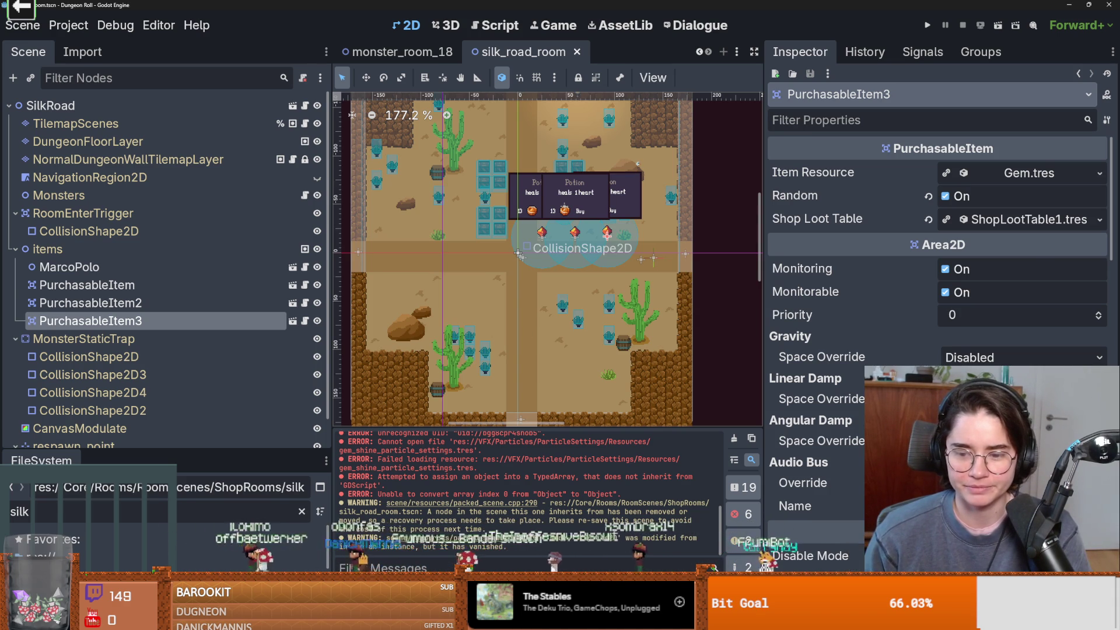
Close the Pong project's Godot editor window and switch to the browser's GUT releases page.
key("alt+Tab")
double_click(526, 5)
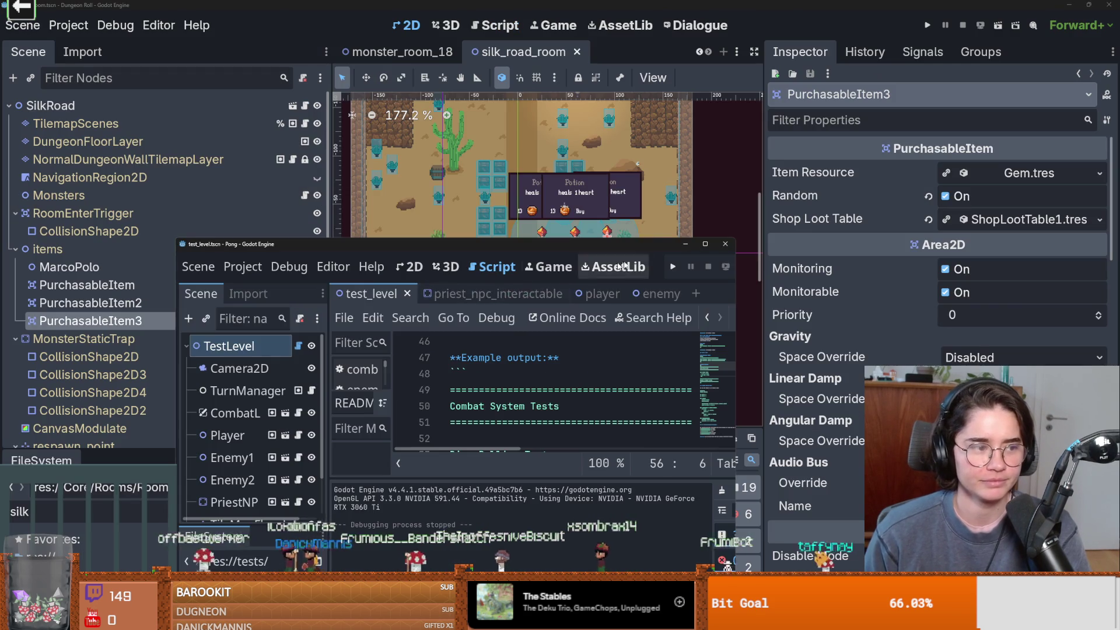
left_click(724, 244)
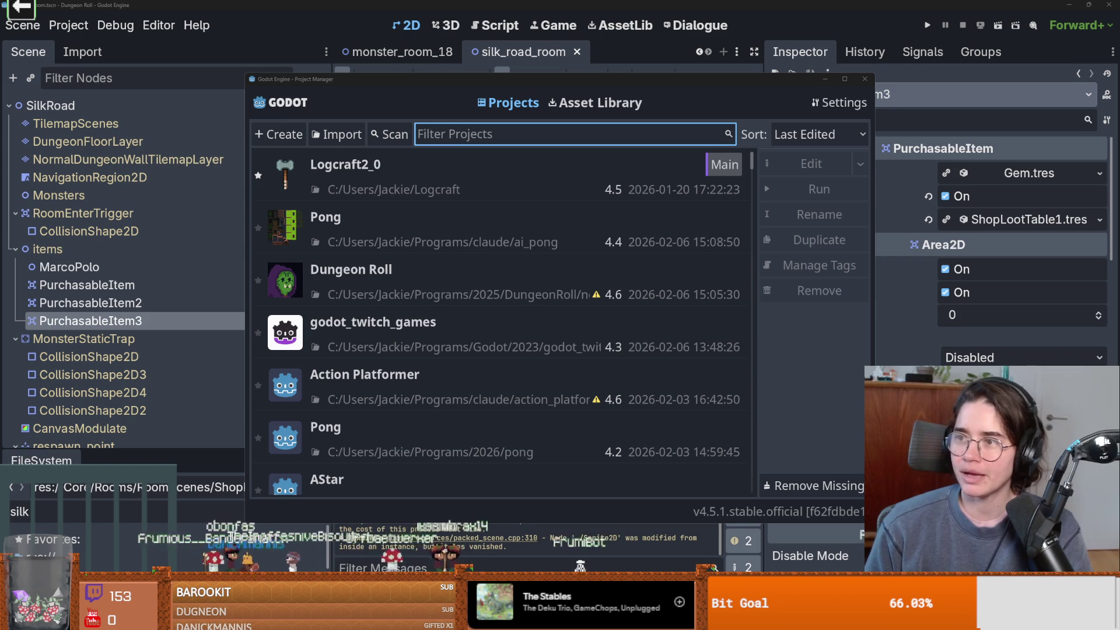
key("alt+Tab")
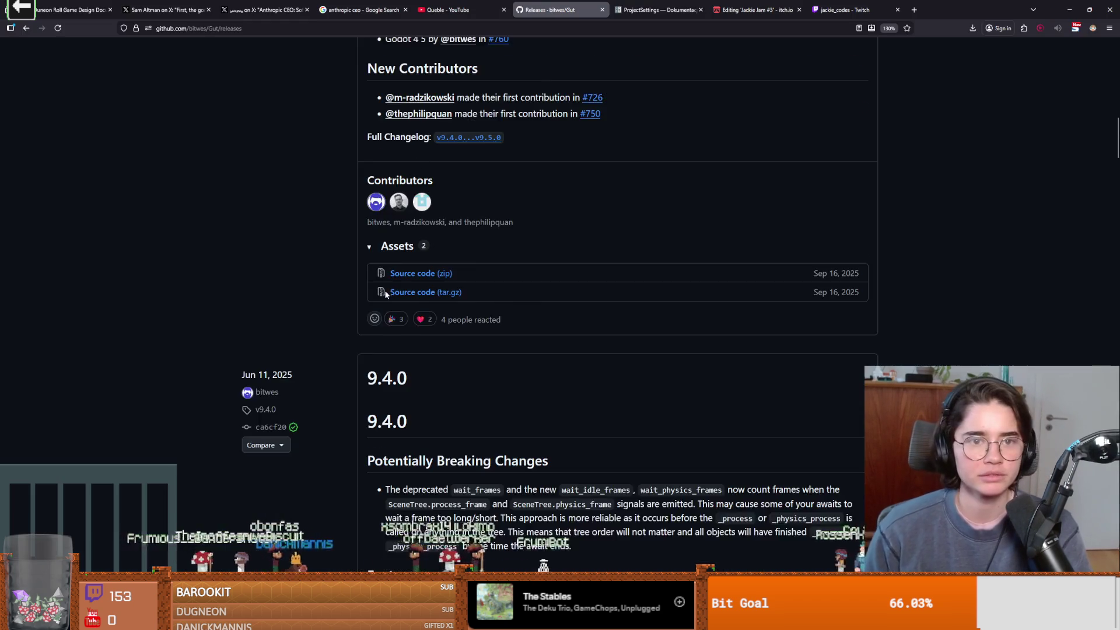
Open the GUT repository's main page and scroll to the README's version compatibility lines.
scroll(385, 292, "up", 15)
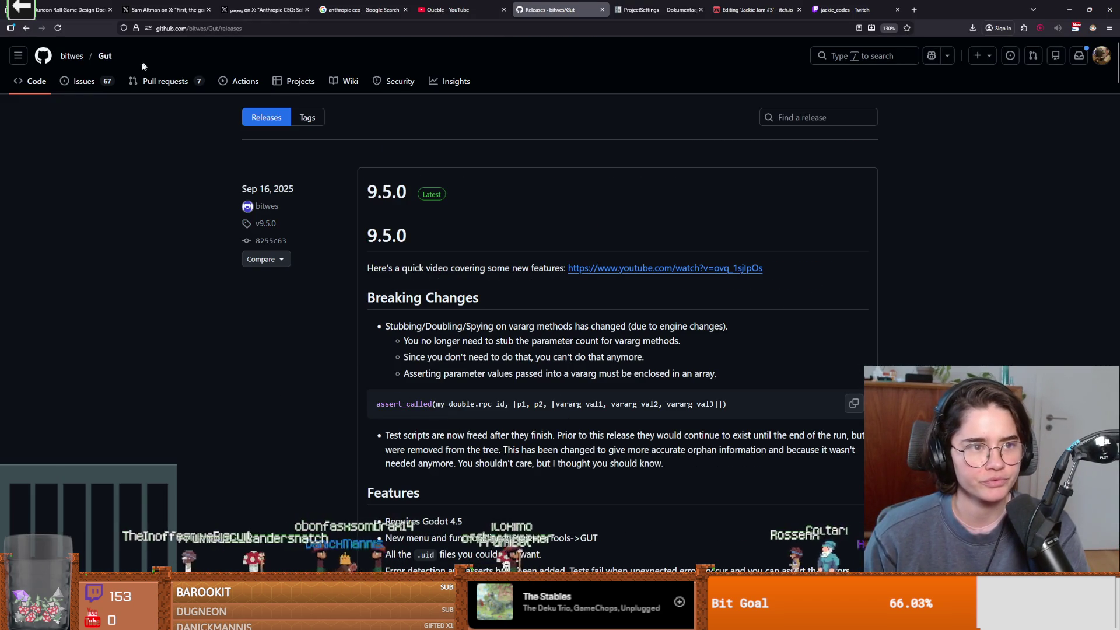
left_click(105, 55)
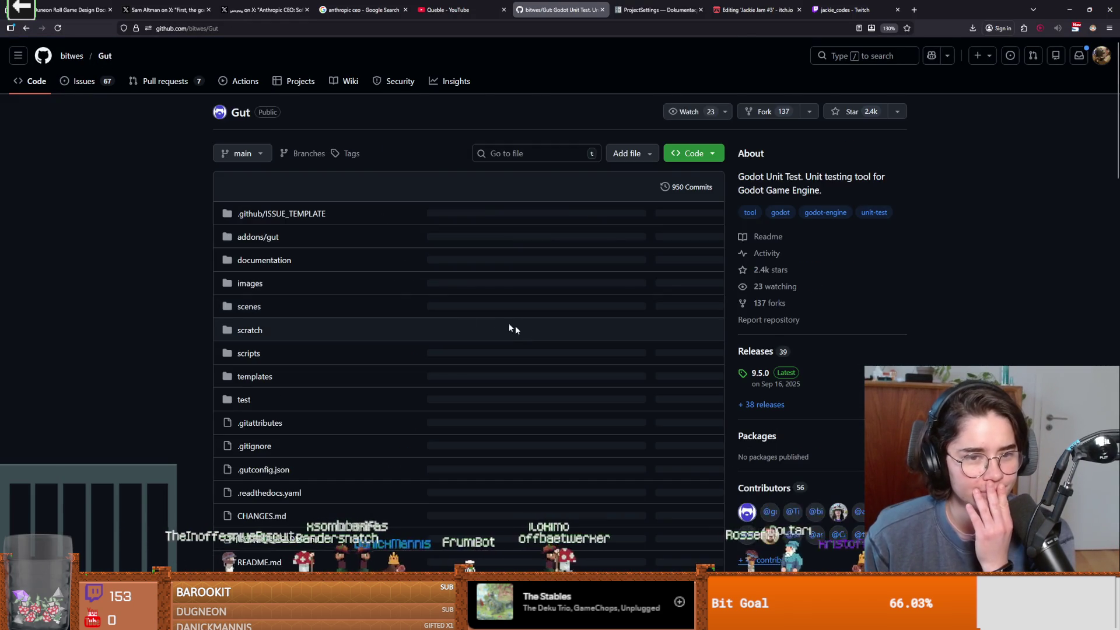
scroll(443, 341, "down", 10)
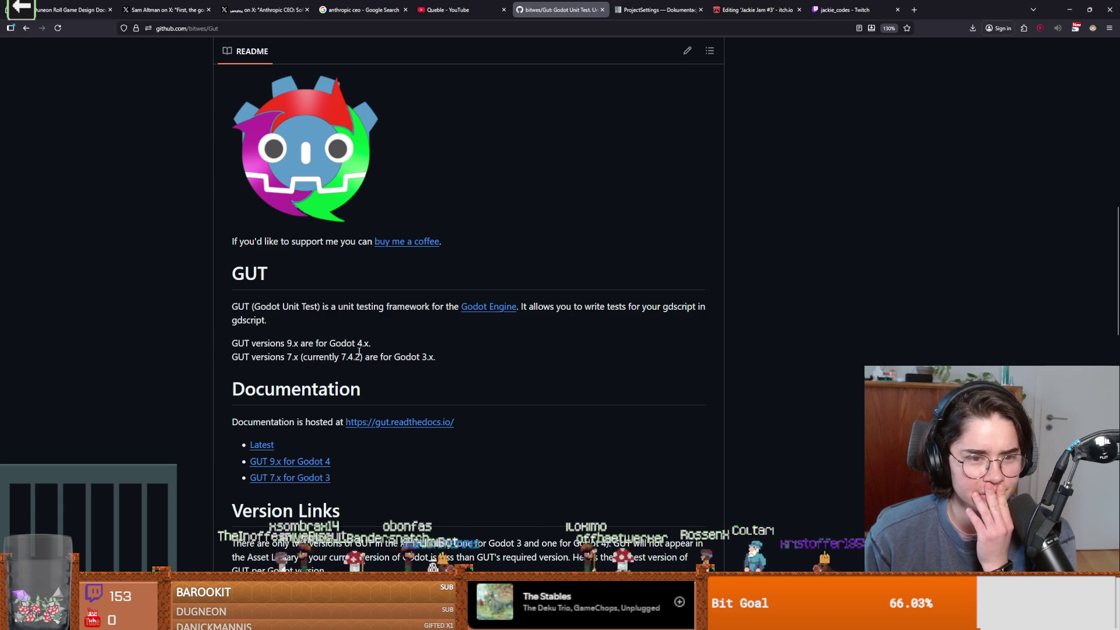
left_click_drag(330, 344, 363, 357)
left_click(367, 354)
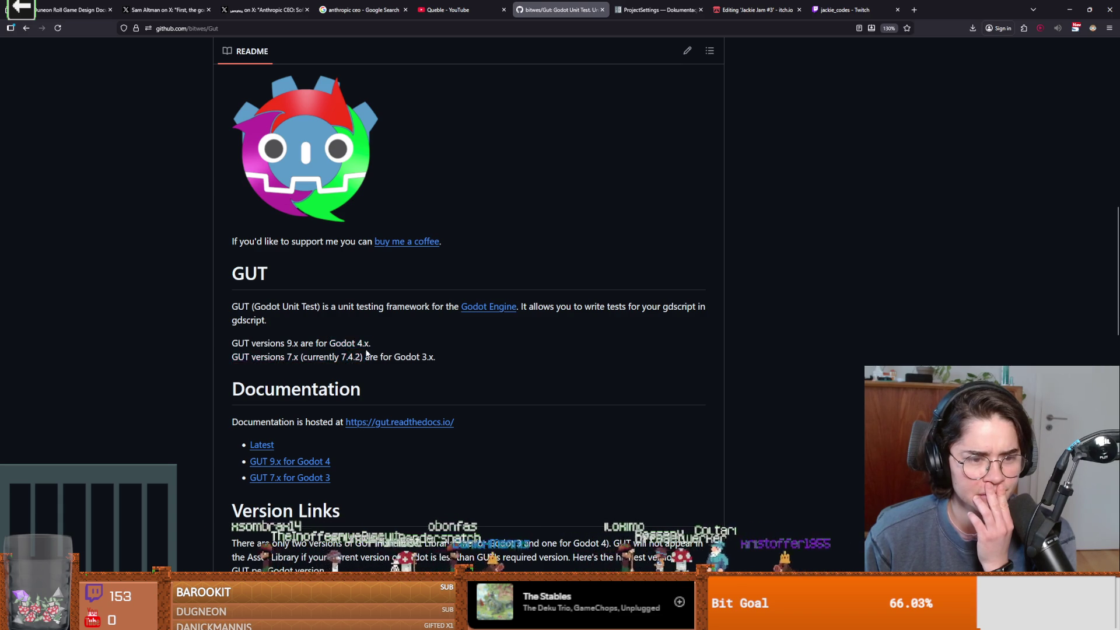
scroll(366, 352, "down", 5)
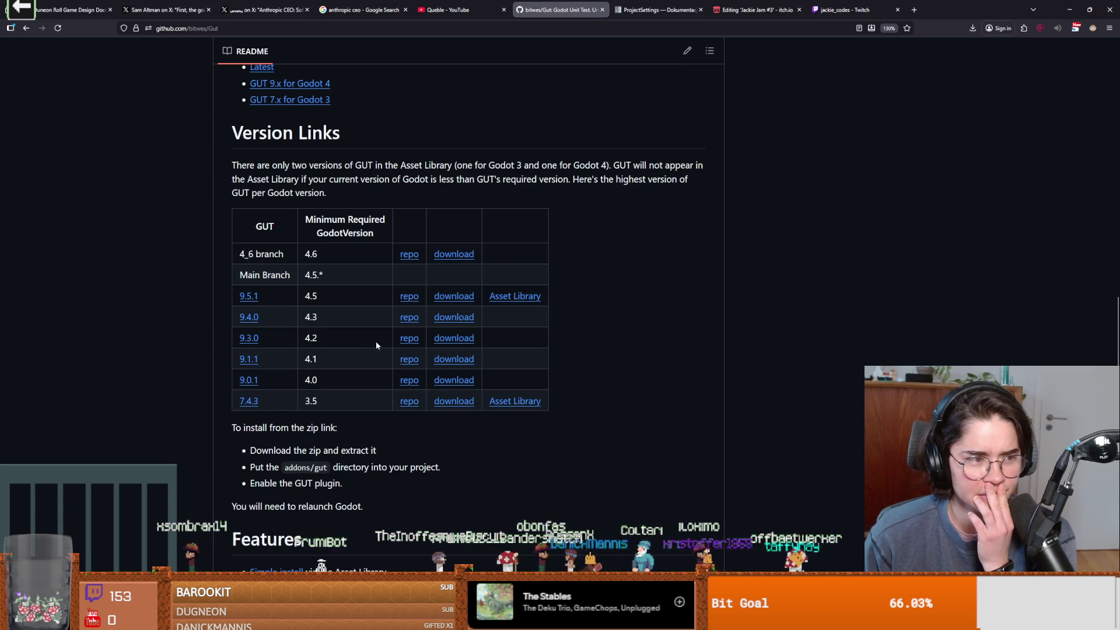
scroll(376, 345, "up", 2)
scroll(377, 345, "down", 10)
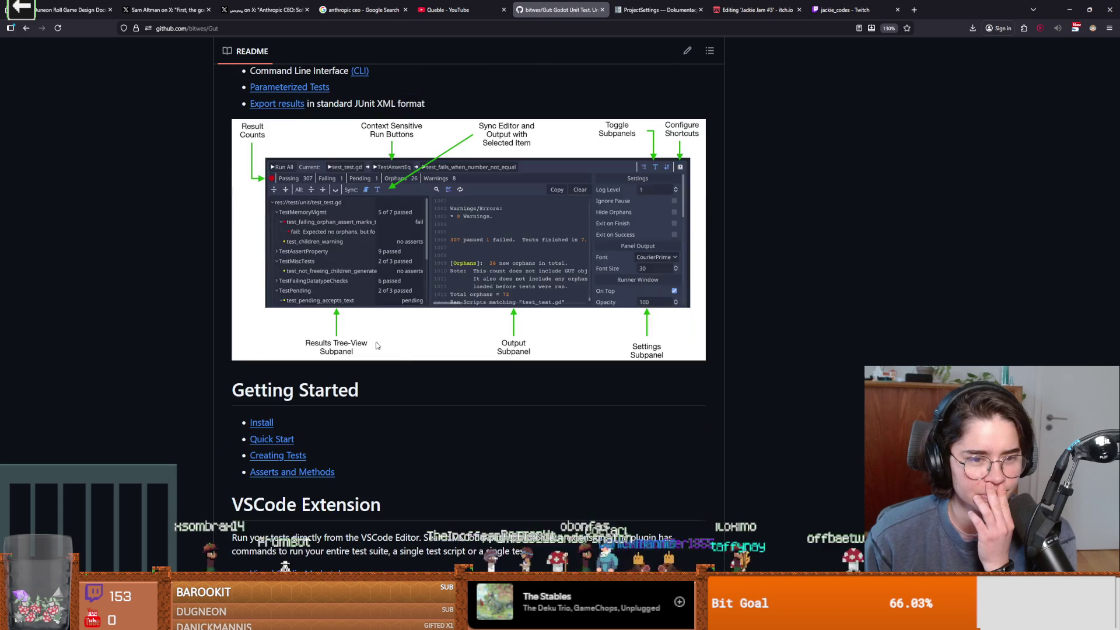
scroll(376, 346, "up", 3)
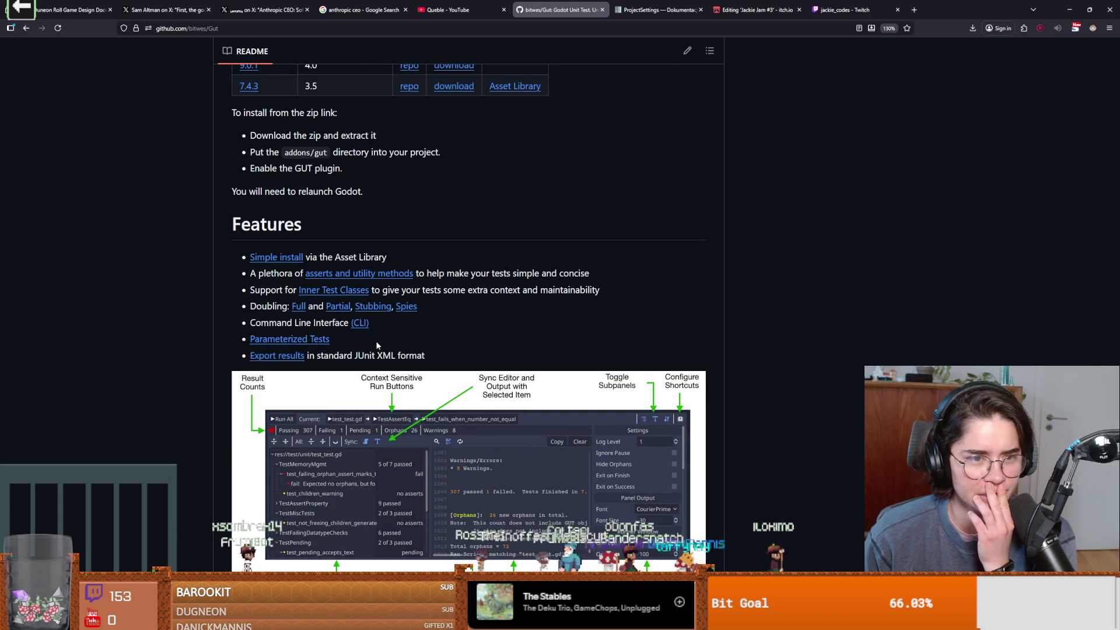
scroll(377, 345, "up", 5)
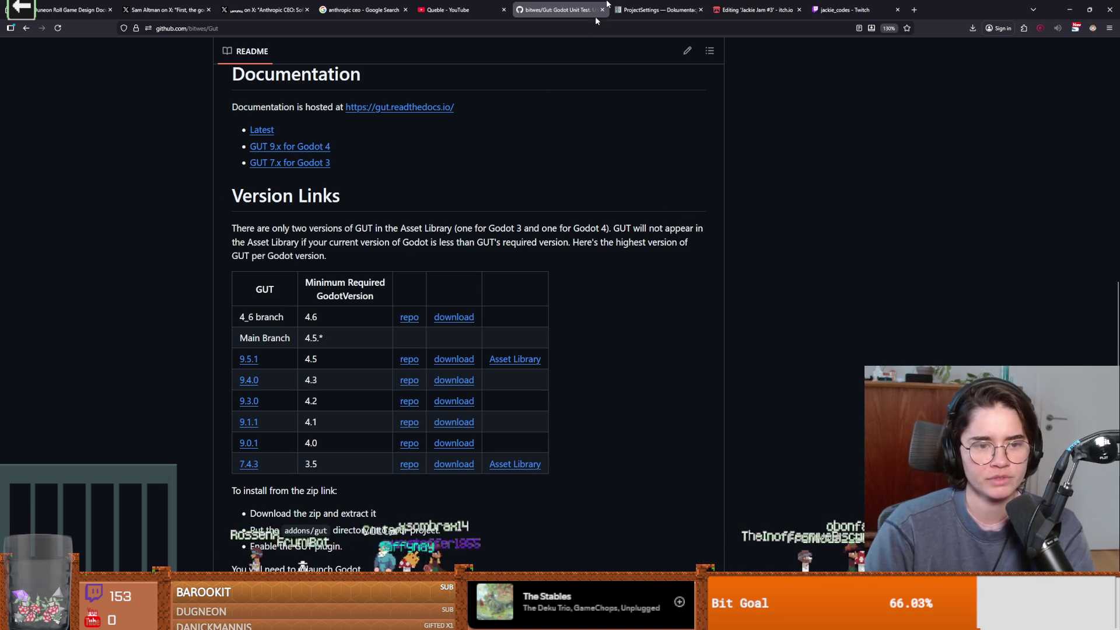
Highlight the Main Branch row's Godot 4.5.* requirement in the Version Links table.
double_click(282, 340)
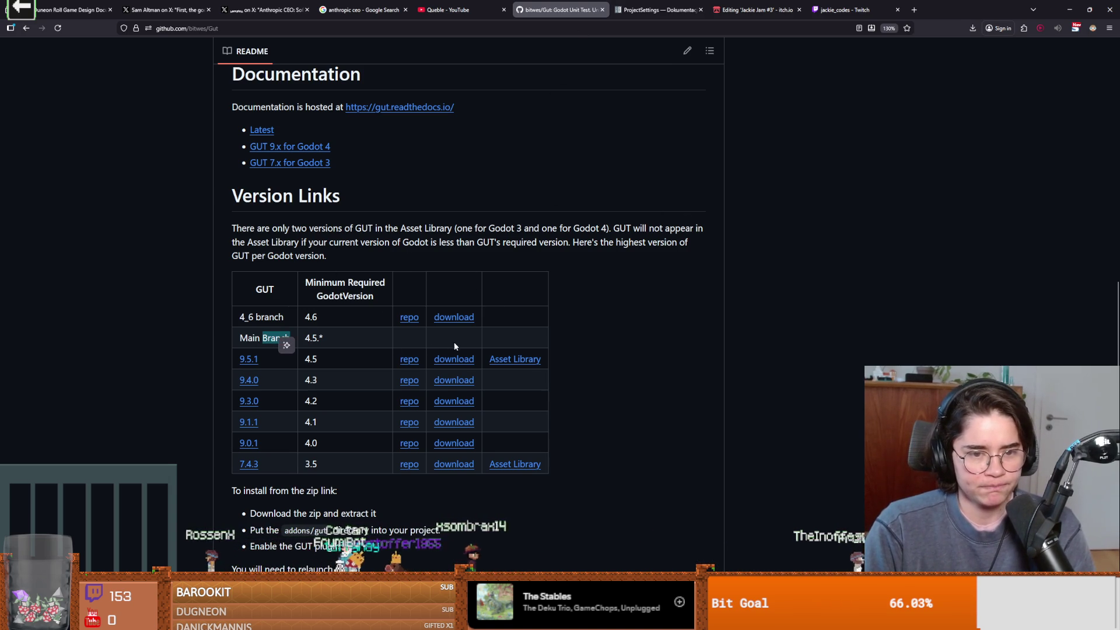
left_click(363, 359)
double_click(320, 338)
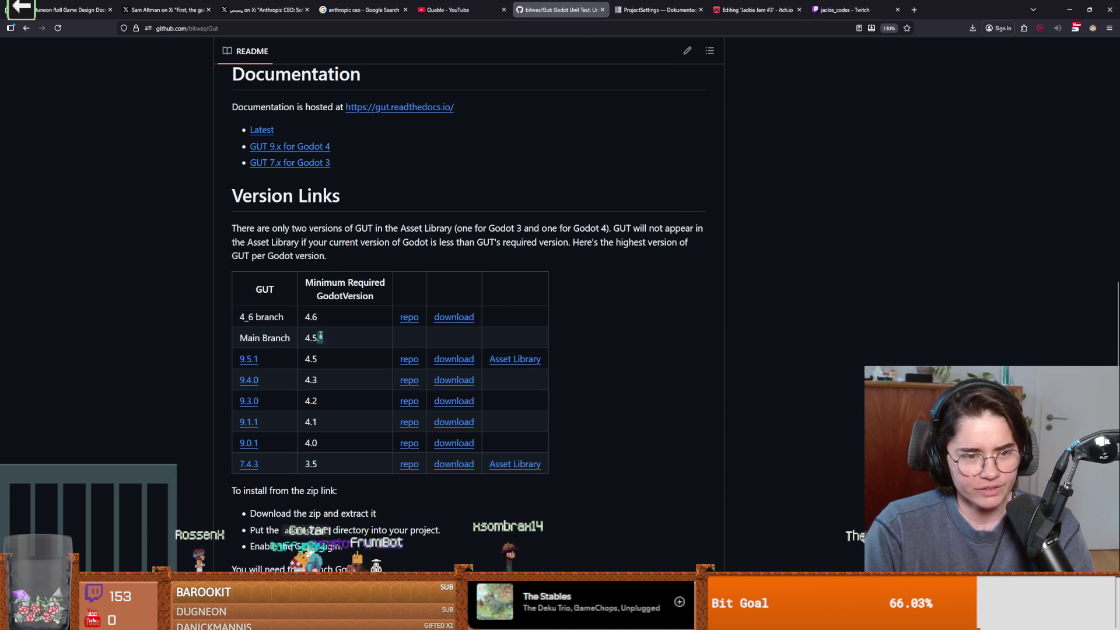
left_click(337, 358)
double_click(320, 338)
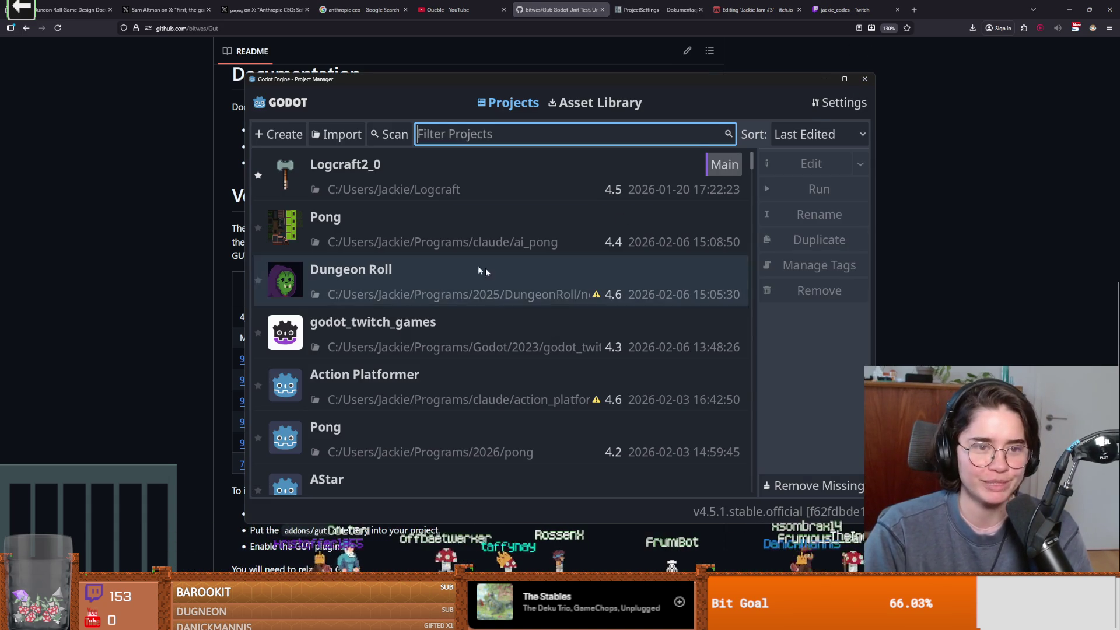
Close the Godot 4.5.1 Project Manager and snap the Explorer window to the right edge.
left_click(865, 82)
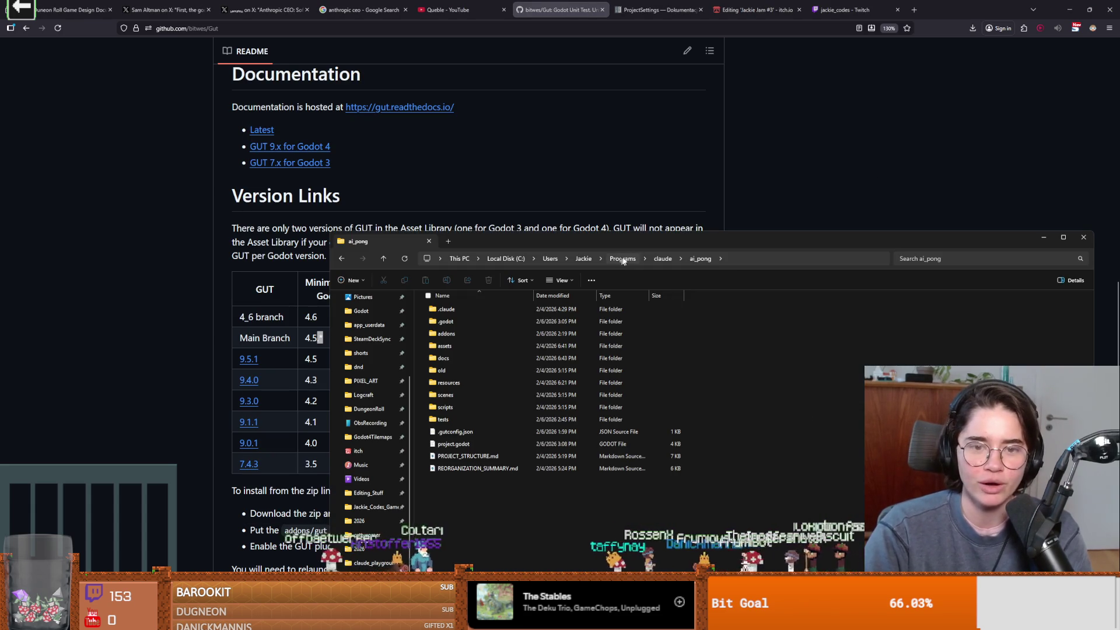
key("super+shift+Right")
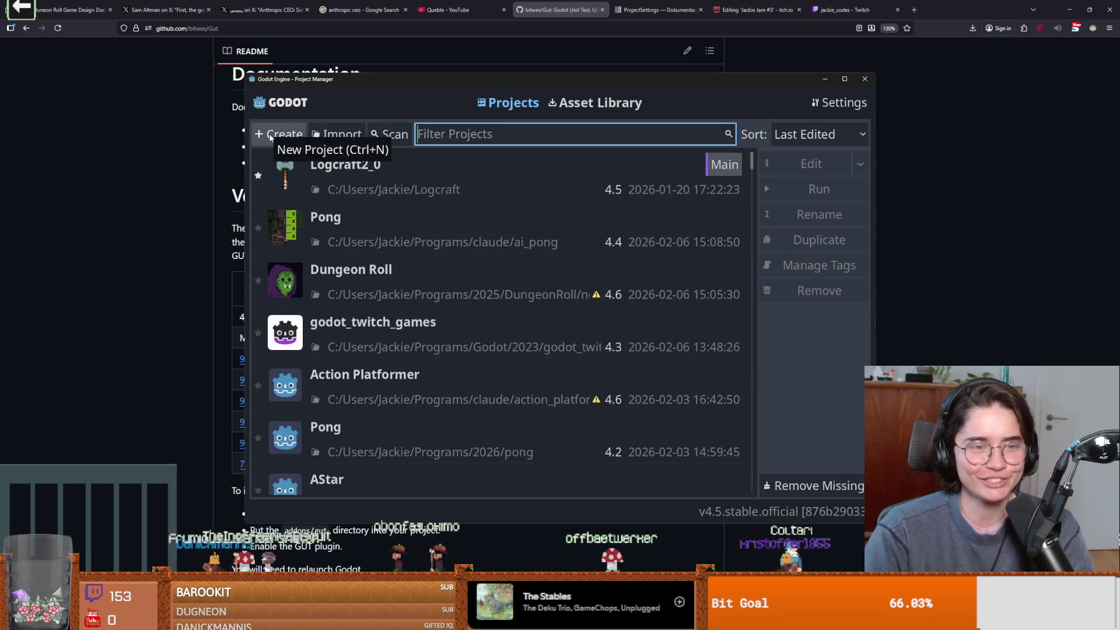
Start a new project named 2dTopDownGUTTest and browse for its folder, starting at C:/Users.
left_click(271, 137)
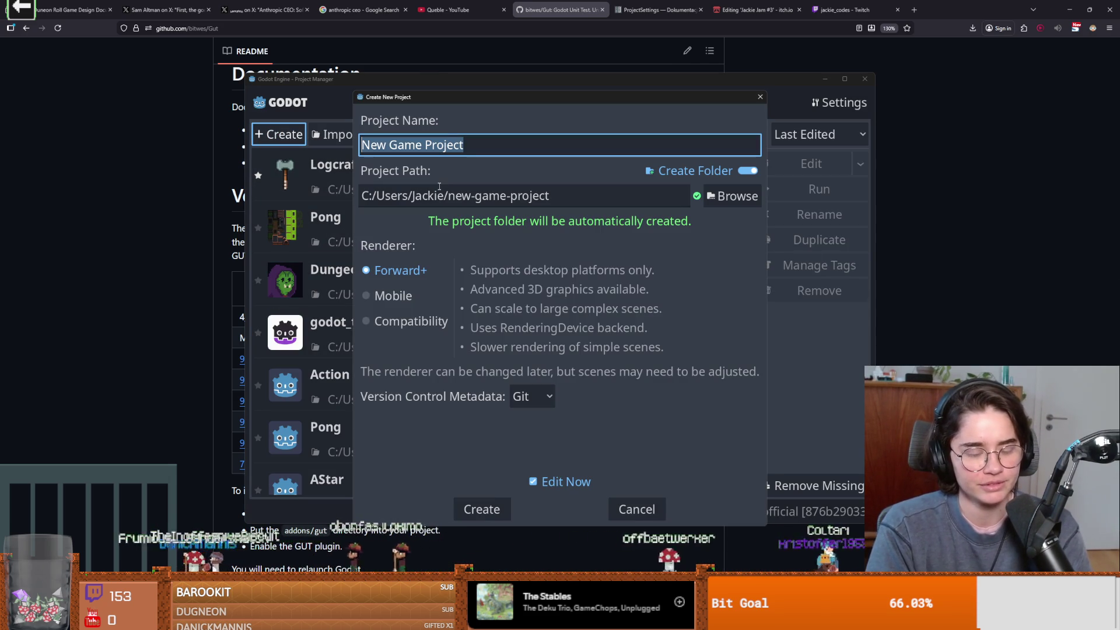
type("GUT")
key("ctrl+a")
type("2d")
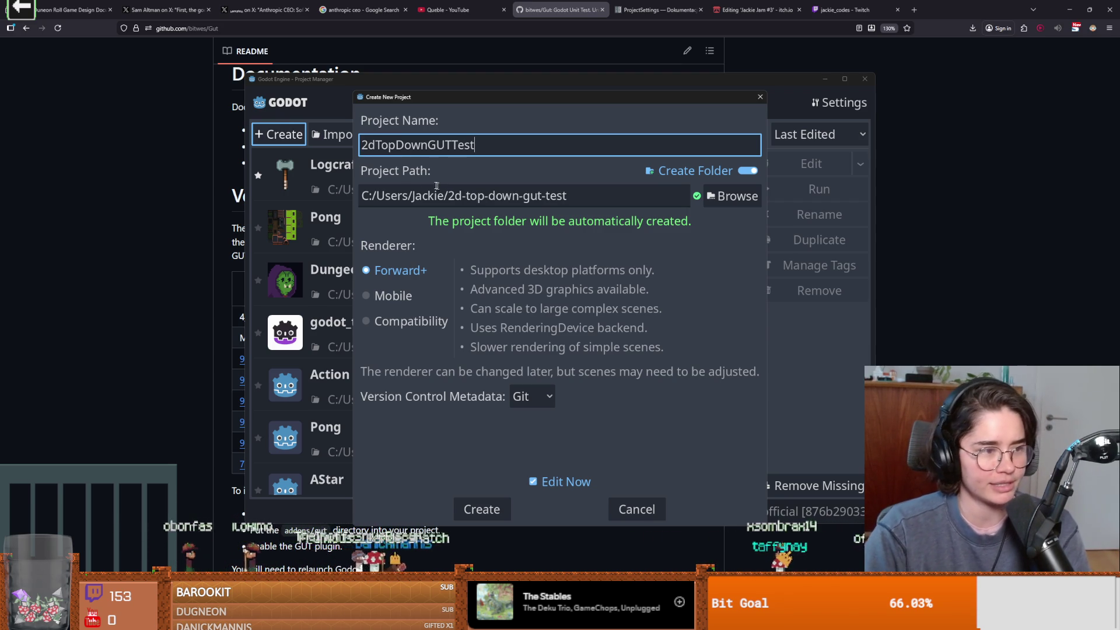
left_click_drag(535, 107, 461, 110)
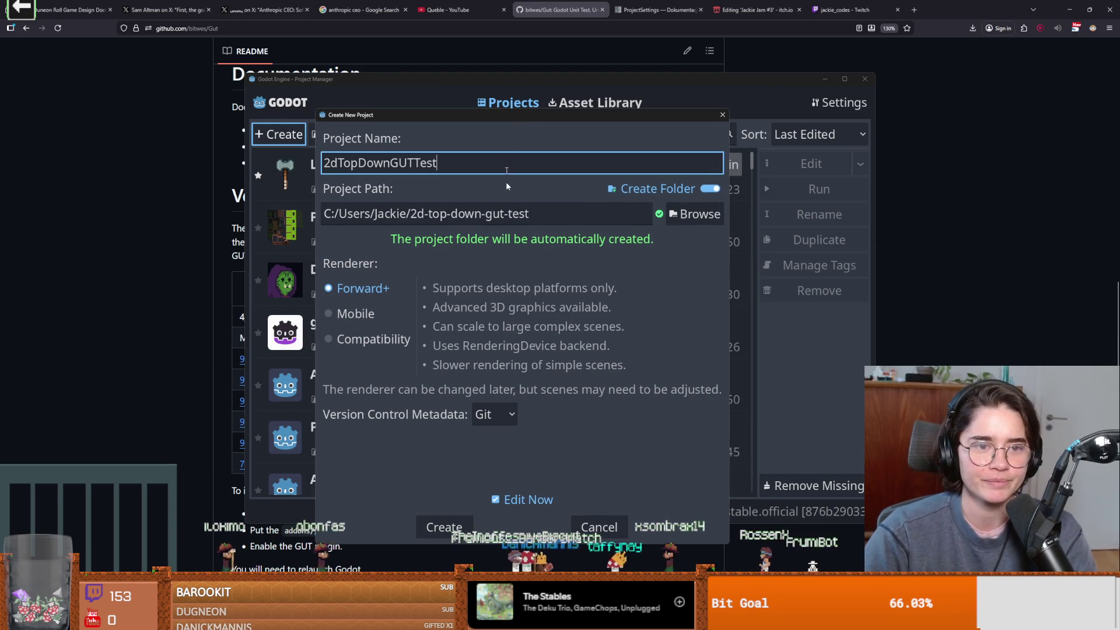
left_click(665, 214)
left_click(313, 140)
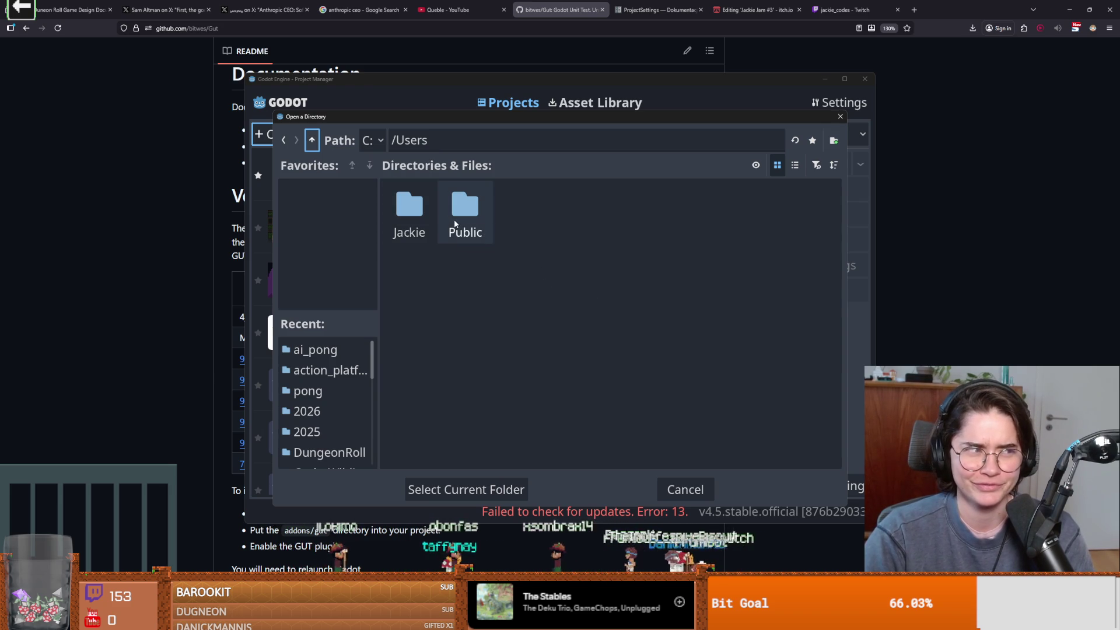
Browse from the home folder into Programs and its 2026 folder.
double_click(409, 207)
scroll(598, 358, "down", 5)
scroll(597, 358, "down", 2)
scroll(668, 361, "up", 3)
scroll(667, 357, "up", 1)
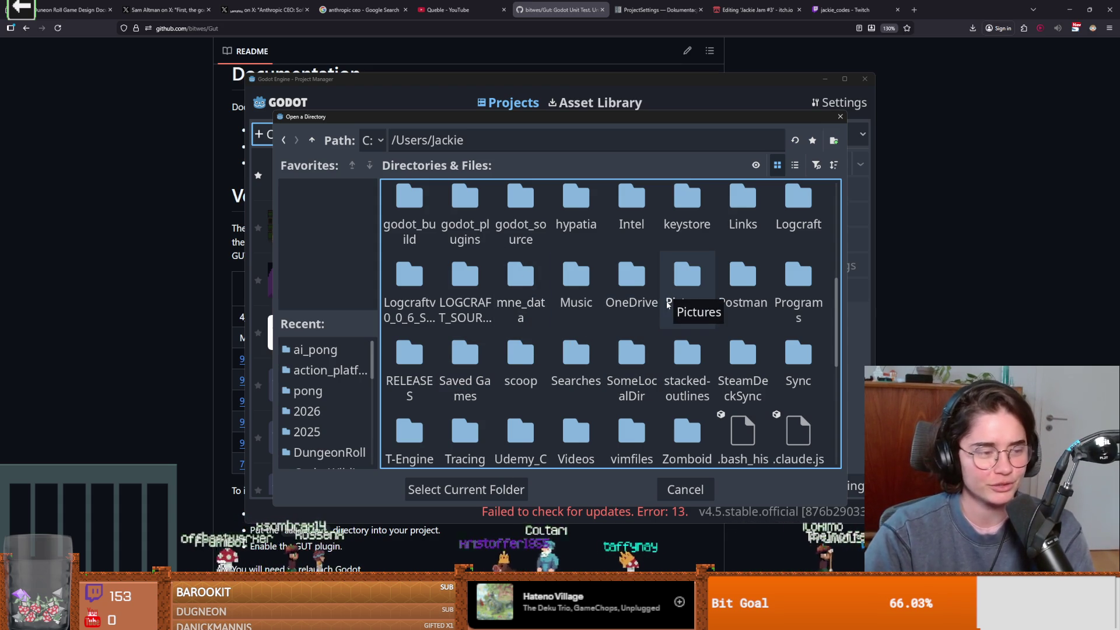
scroll(640, 356, "up", 1)
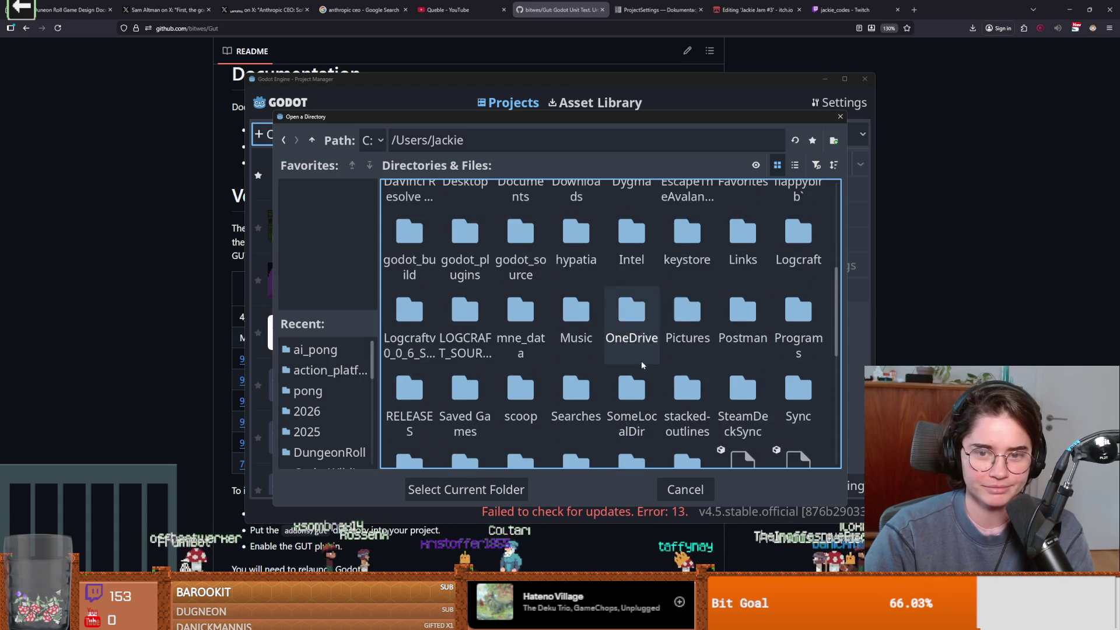
double_click(799, 326)
double_click(465, 213)
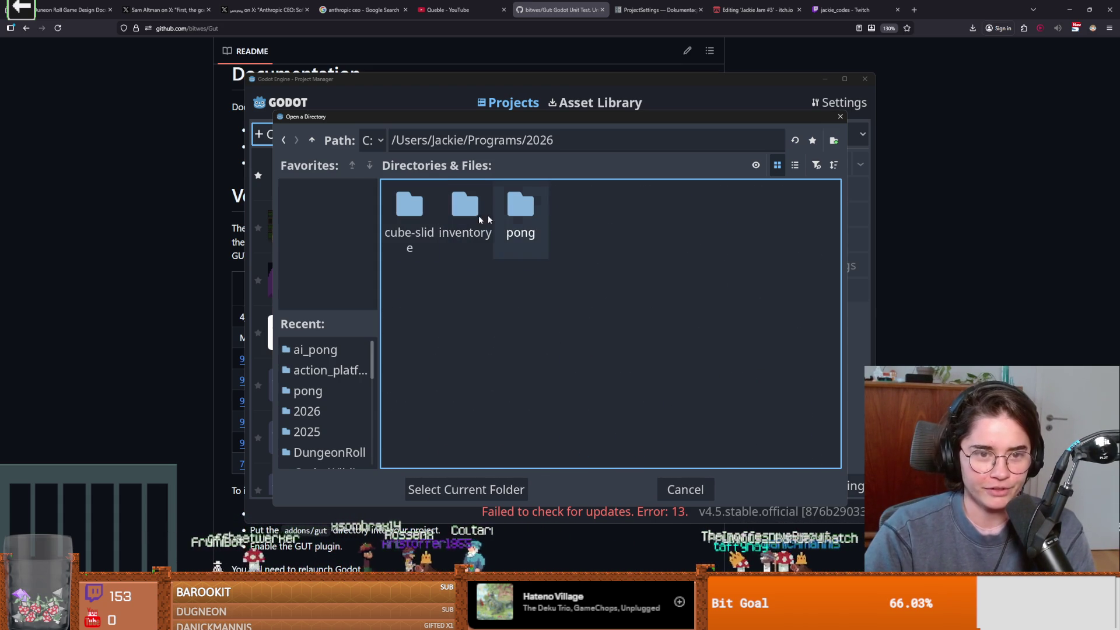
Go back to Programs, open claude/unit_test, and select it as the project location.
left_click(833, 140)
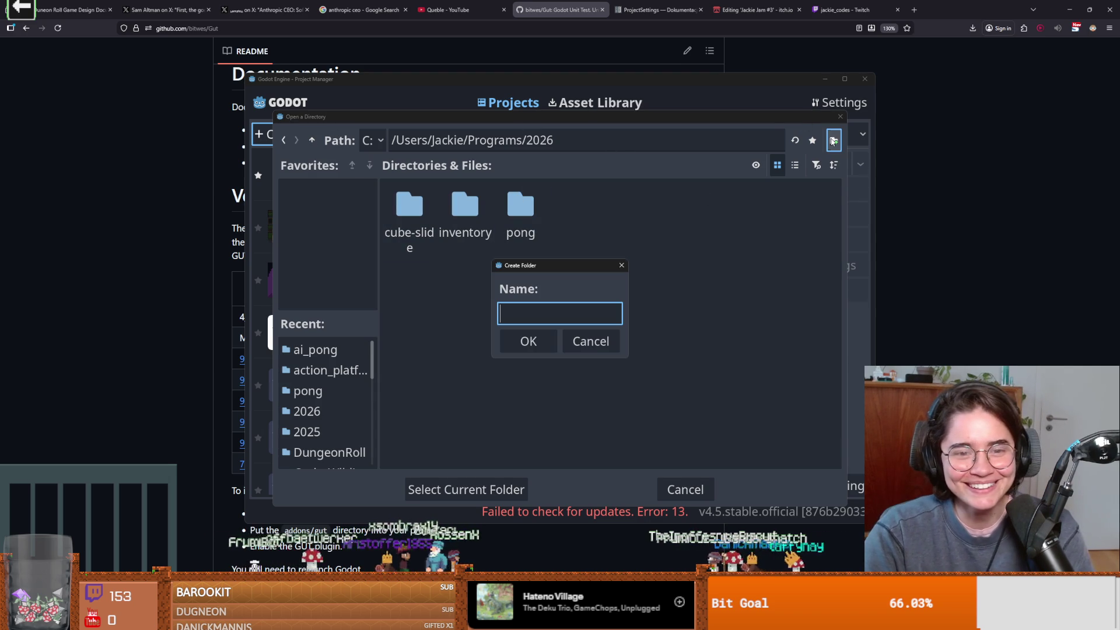
left_click(622, 266)
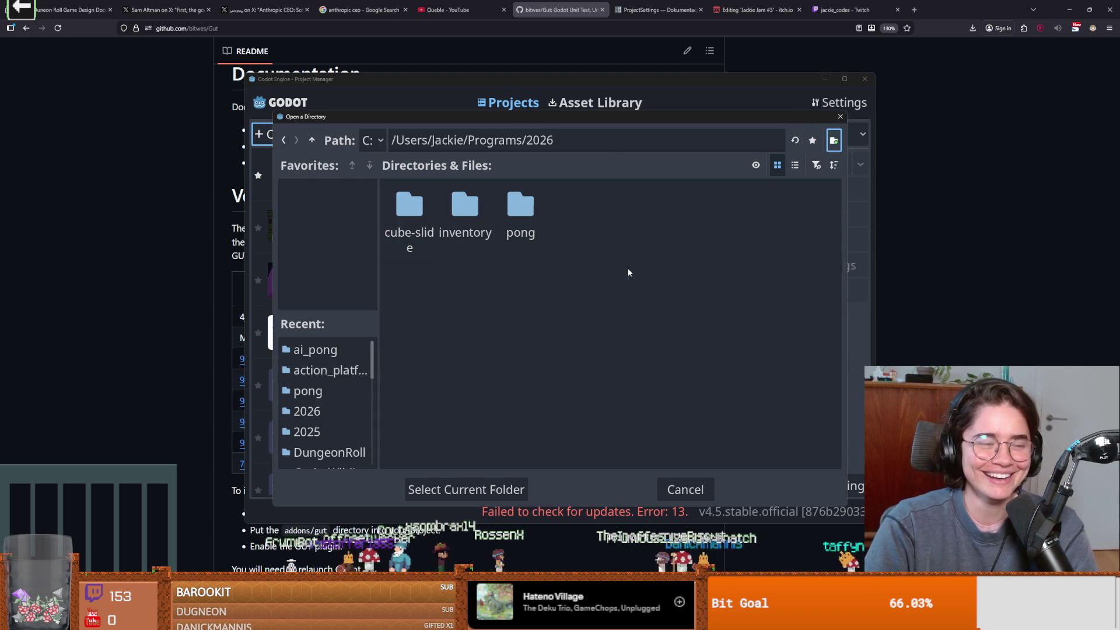
left_click(311, 140)
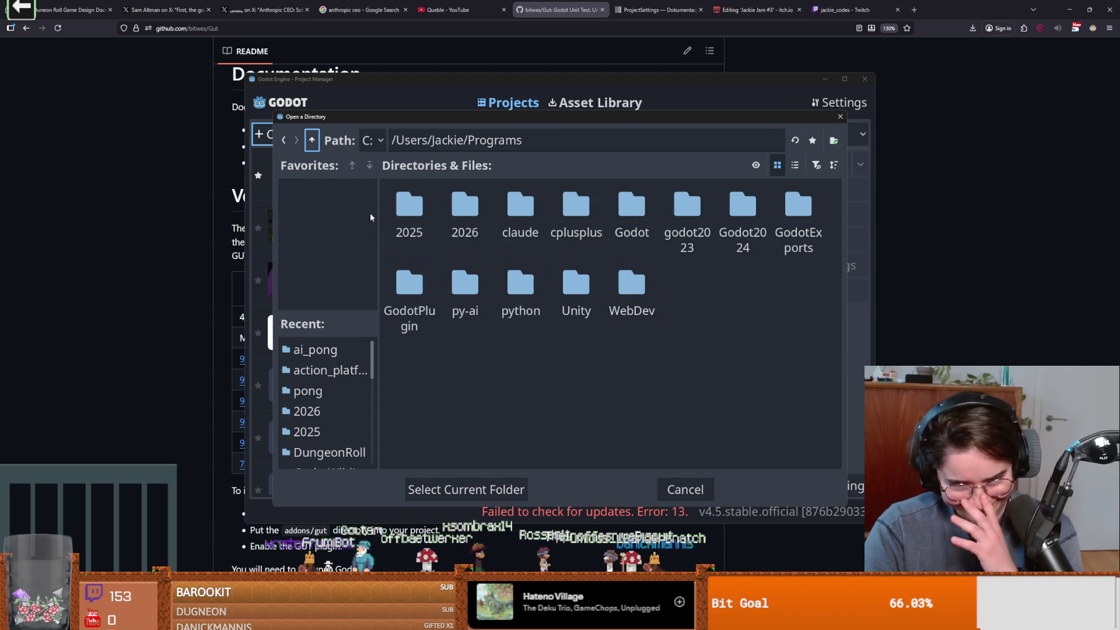
double_click(520, 210)
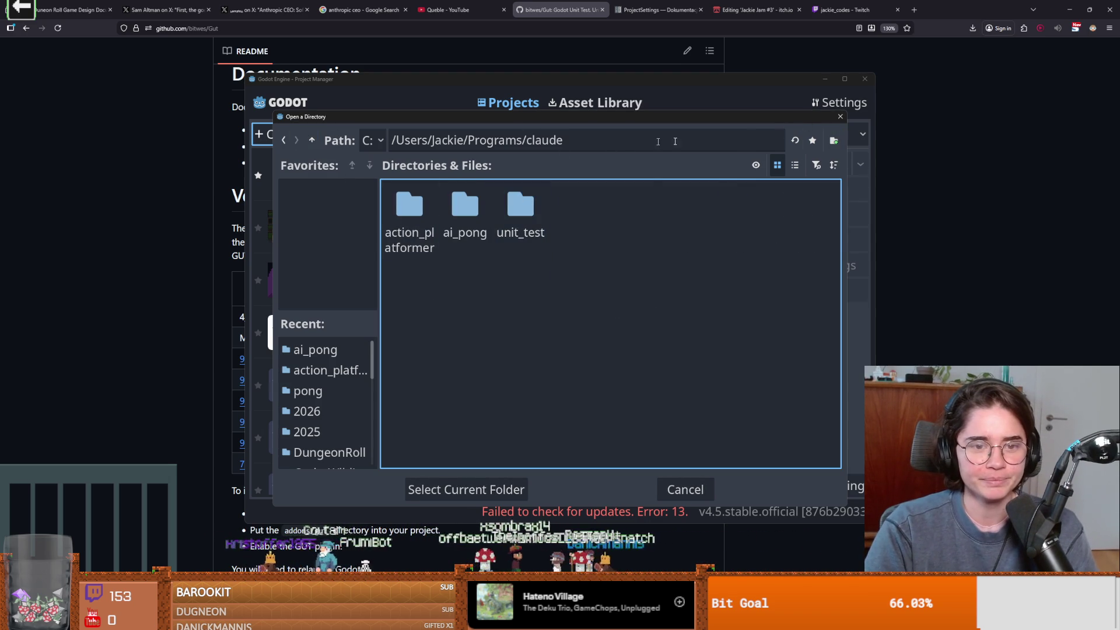
double_click(520, 210)
left_click(483, 489)
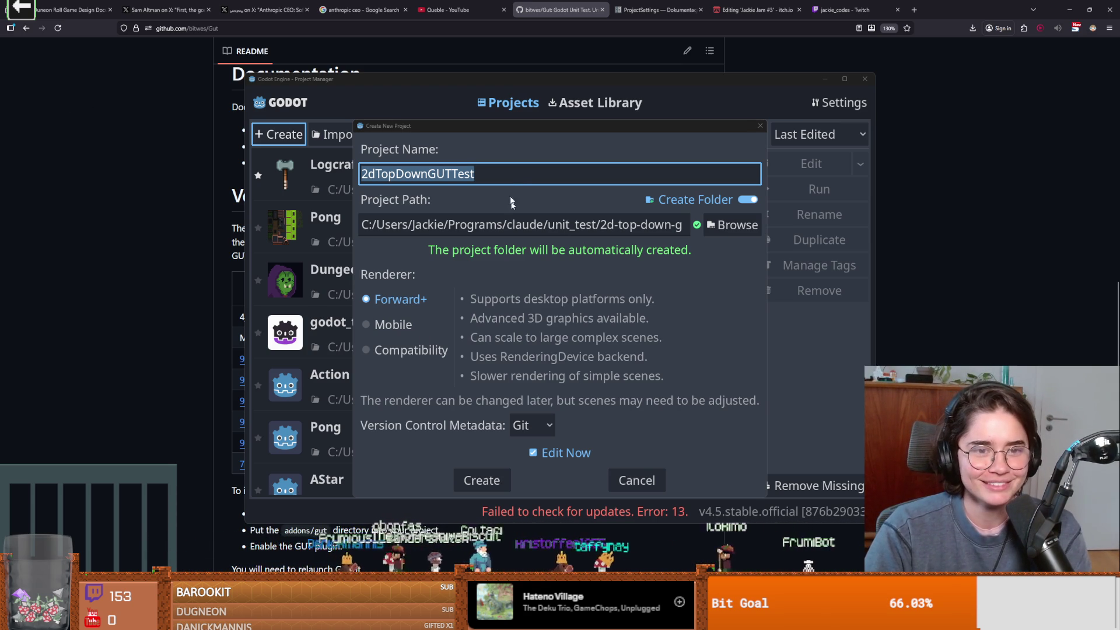
Confirm the 2dTopDownGUTTest settings and create the project, opening it in the editor.
left_click(518, 217)
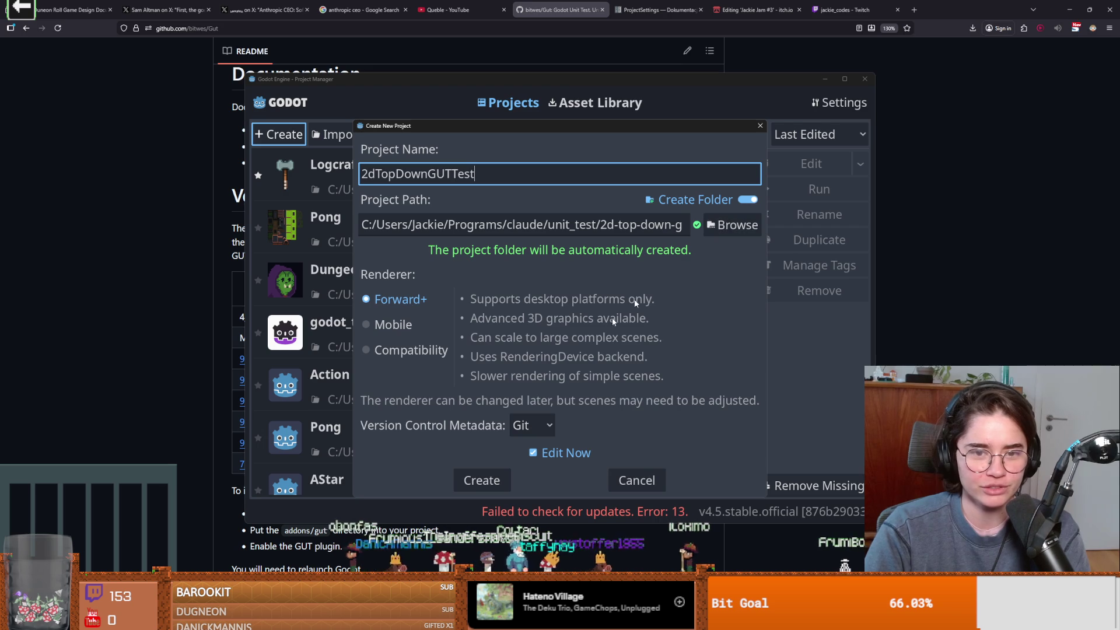
left_click(482, 480)
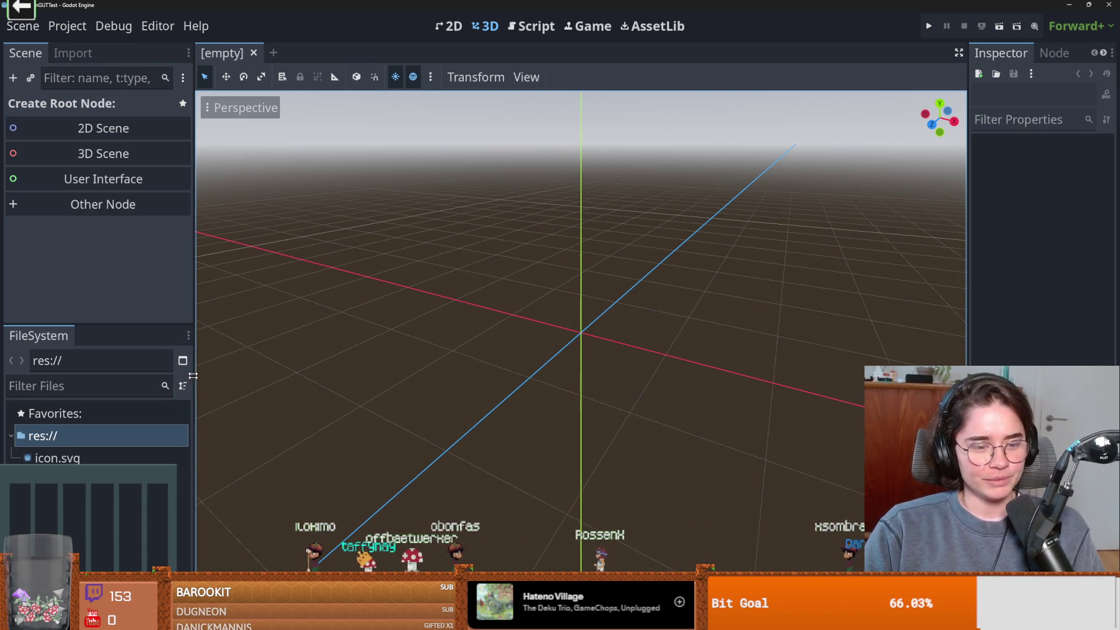
key("alt+Tab")
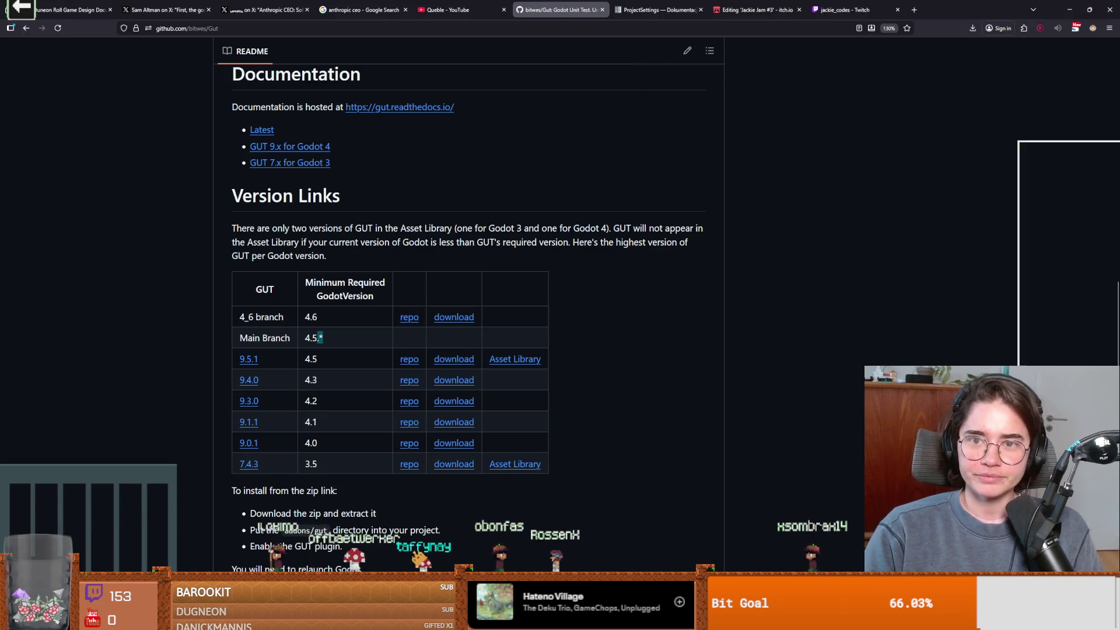
key("alt+Tab")
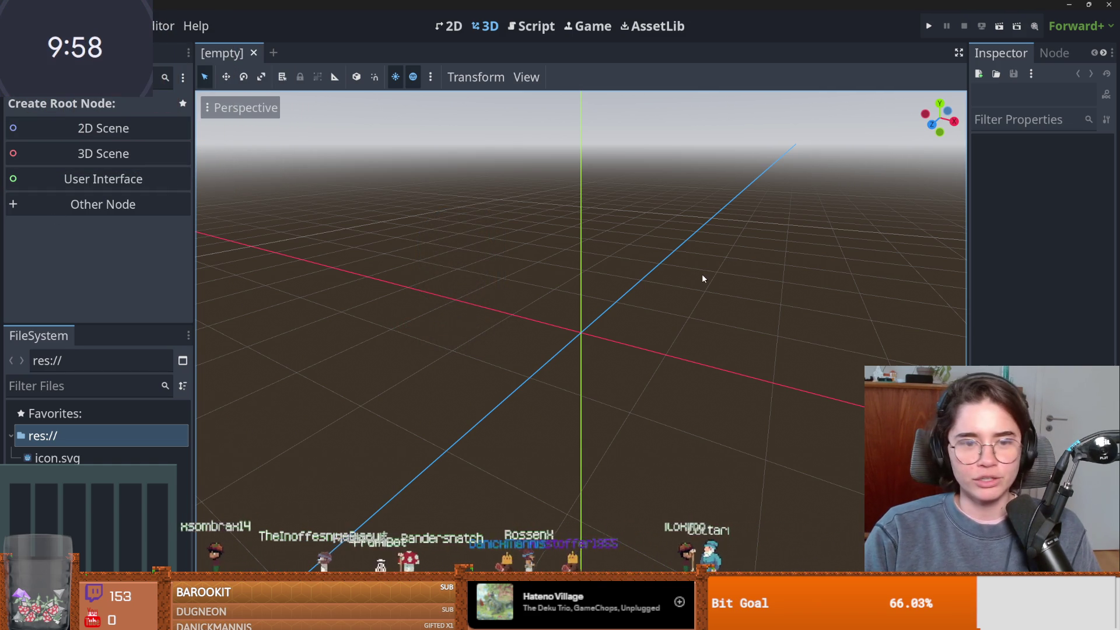
left_click(169, 128)
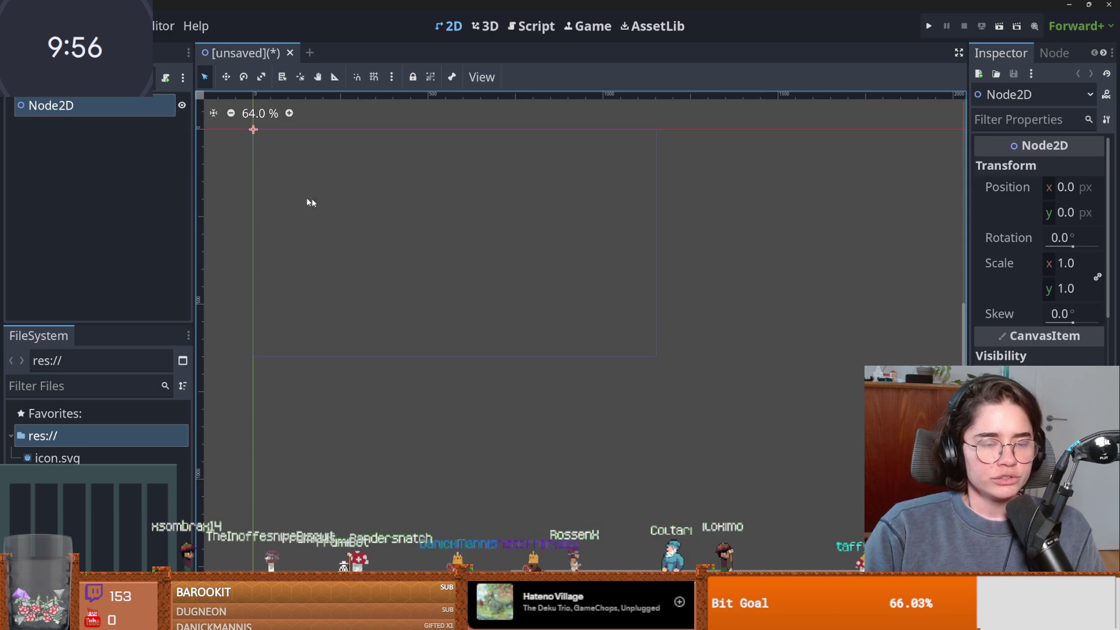
Add a CharacterBody2D under Node2D with a ColorRect child.
right_click(76, 110)
left_click(85, 122)
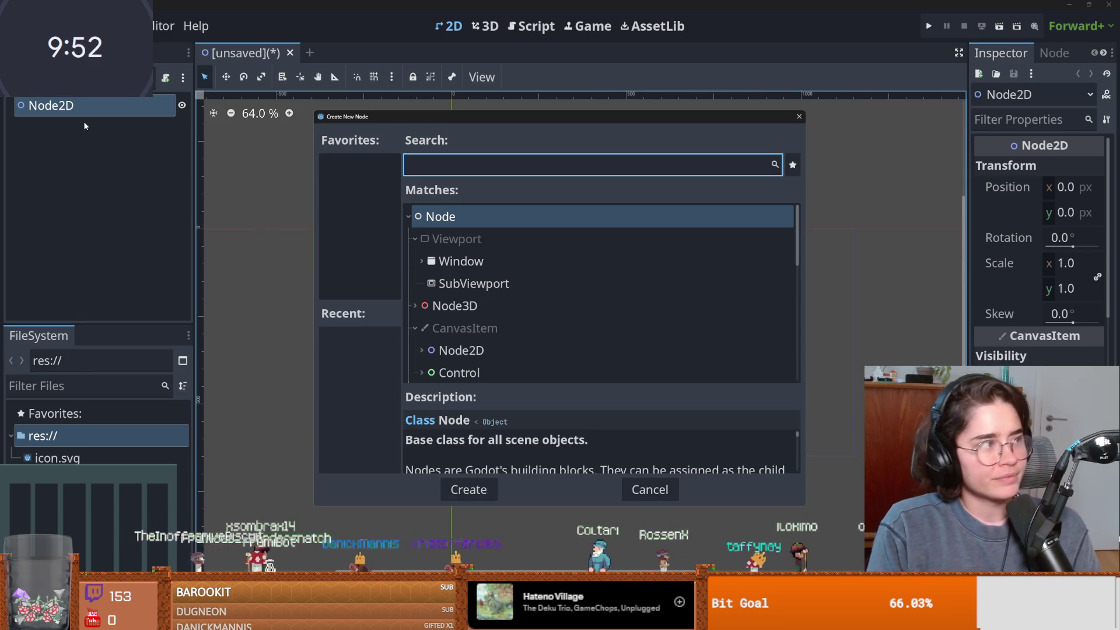
type("char")
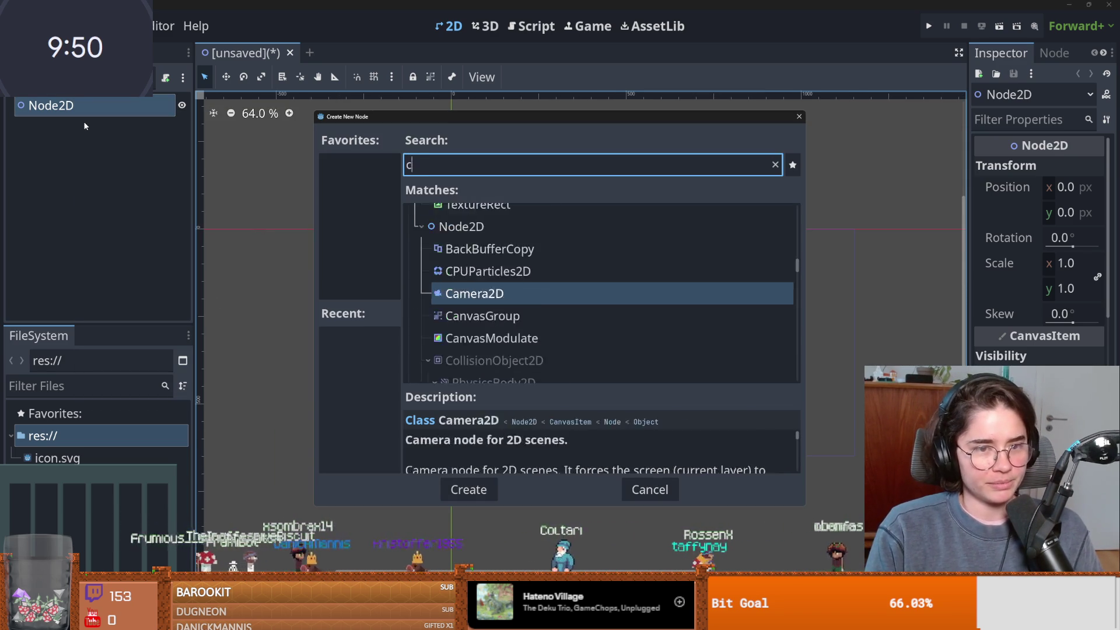
key("Return")
right_click(91, 136)
left_click(91, 140)
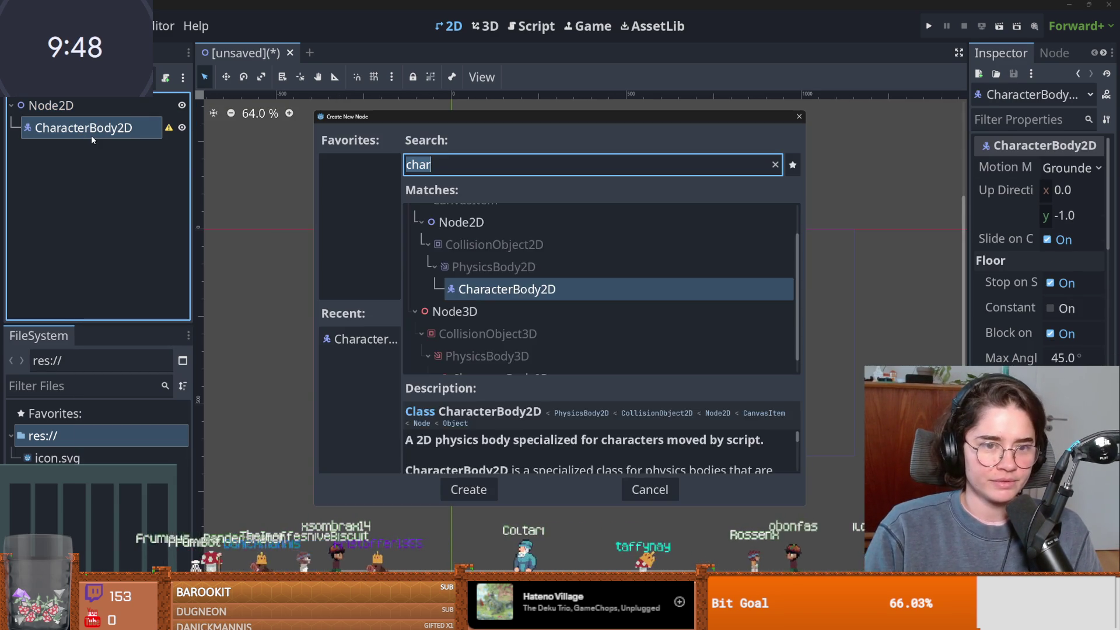
type("color")
key("Return")
Give the body a circle CollisionShape2D and centre the ColorRect square on it.
right_click(91, 136)
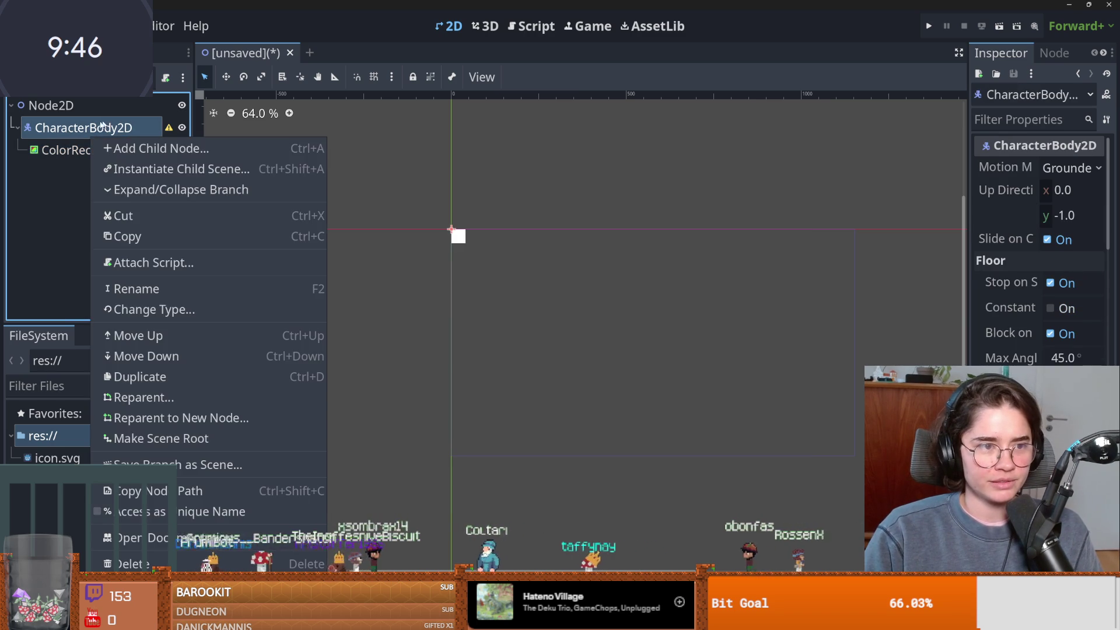
left_click(134, 148)
type("collision")
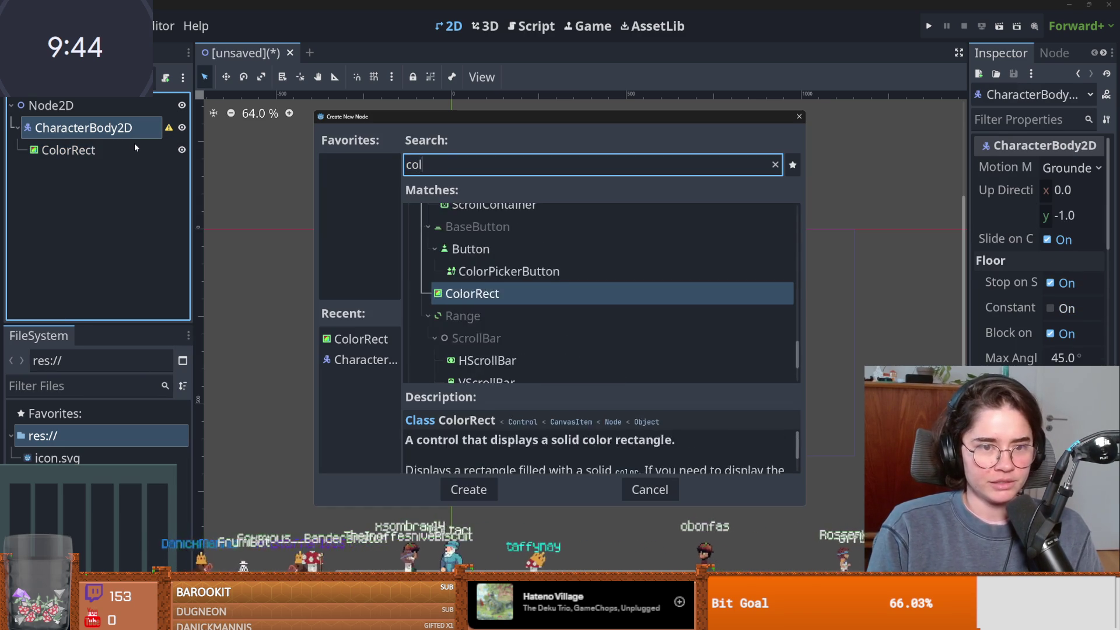
key("Return")
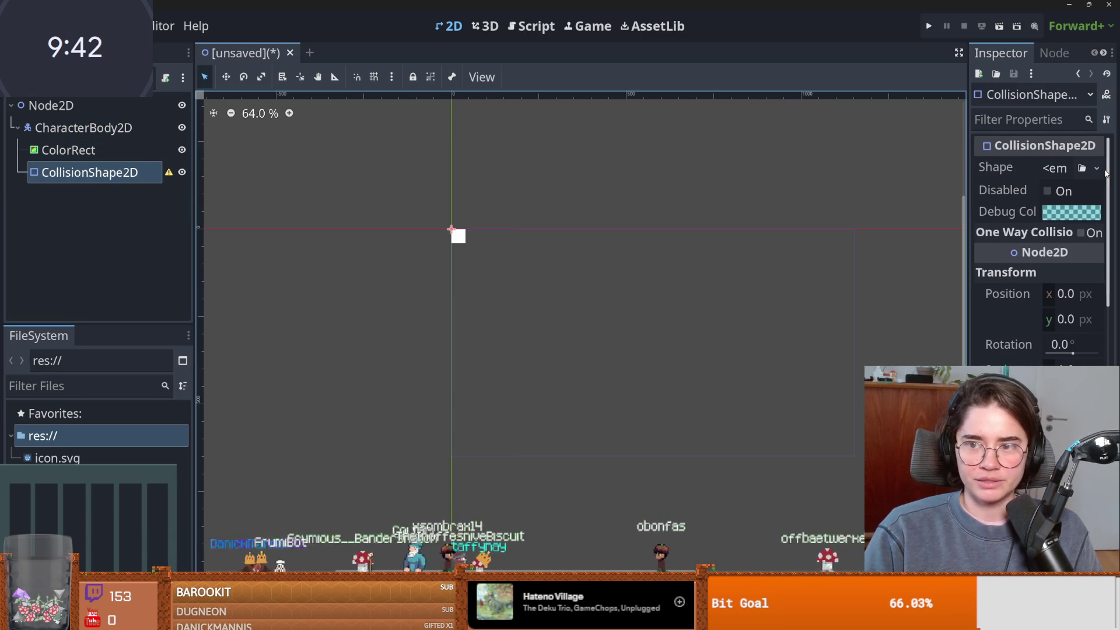
left_click(1097, 168)
left_click(995, 273)
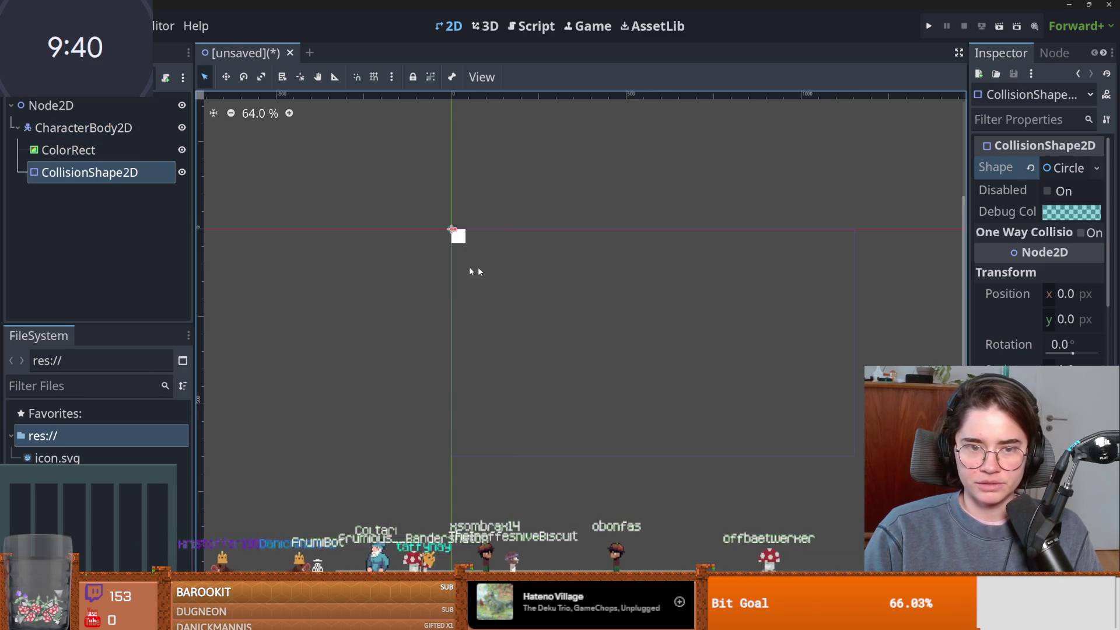
scroll(484, 221, "up", 6)
left_click_drag(489, 217, 504, 221)
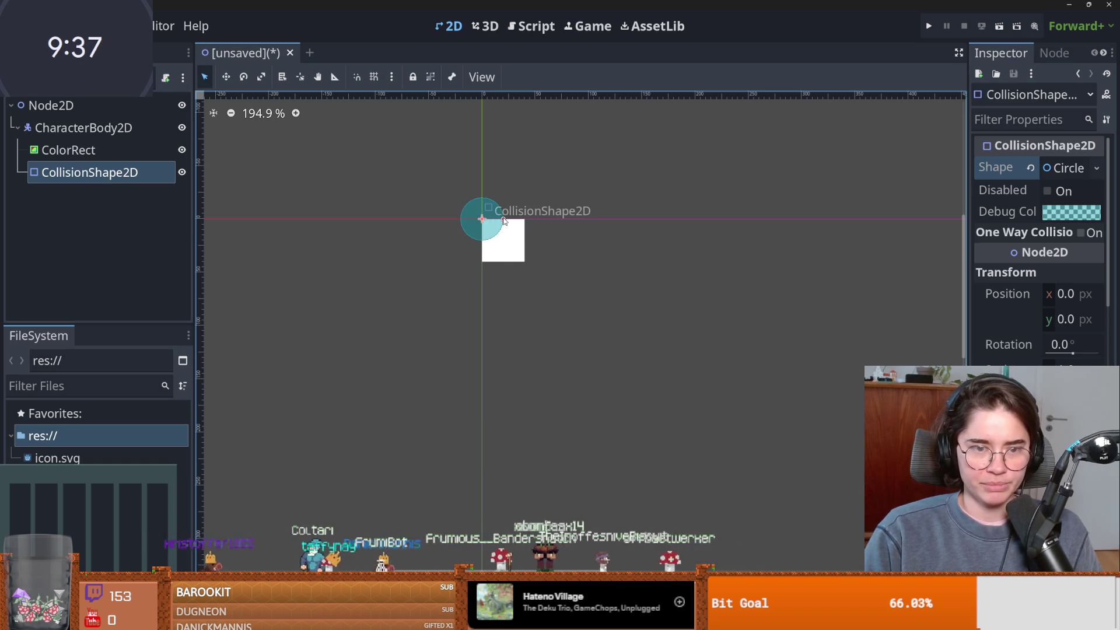
left_click(117, 150)
left_click_drag(518, 259, 497, 235)
Save the scene as game.tscn.
key("ctrl+s")
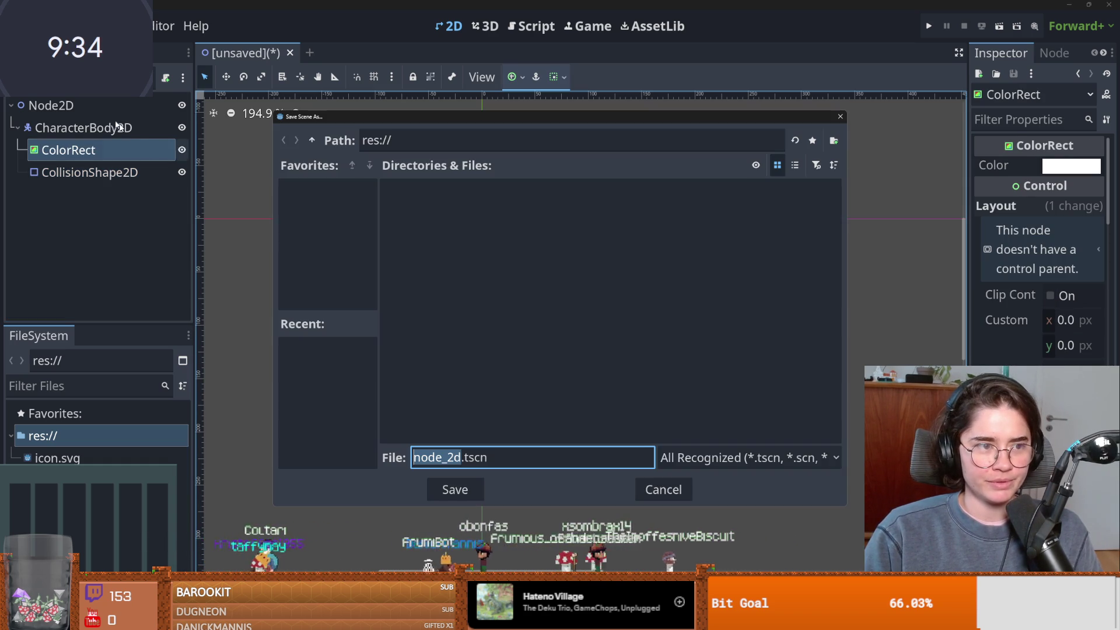
type("game")
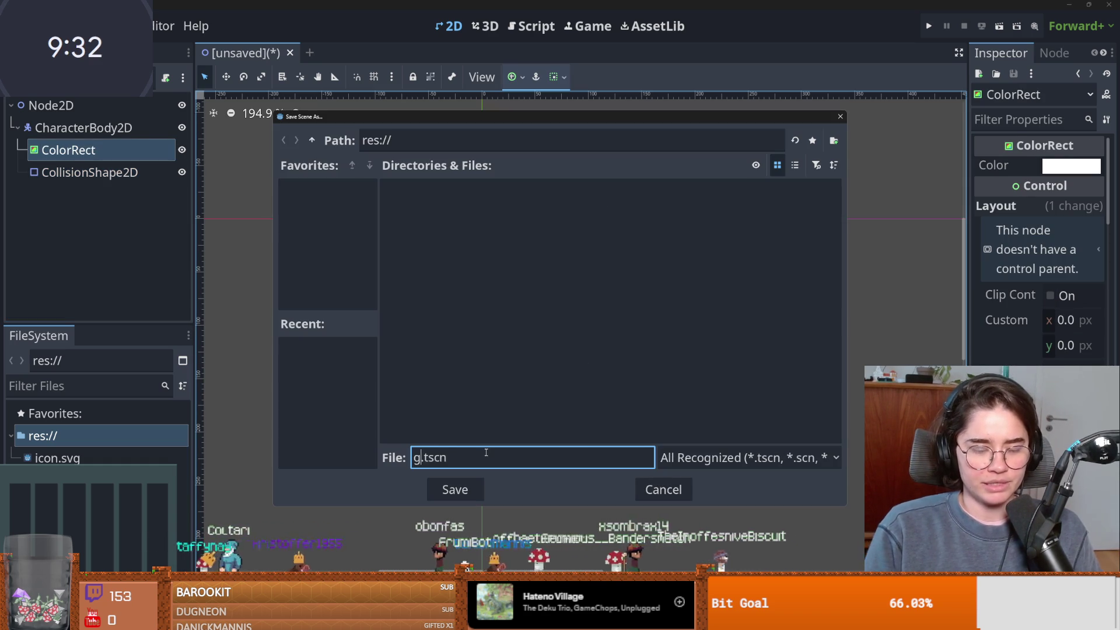
key("Return")
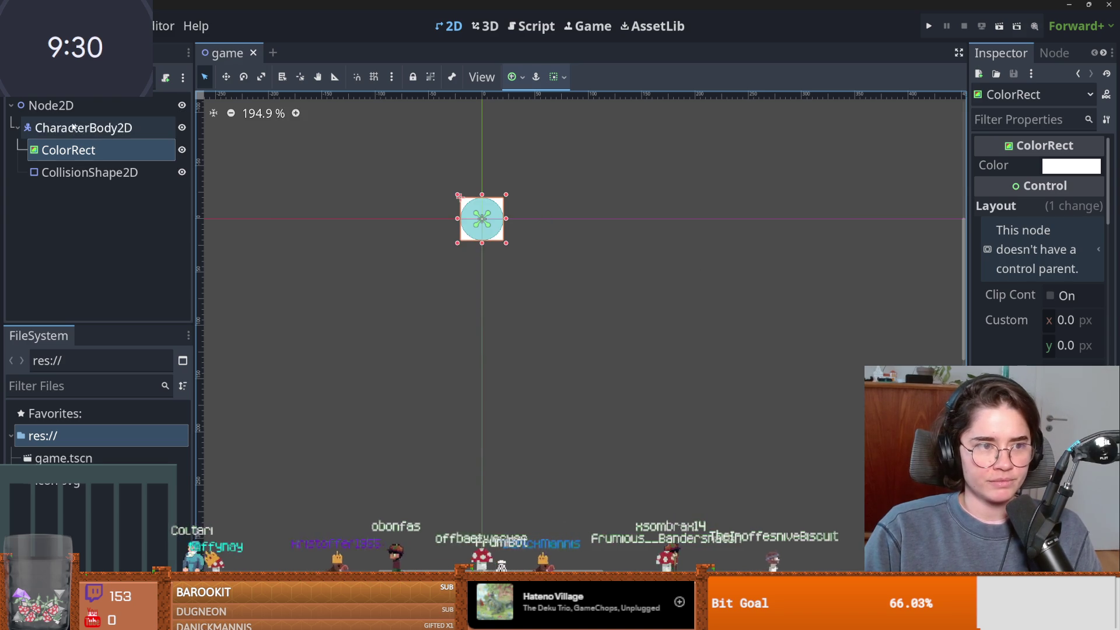
Rename the CharacterBody2D node to player.
left_click(109, 127)
left_click(109, 127)
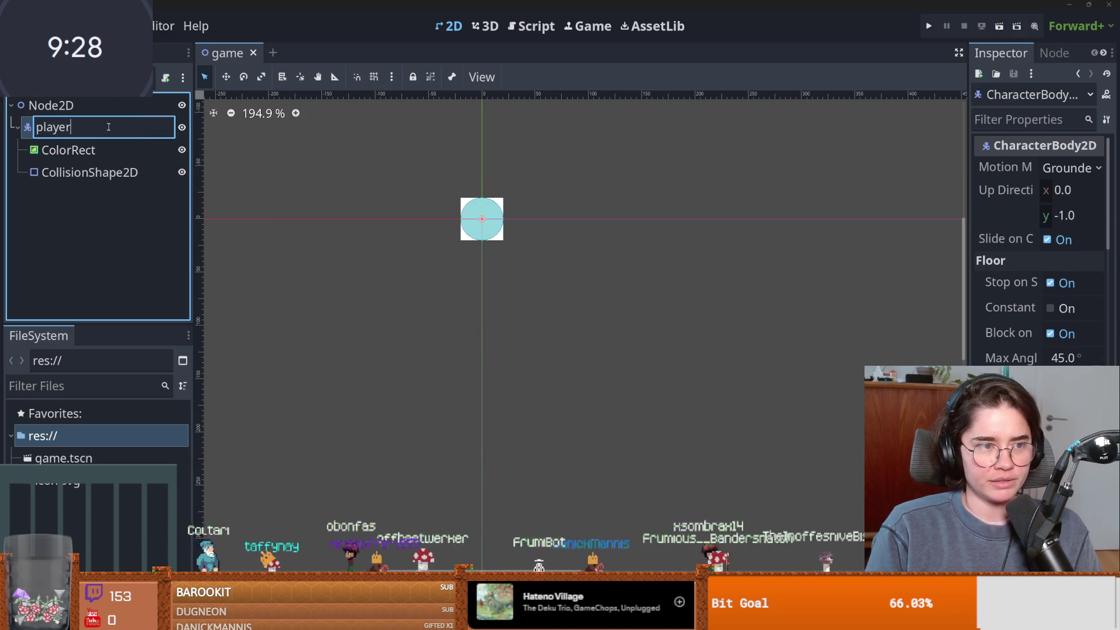
key("Return")
double_click(108, 127)
key("Return")
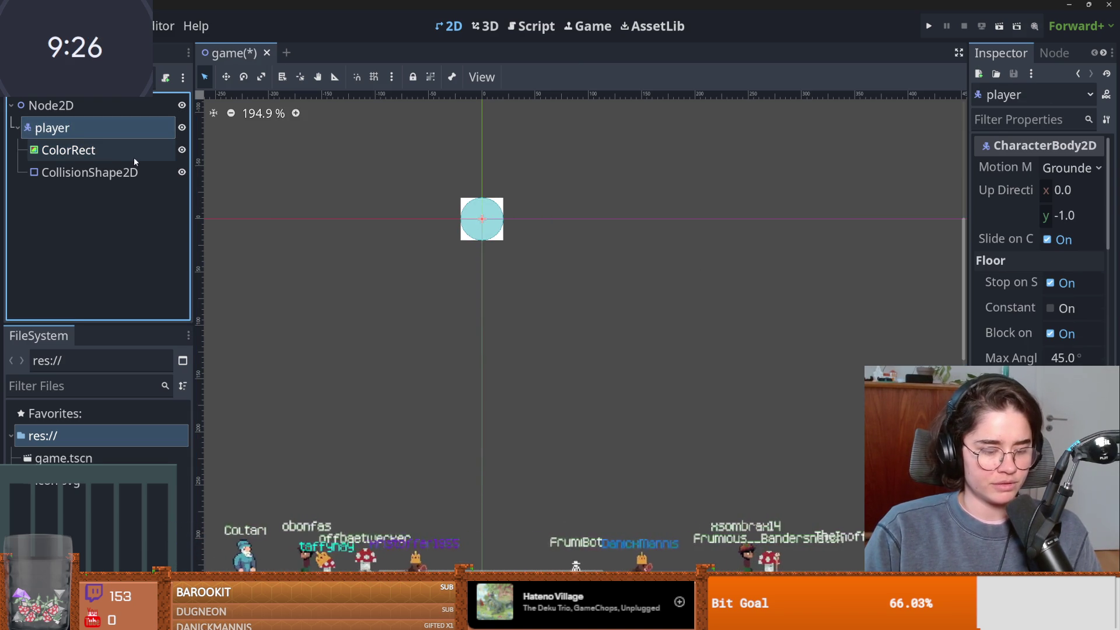
Duplicate player as enemy, then begin attaching a new script to player.
key("ctrl+d")
double_click(85, 194)
key("Return")
left_click(64, 127)
left_click(166, 78)
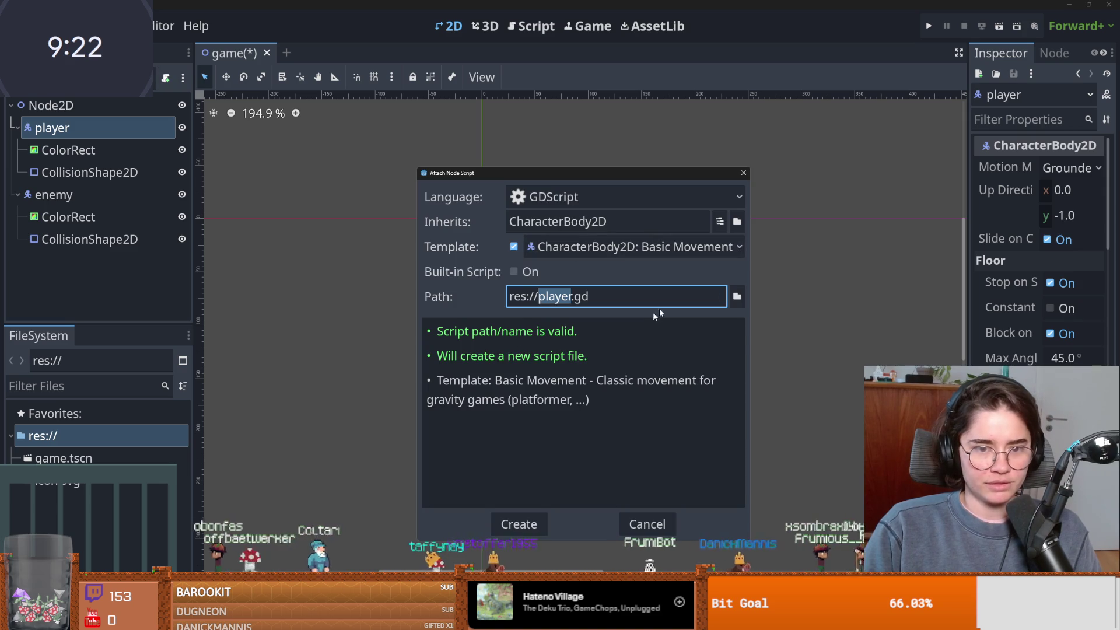
Make new Agents/player folders and create player.gd there from the basic movement template.
left_click(736, 298)
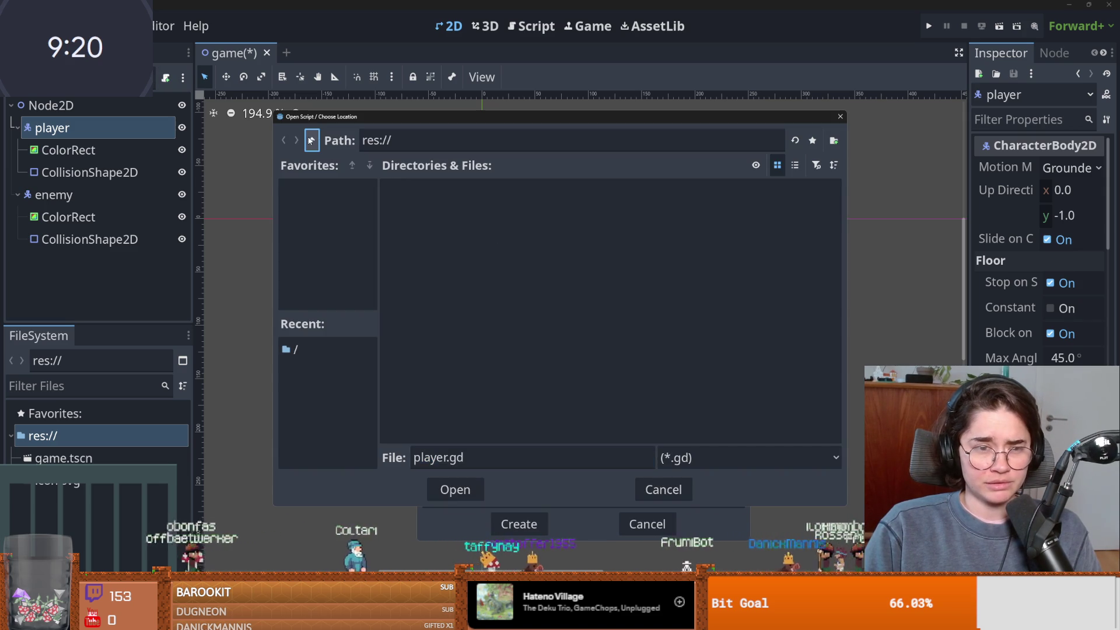
left_click(834, 141)
type("Agents")
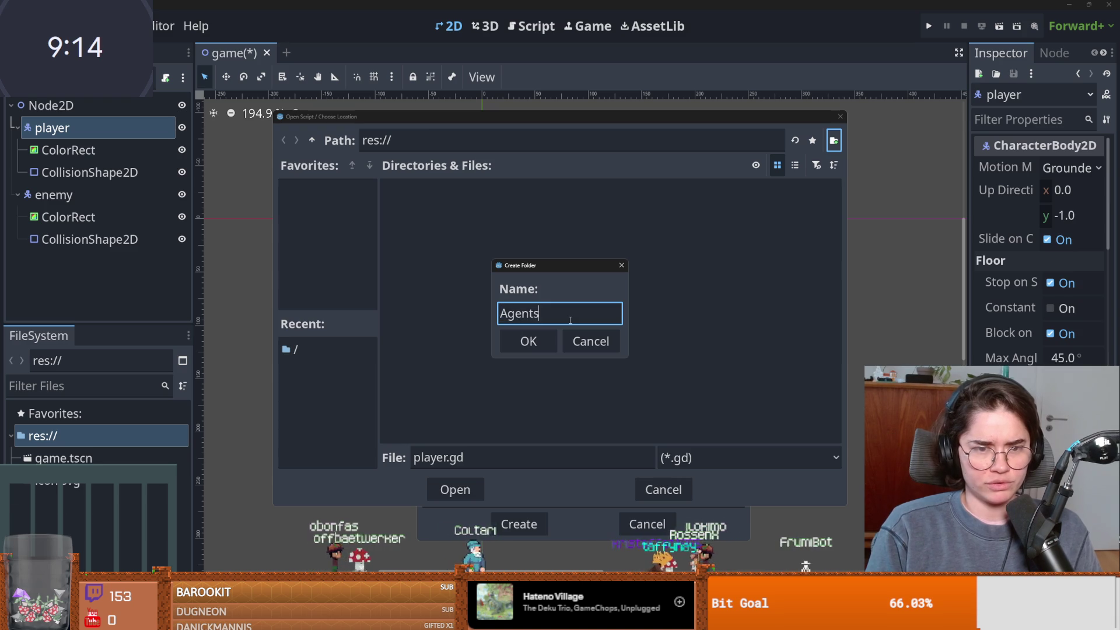
key("Return")
left_click(834, 141)
type("p")
key("Return")
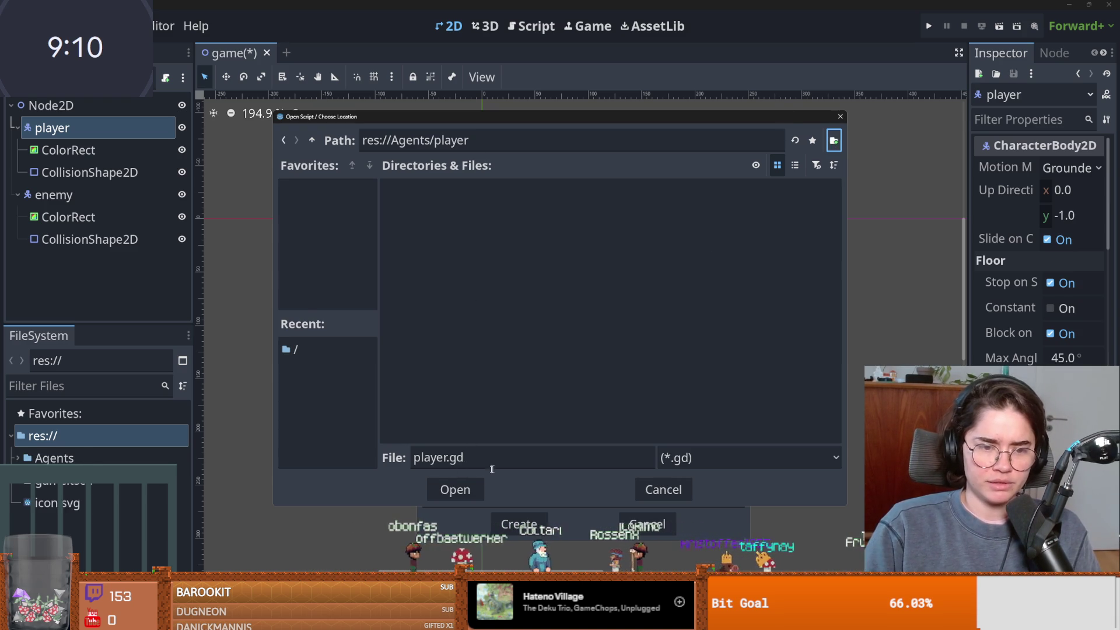
left_click(455, 490)
left_click(518, 523)
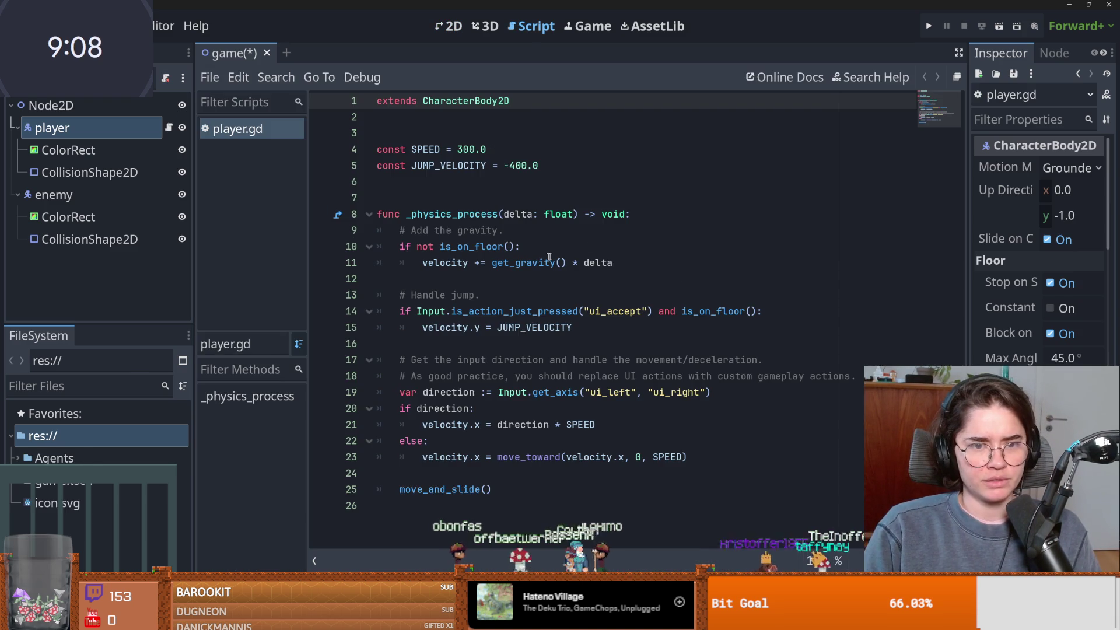
Delete the JUMP_VELOCITY constant and the jump-handling lines from player.gd.
left_click(557, 170)
left_click_drag(557, 170, 377, 166)
key("BackSpace")
left_click_drag(574, 327, 268, 294)
key("BackSpace")
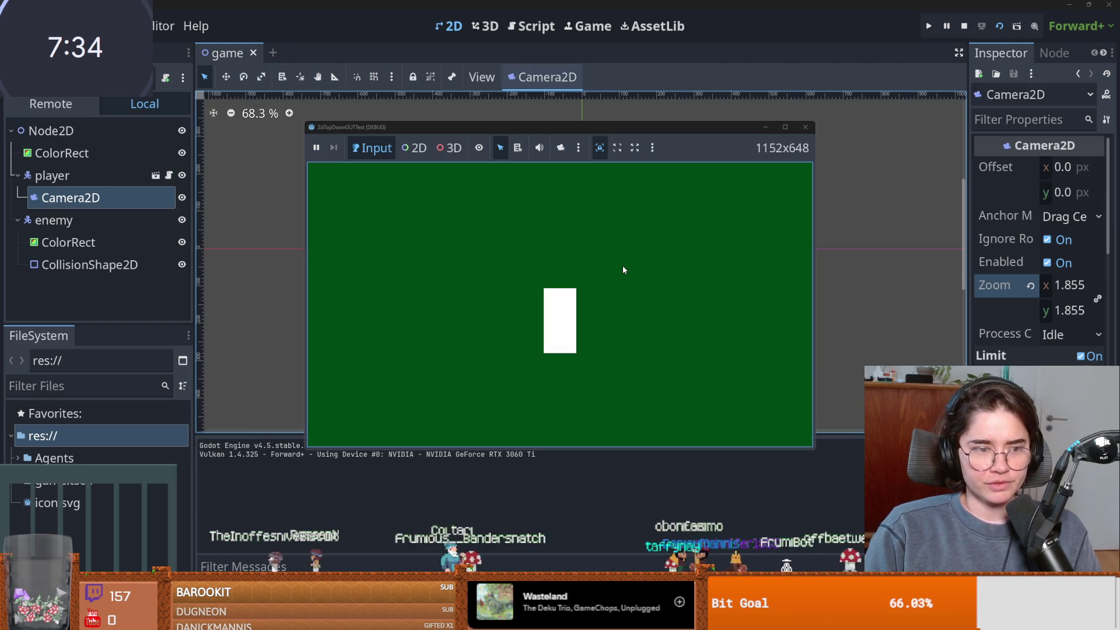
Move the player around with the arrow keys in the running game, then stop it.
key("Left")
key("Up")
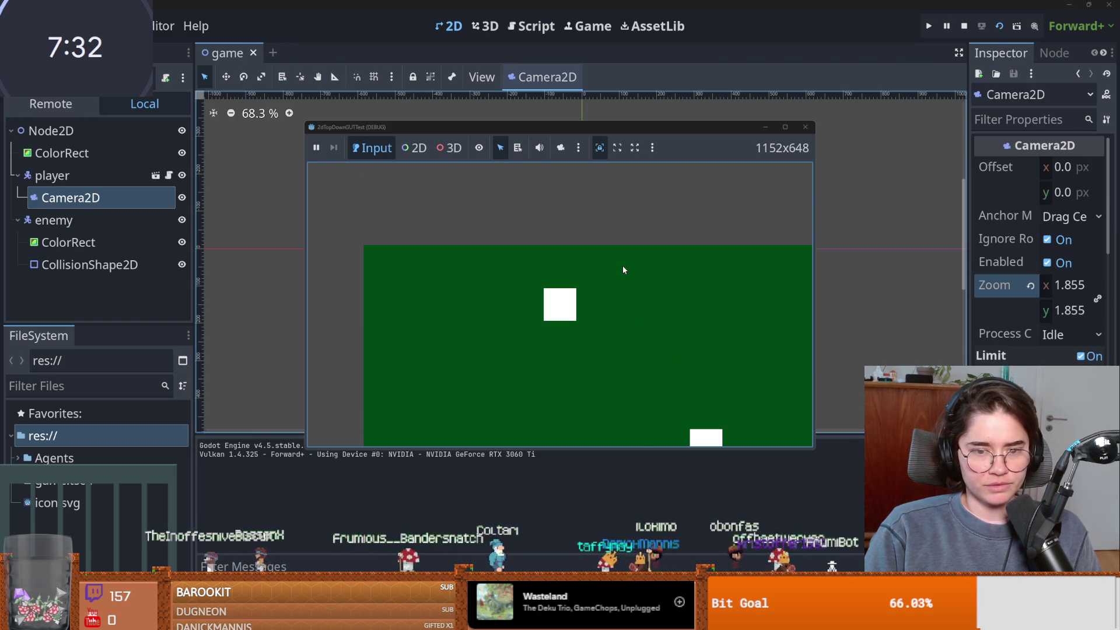
key("Right")
key("Down")
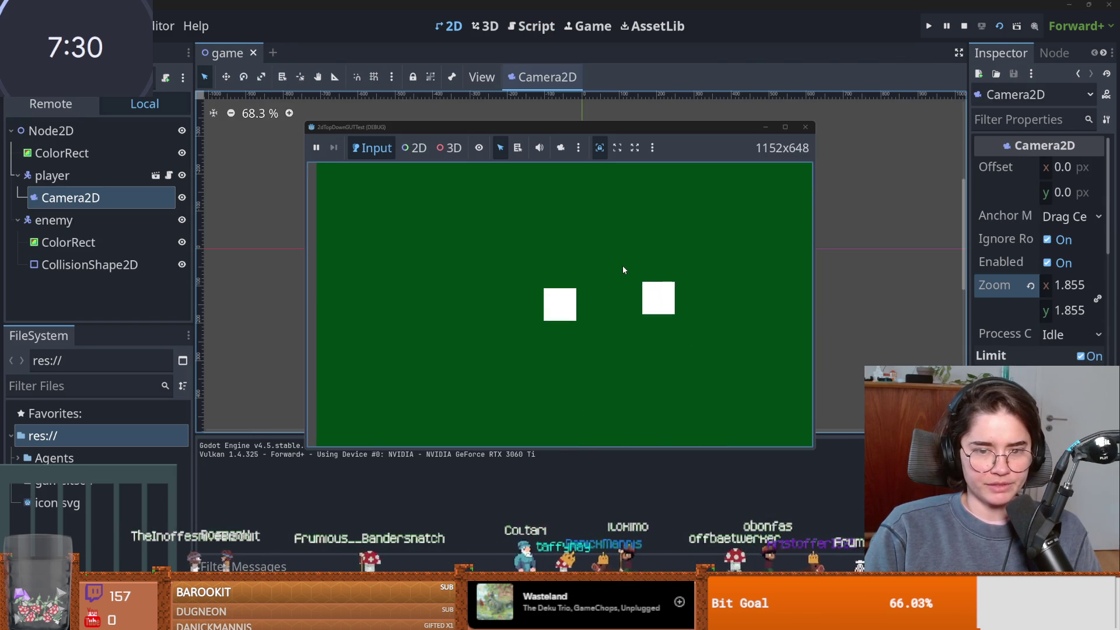
key("F8")
Drag the enemy up and right of the player to (204, -79) and save the scene.
scroll(660, 166, "up", 3)
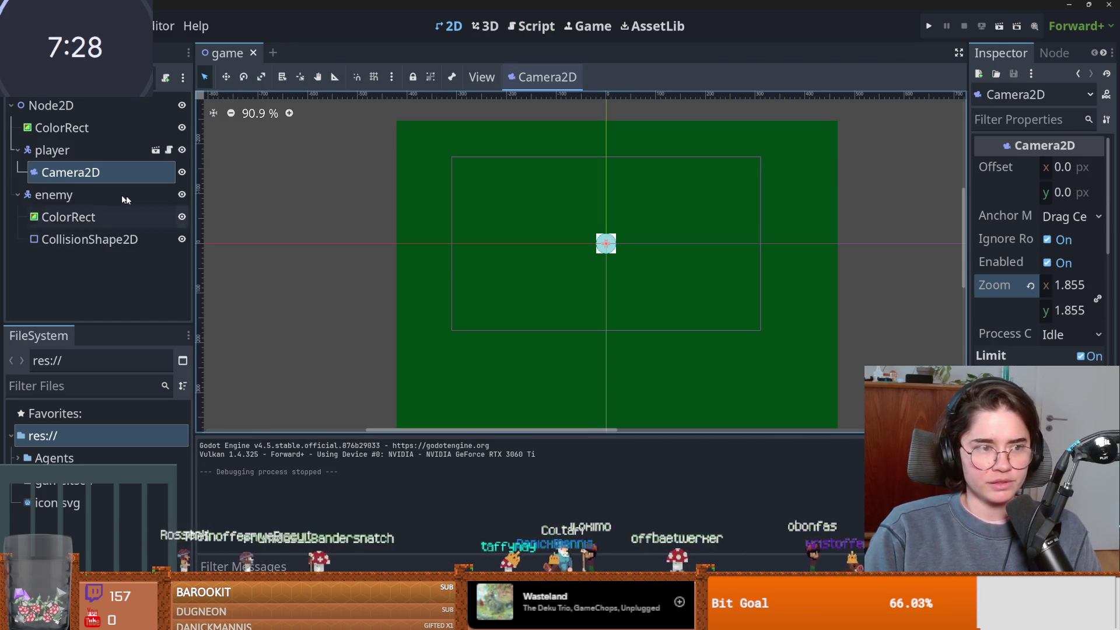
left_click(69, 218)
left_click(54, 195)
left_click_drag(610, 242, 717, 197)
key("ctrl+s")
Set the enemy's ColorRect colour to red.
left_click(707, 204)
left_click(1073, 166)
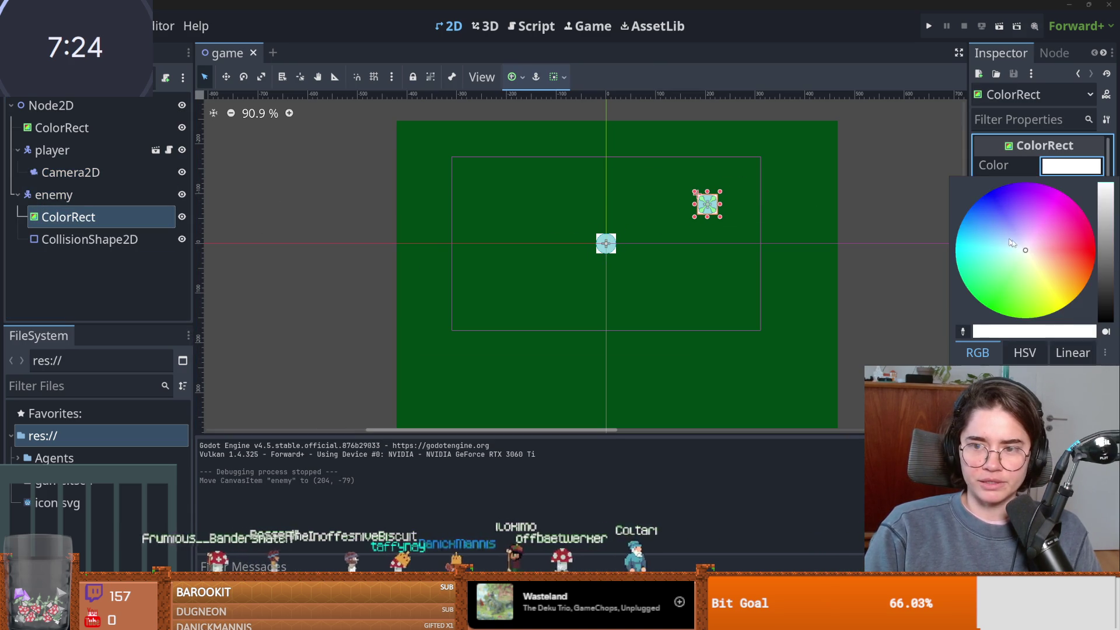
left_click_drag(1003, 232, 1075, 236)
left_click(412, 121)
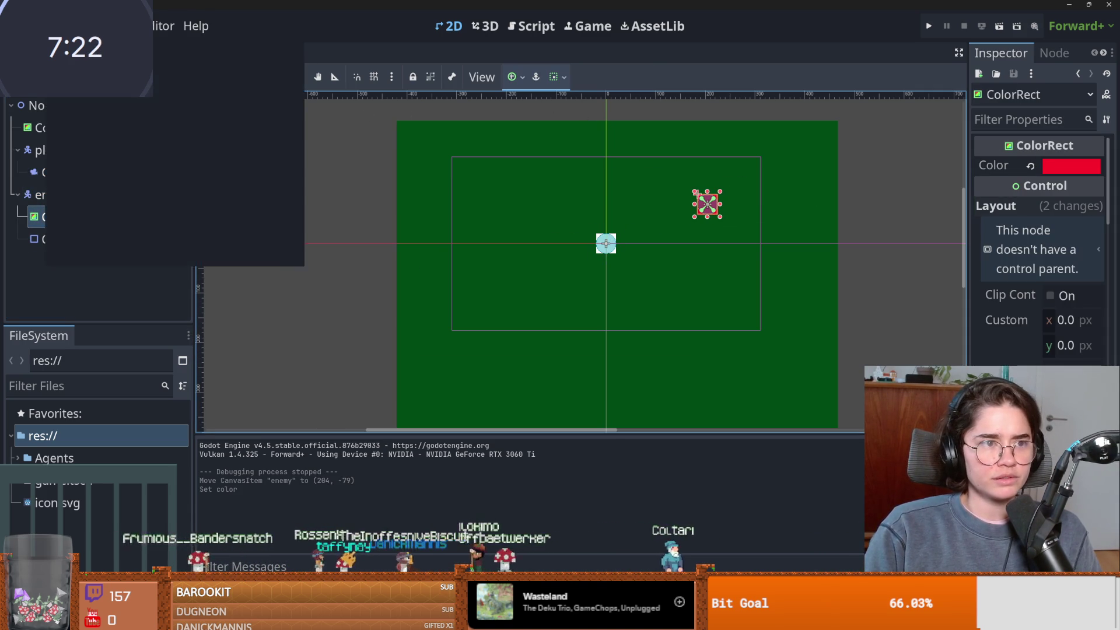
Open Project Settings on the Input Map page.
left_click(84, 26)
left_click(111, 46)
left_click(414, 140)
left_click(343, 140)
left_click(435, 195)
Show built-in actions, filter to ui_up, and bind the W key to it.
type("u")
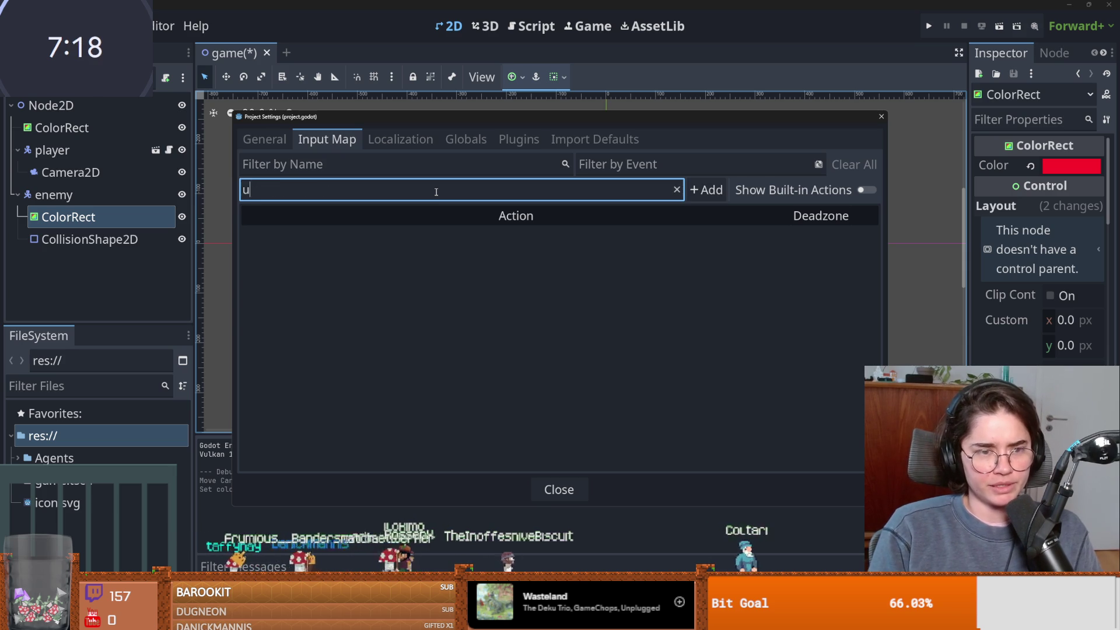
left_click(868, 192)
left_click(424, 185)
type("_")
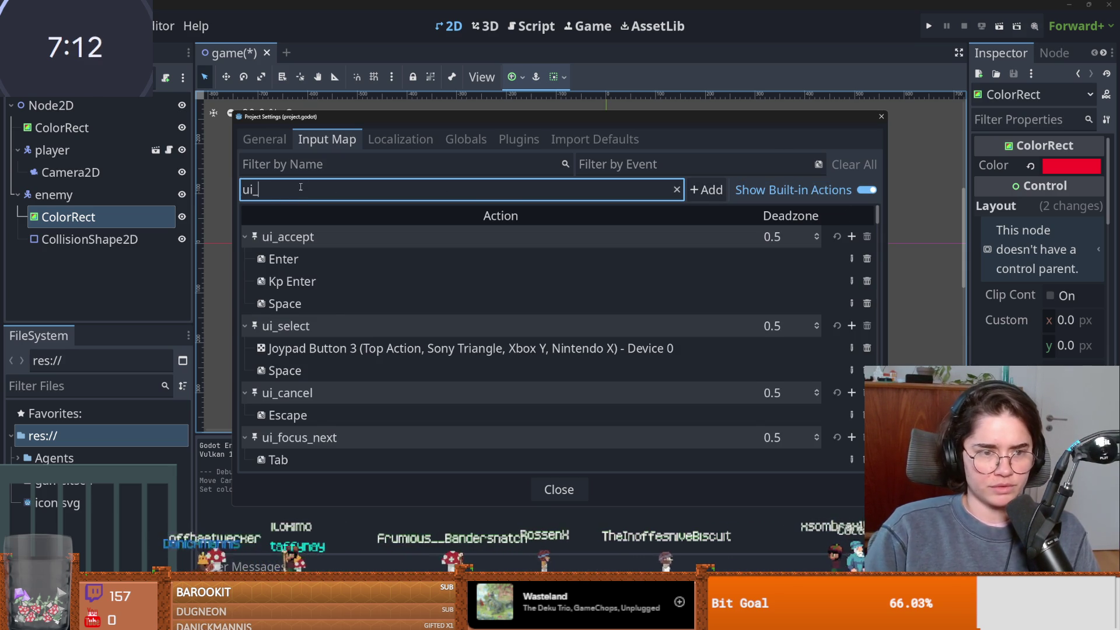
scroll(339, 304, "down", 2)
type("up")
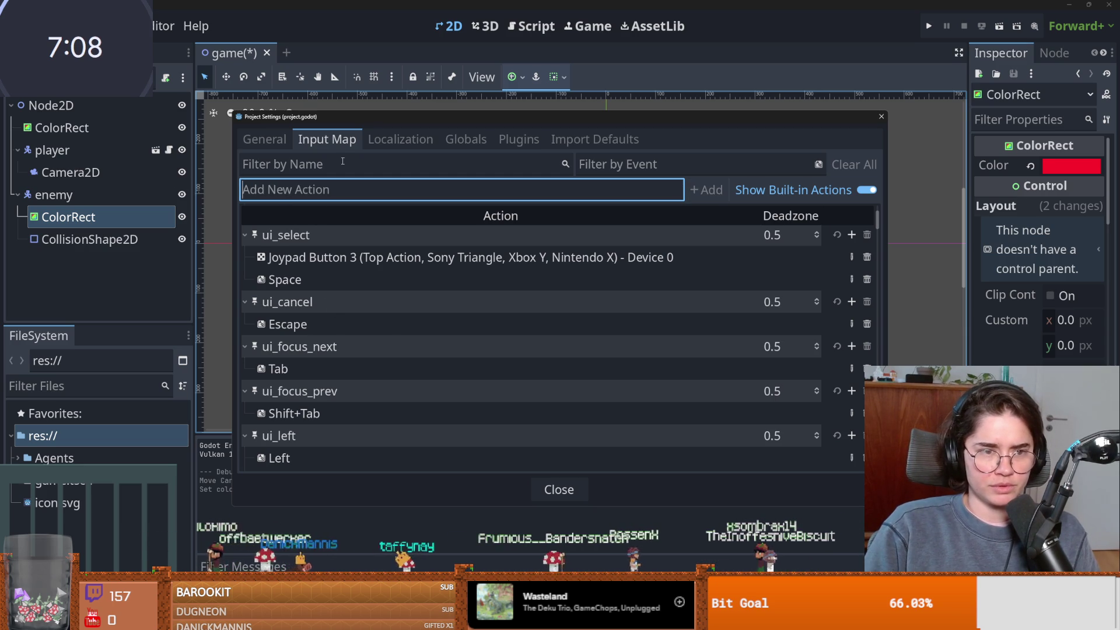
left_click(343, 161)
type("ui_up")
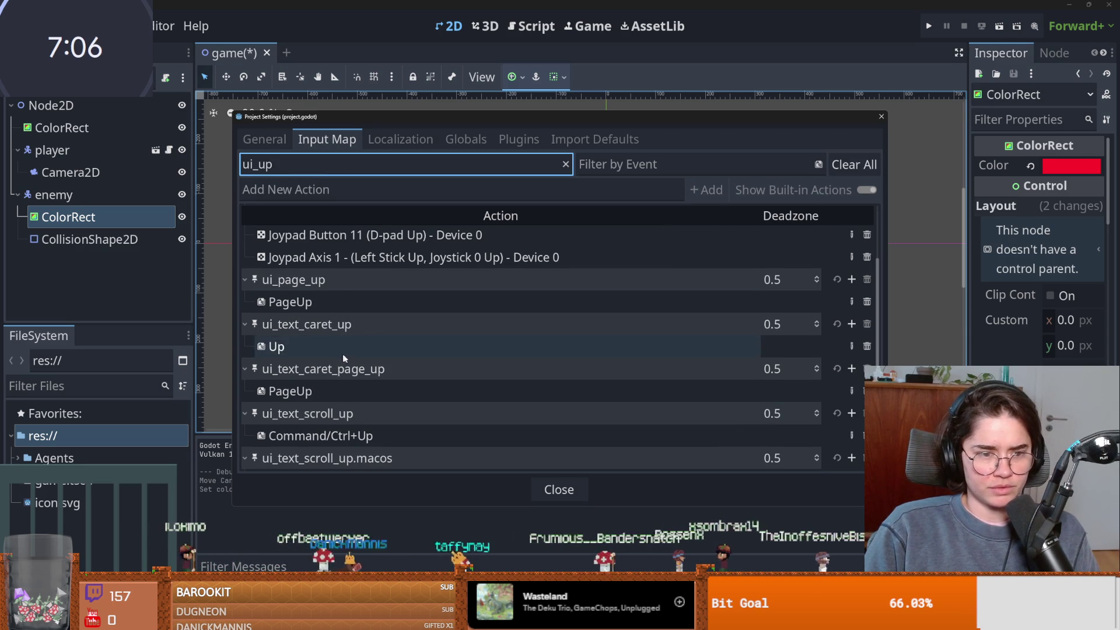
scroll(340, 352, "up", 3)
left_click(852, 281)
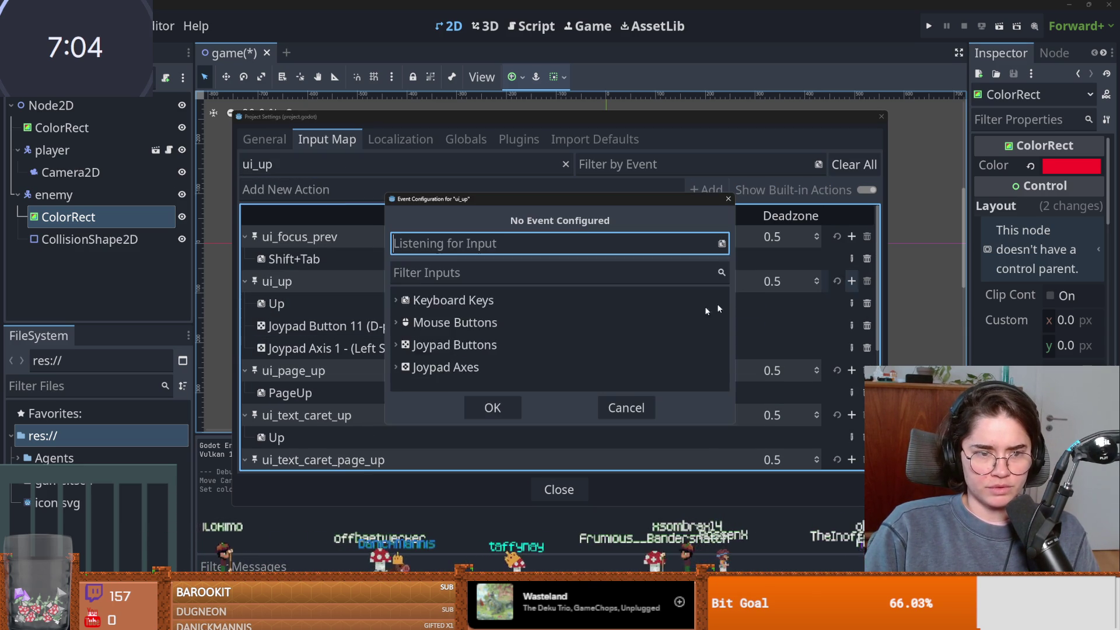
key("e")
key("BackSpace")
key("w")
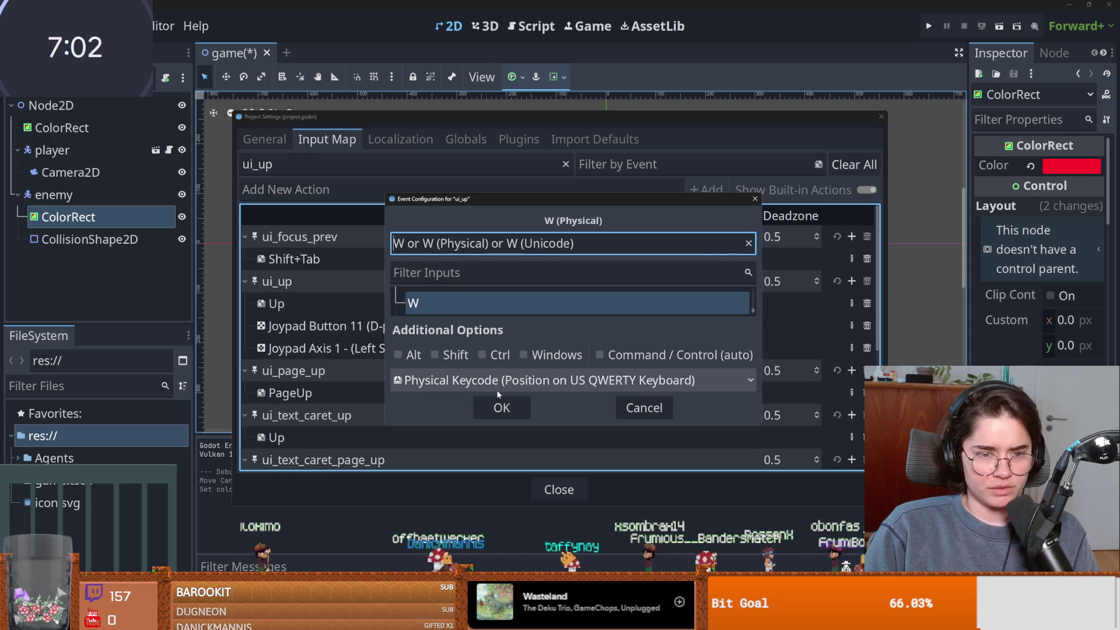
left_click(500, 408)
Bind the S key to ui_down and the A key to ui_left.
left_click(316, 171)
key("BackSpace")
key("BackSpace")
type("down")
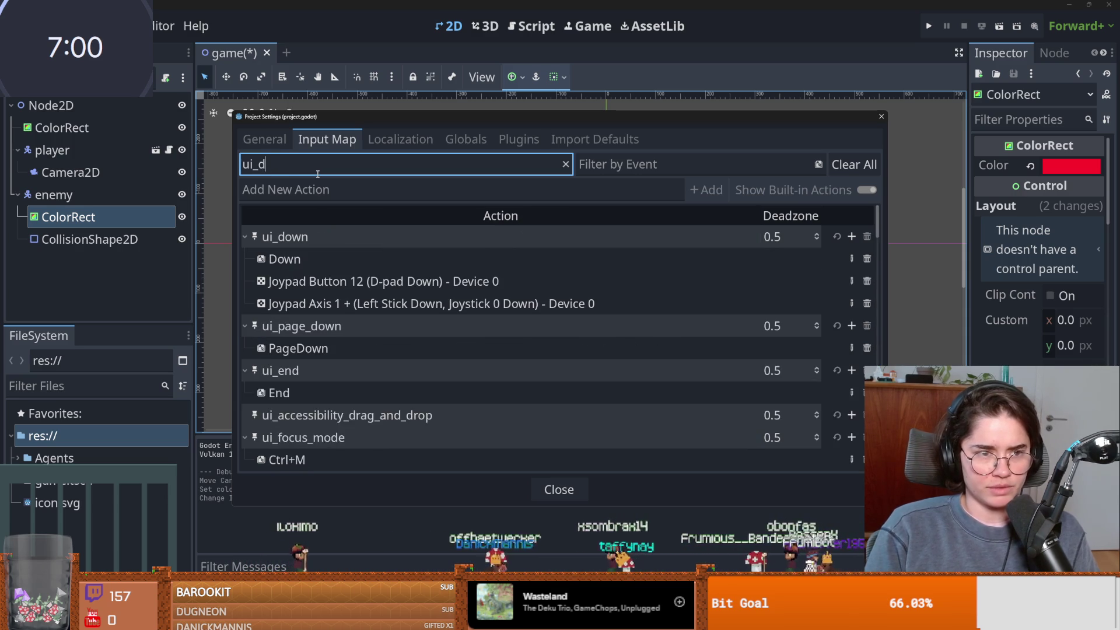
left_click(852, 236)
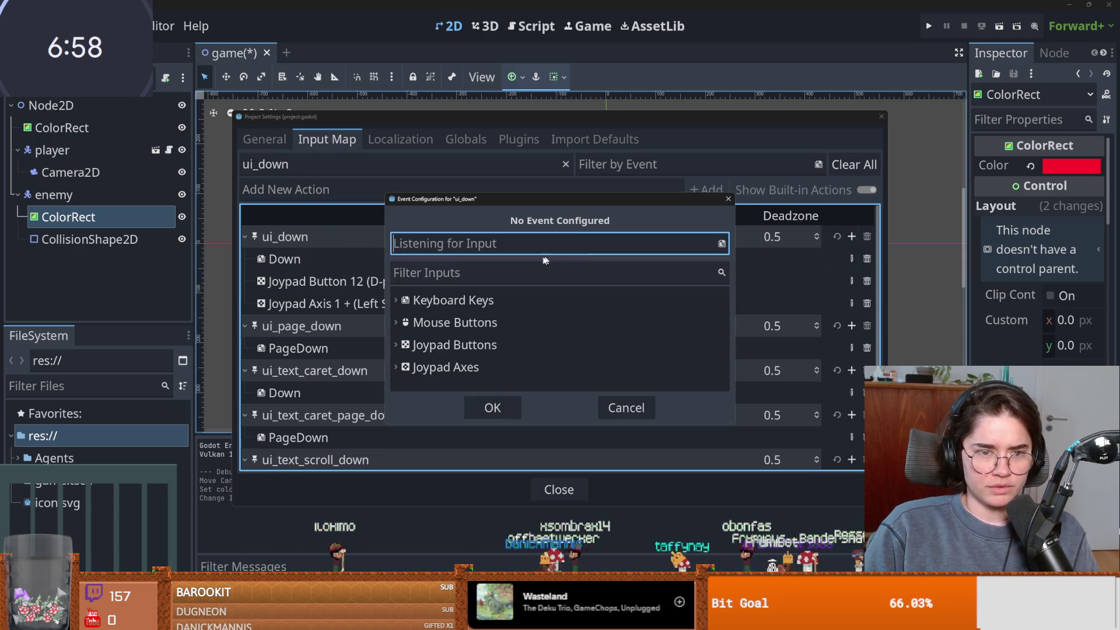
key("s")
left_click(502, 408)
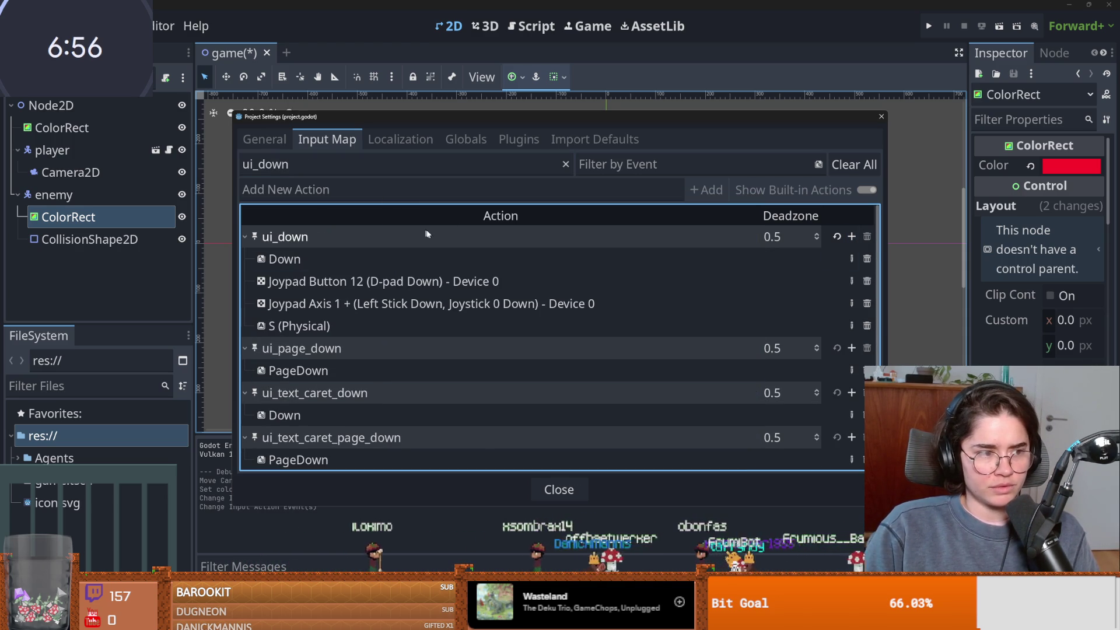
double_click(313, 169)
key("BackSpace")
type("ui_left")
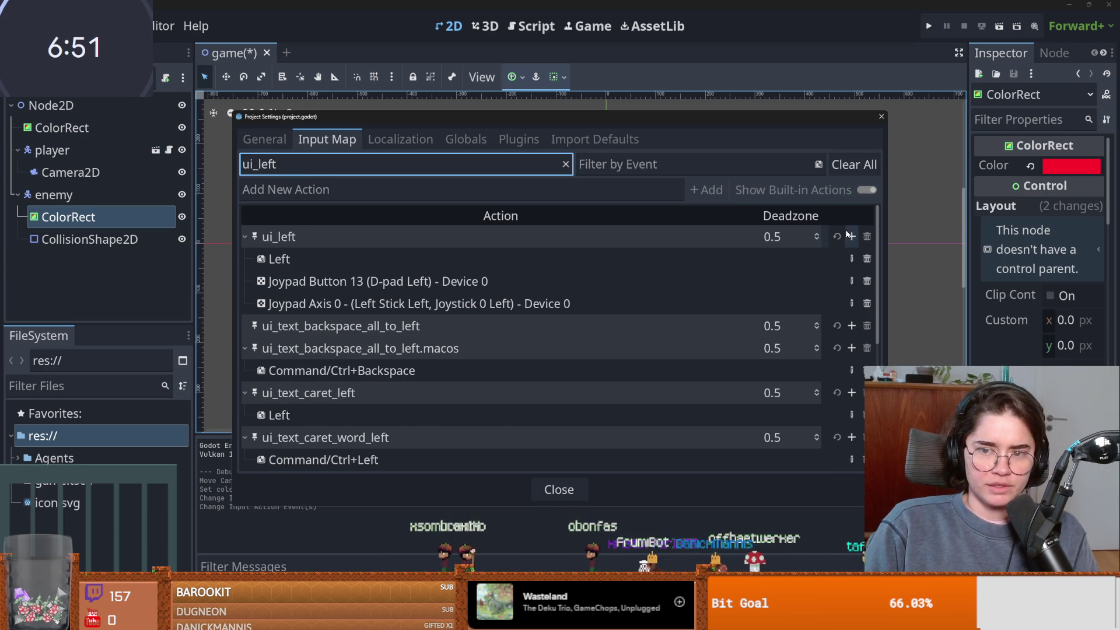
left_click(851, 236)
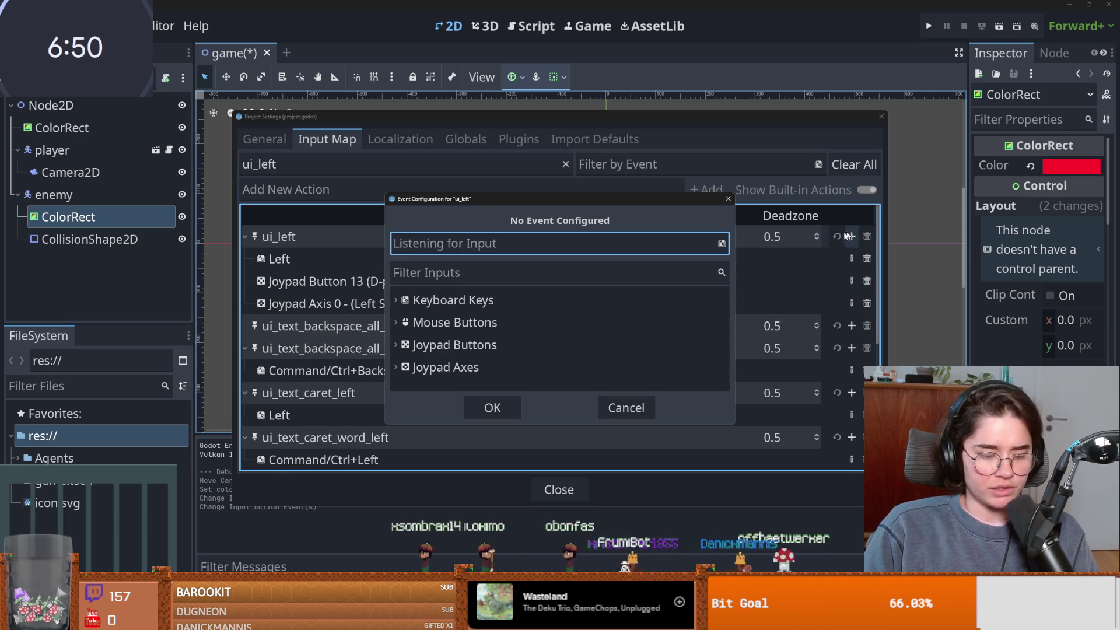
key("a")
left_click(496, 406)
Bind the D key to ui_right and close Project Settings.
left_click(290, 167)
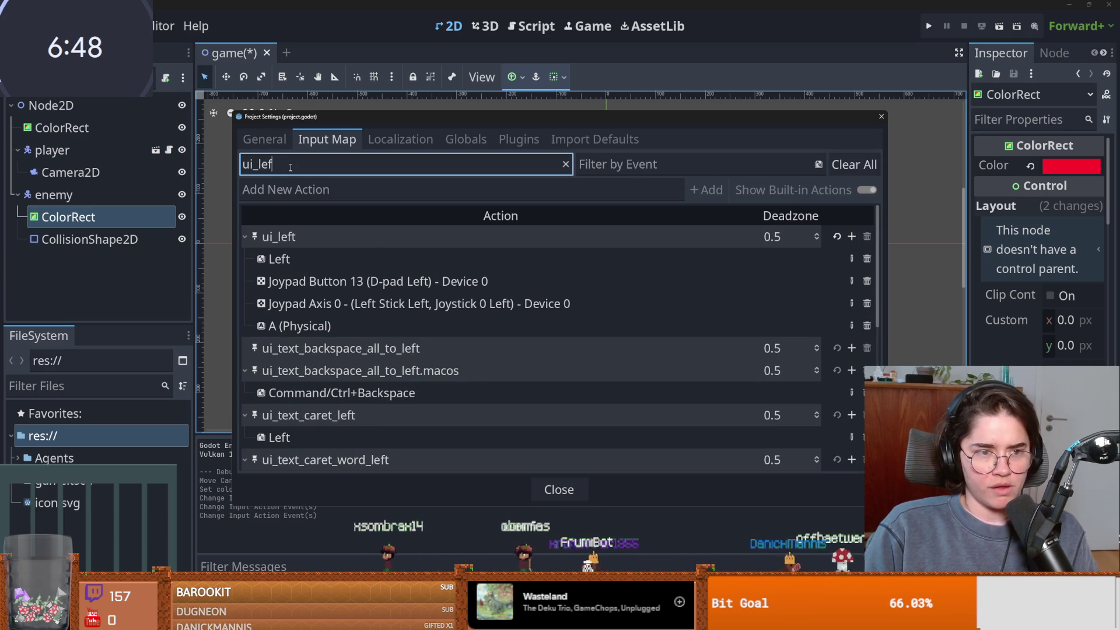
key("BackSpace")
key("BackSpace")
key("BackSpace")
type("right")
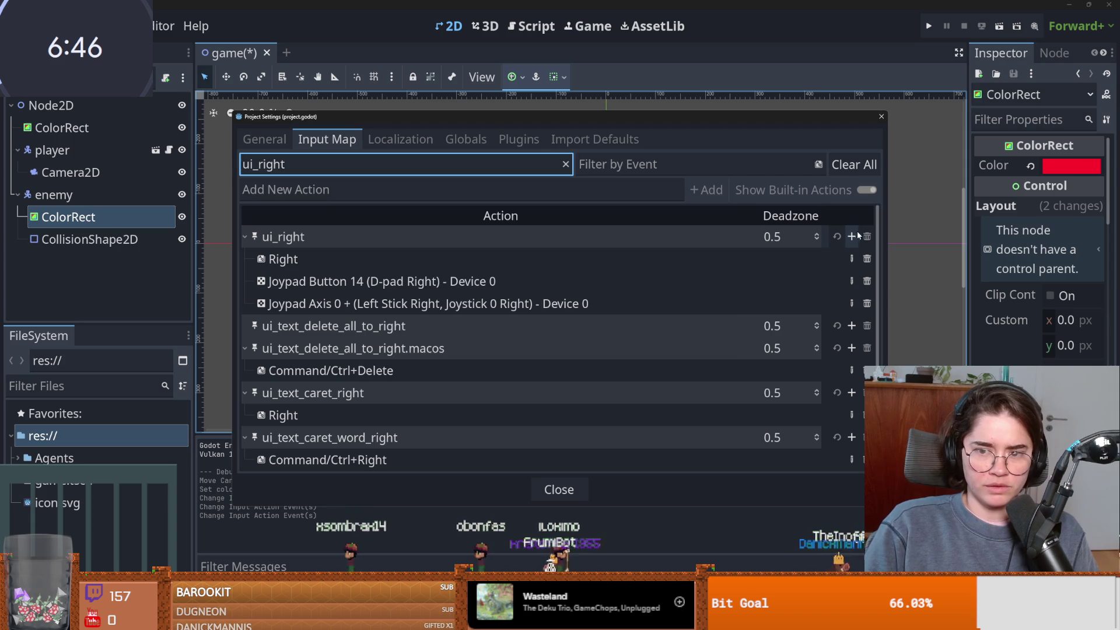
left_click(851, 236)
key("d")
left_click(493, 407)
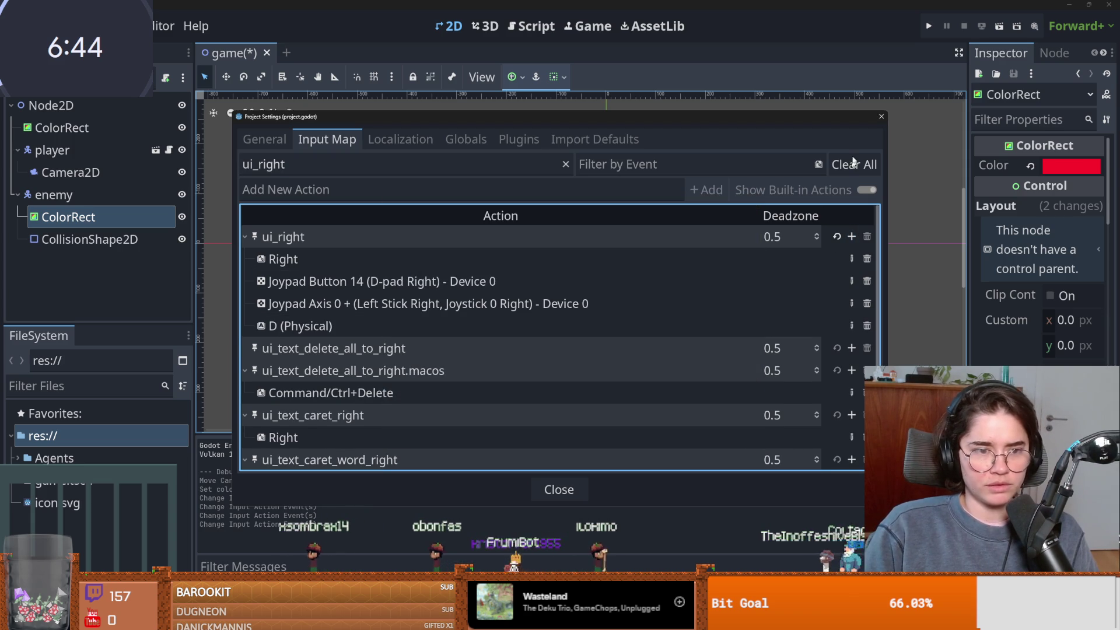
left_click(881, 118)
scroll(620, 300, "up", 3)
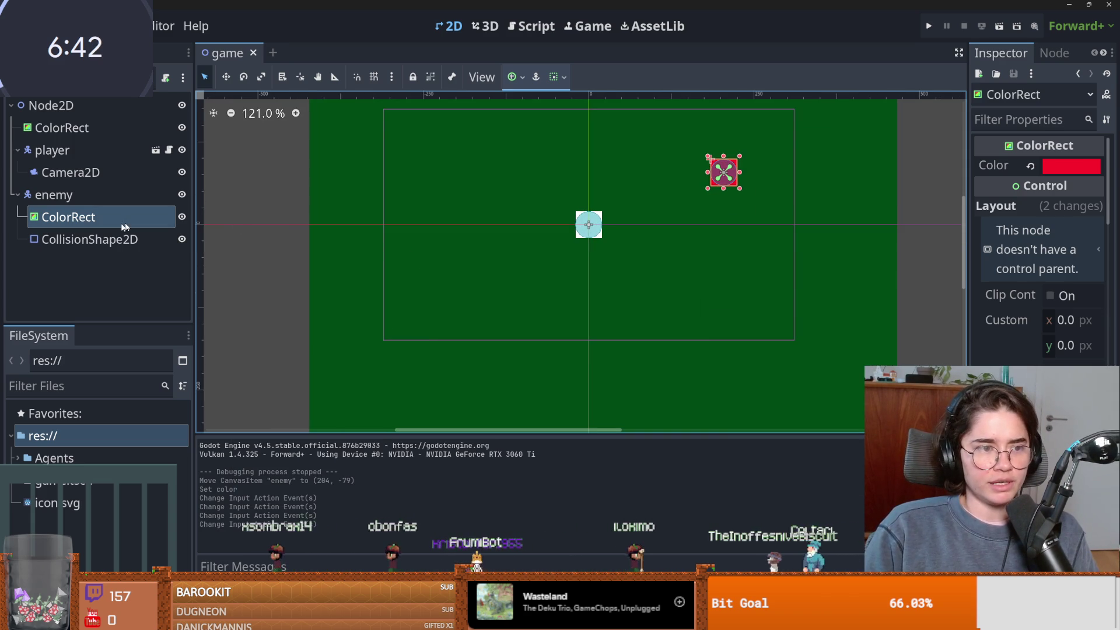
Open the player scene and add a ColorRect child to the player node.
left_click(117, 194)
left_click(88, 150)
left_click_drag(607, 265, 540, 265)
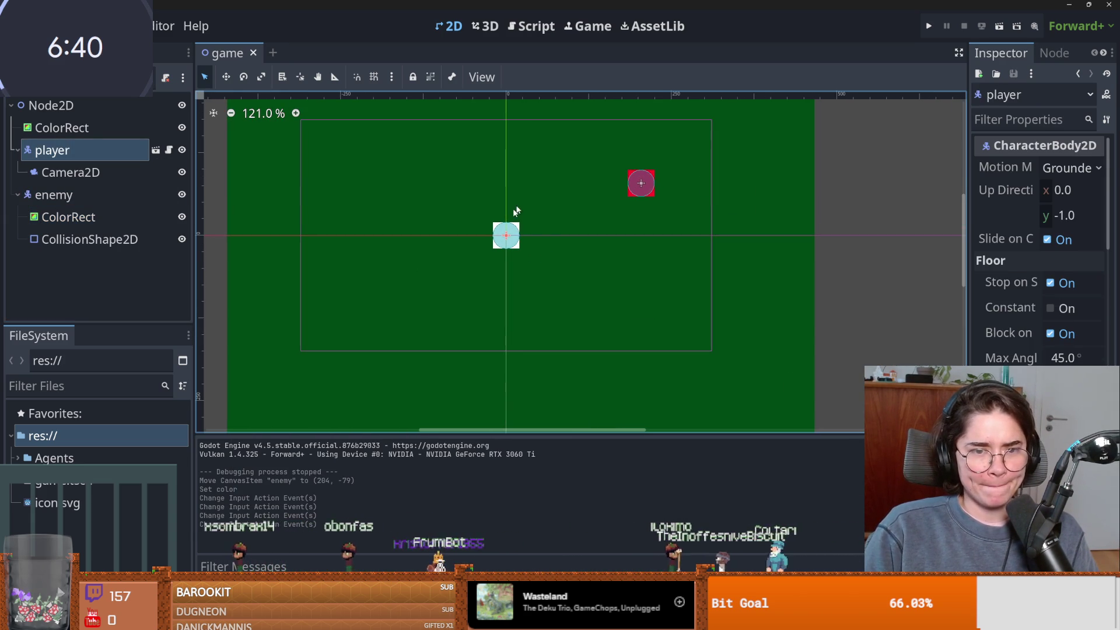
left_click(169, 150)
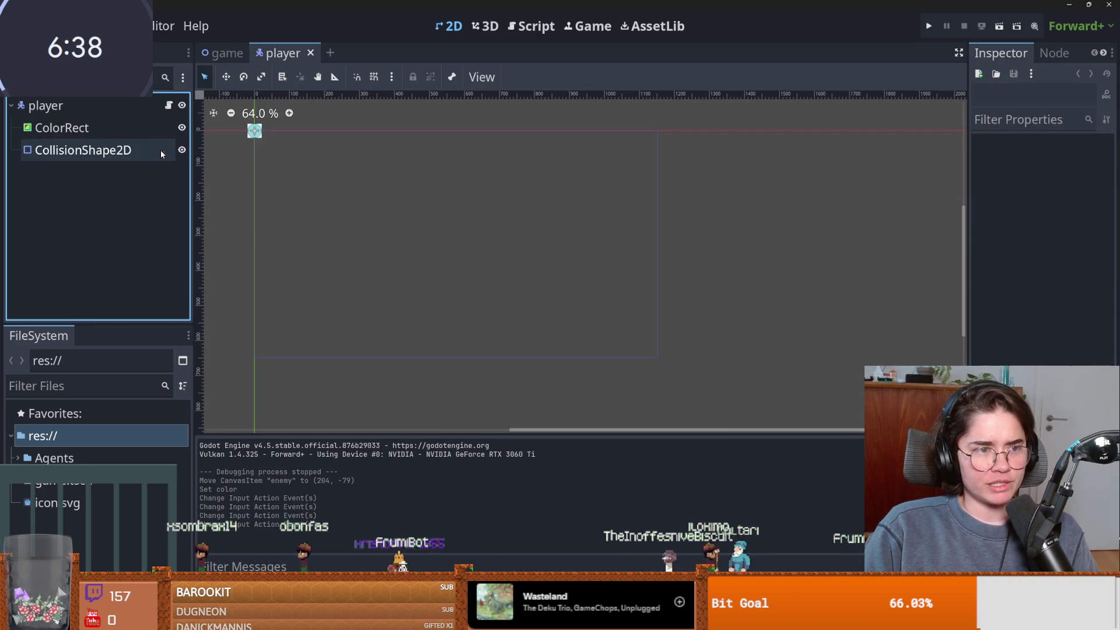
scroll(404, 191, "up", 5)
left_click(74, 106)
right_click(74, 106)
left_click(128, 143)
type("colorrect")
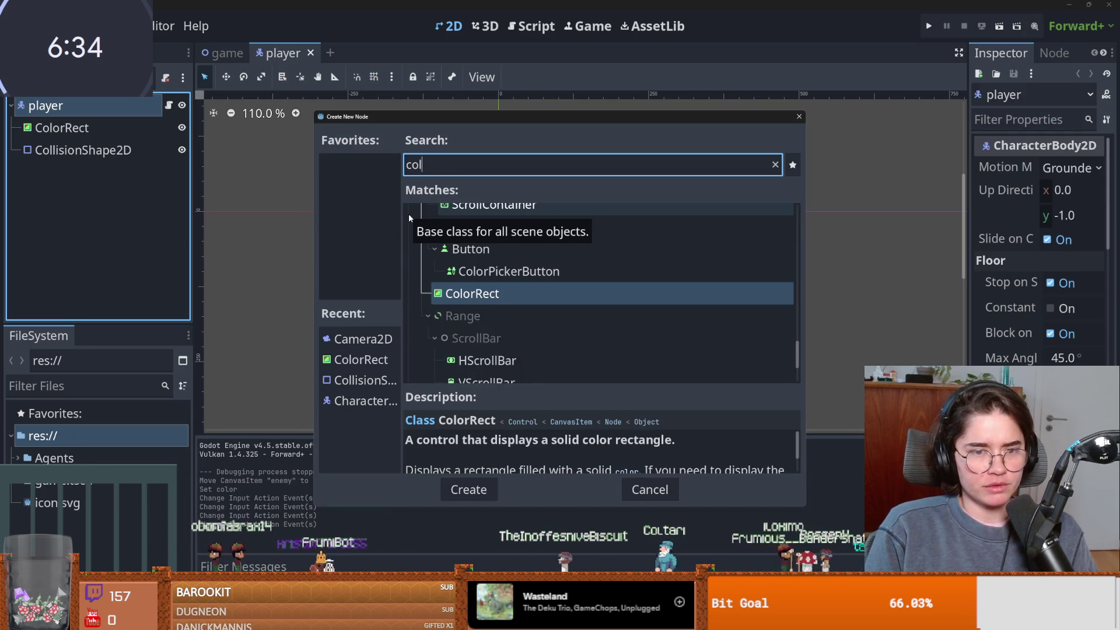
key("Return")
Add a Node2D child to player and nest ColorRect2 inside it.
left_click(65, 109)
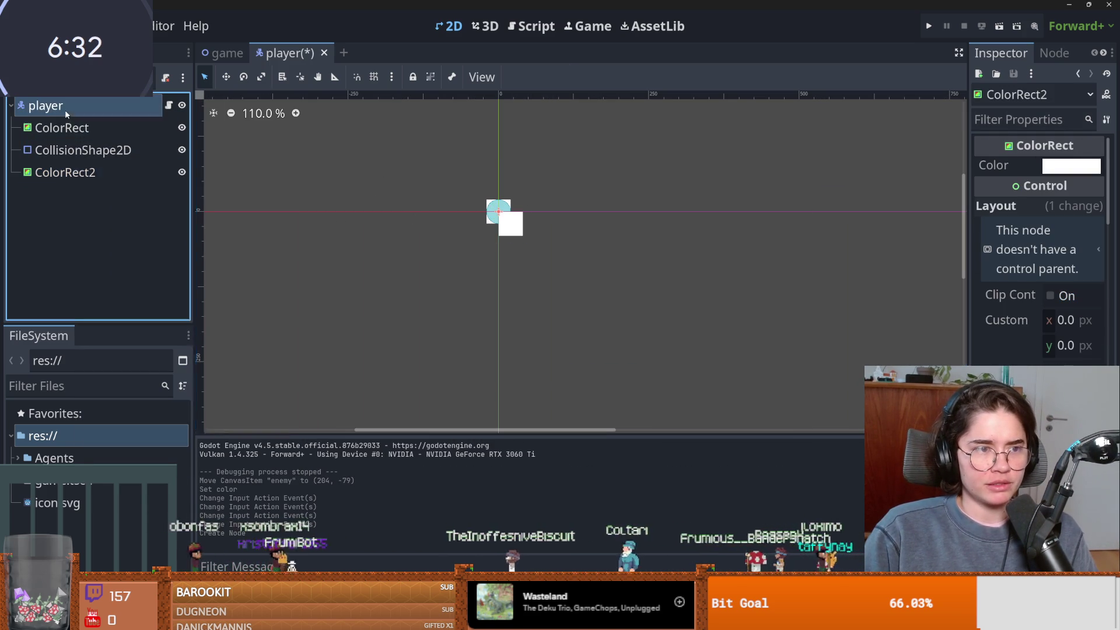
right_click(66, 109)
left_click(103, 148)
type("node")
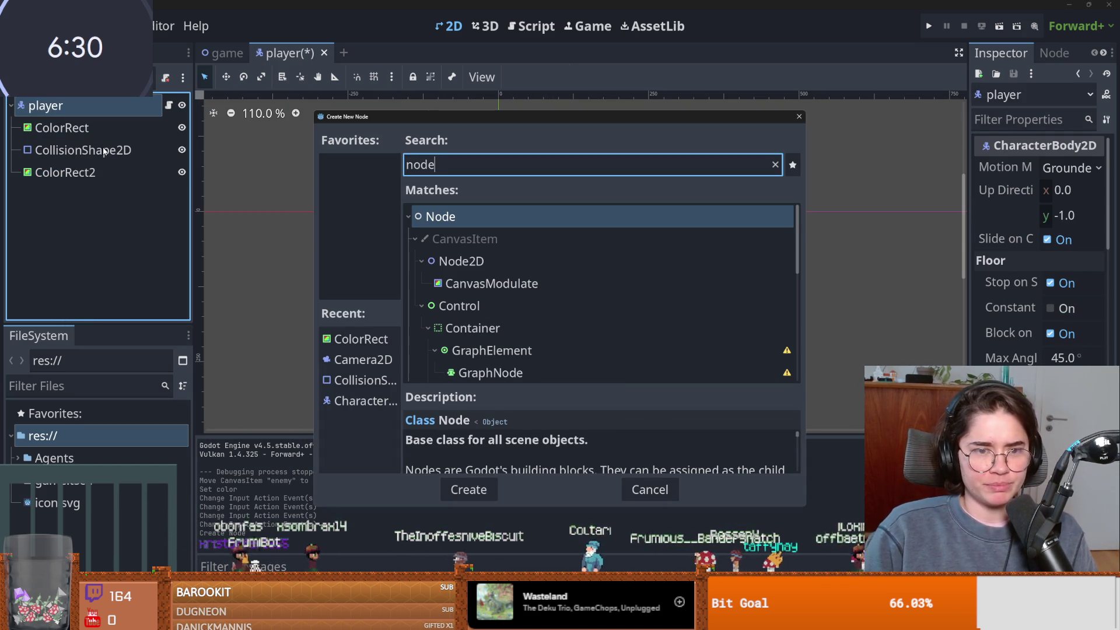
left_click(475, 270)
double_click(496, 269)
scroll(465, 261, "up", 2)
left_click_drag(65, 173, 103, 198)
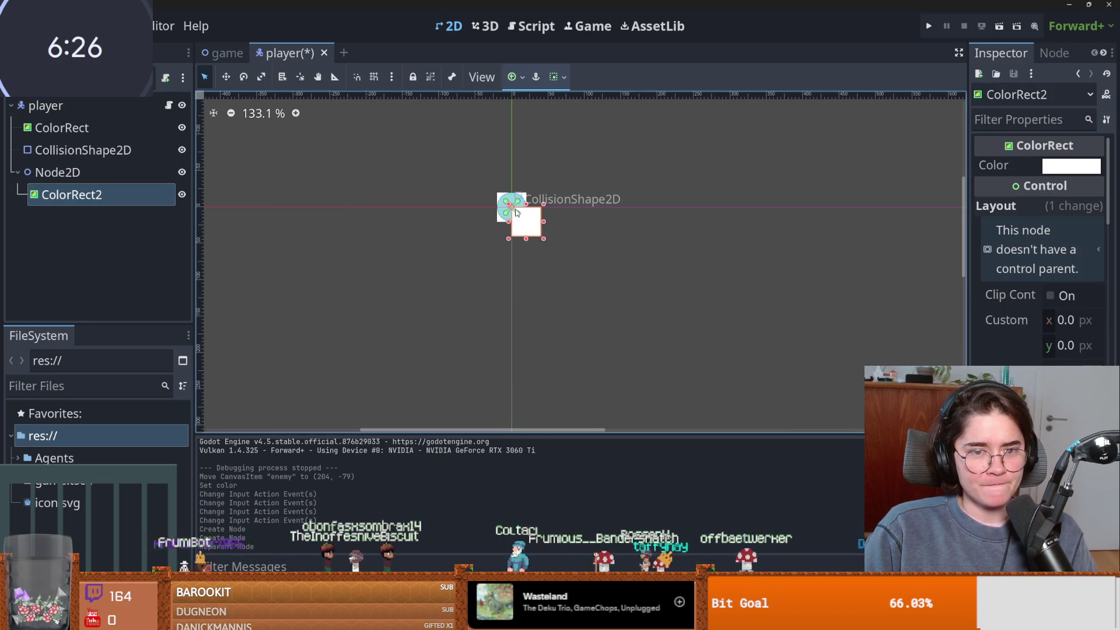
Place the white bar right of the player and test rotating the Node2D around it.
mouse_move(527, 228)
left_mouse_down()
mouse_move(561, 213)
mouse_move(554, 202)
mouse_move(559, 212)
left_mouse_up()
left_click(70, 173)
left_click(46, 194)
left_click(57, 172)
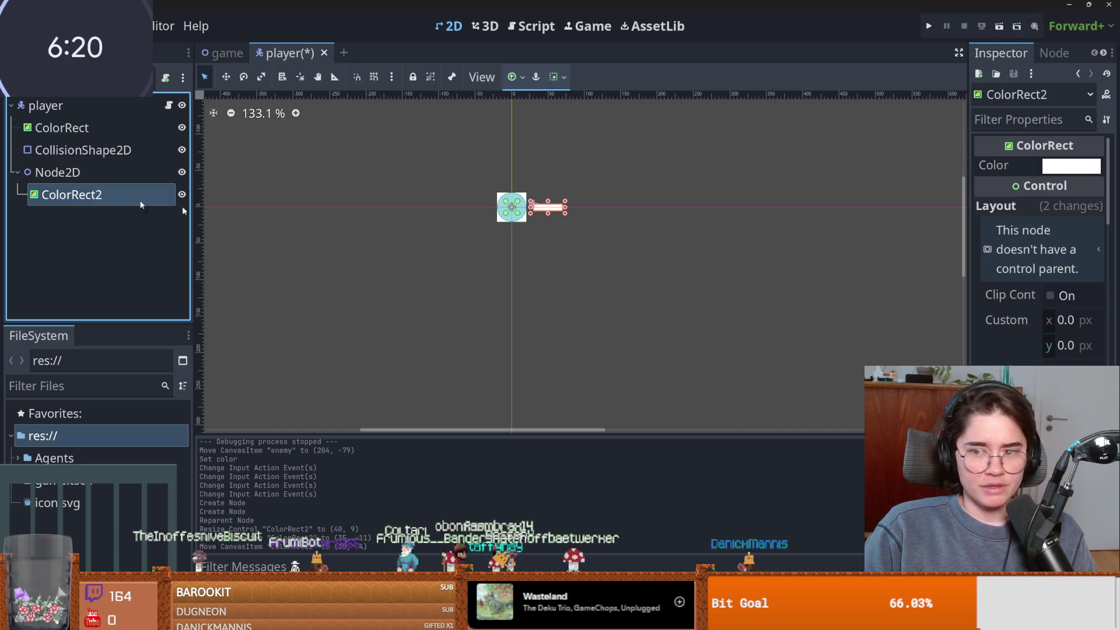
left_click(71, 194)
scroll(1039, 245, "down", 3)
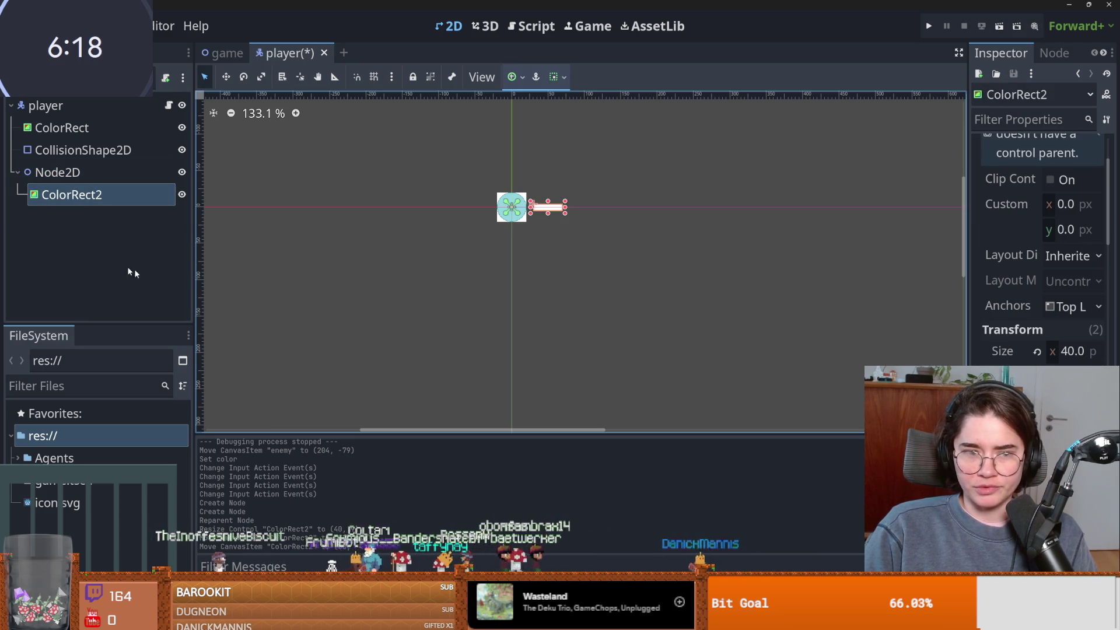
left_click(57, 173)
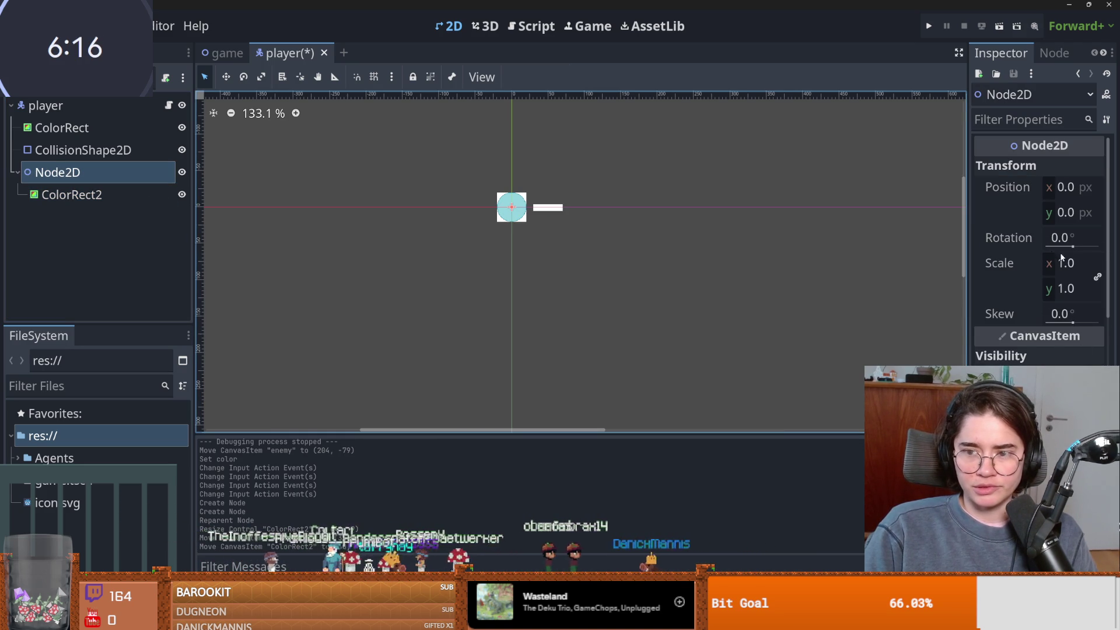
left_click_drag(1070, 245, 1027, 250)
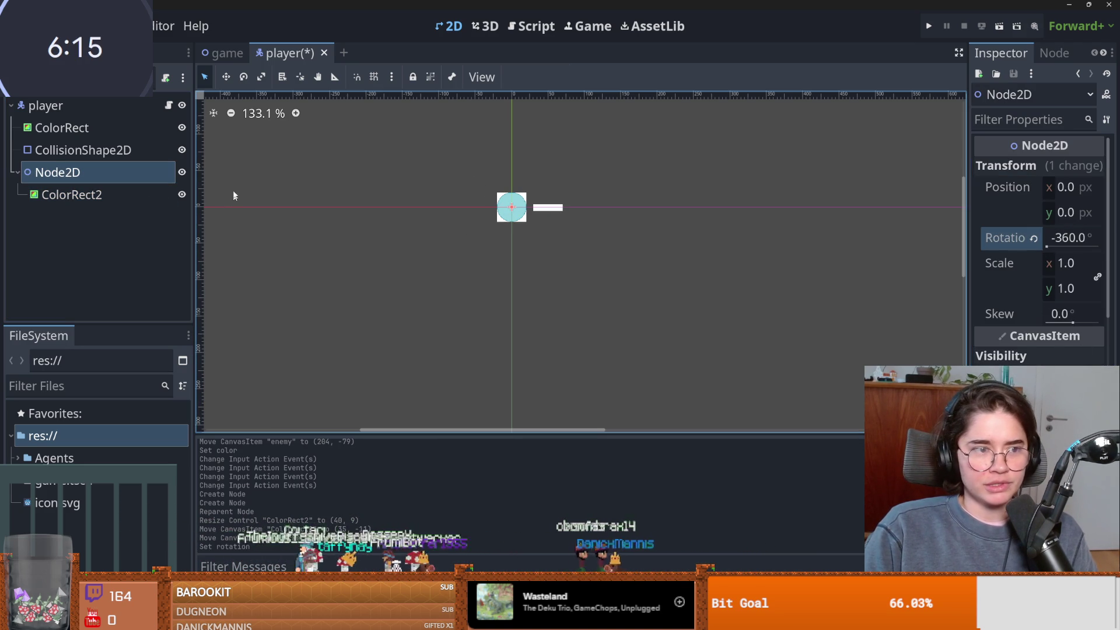
Rename the Node2D to sword and begin attaching a script to it.
double_click(131, 173)
type("sword")
key("Return")
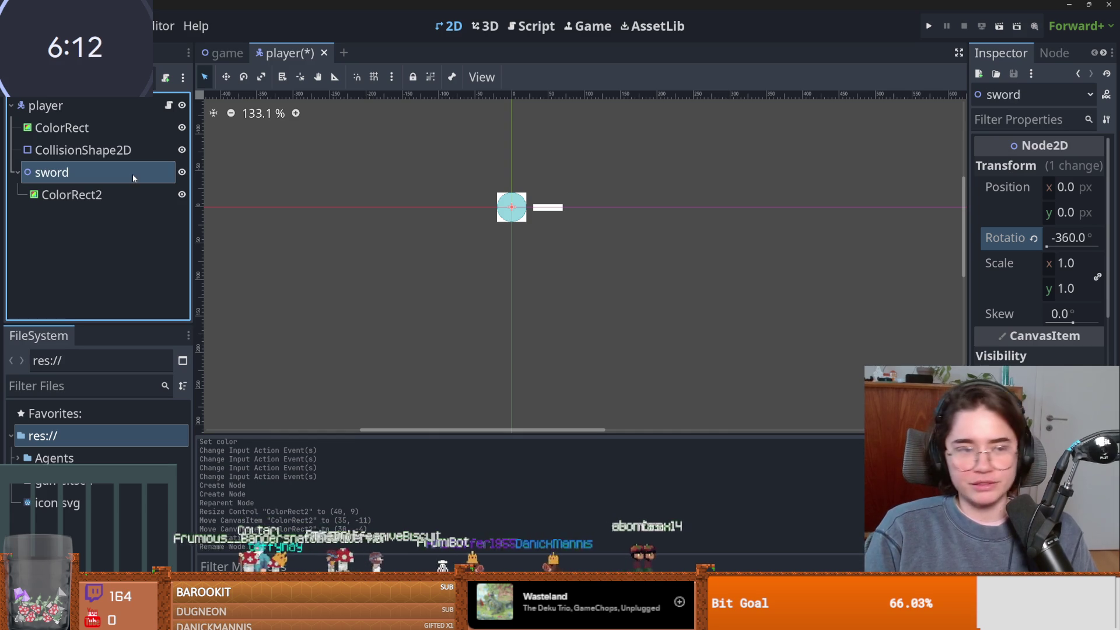
left_click(165, 77)
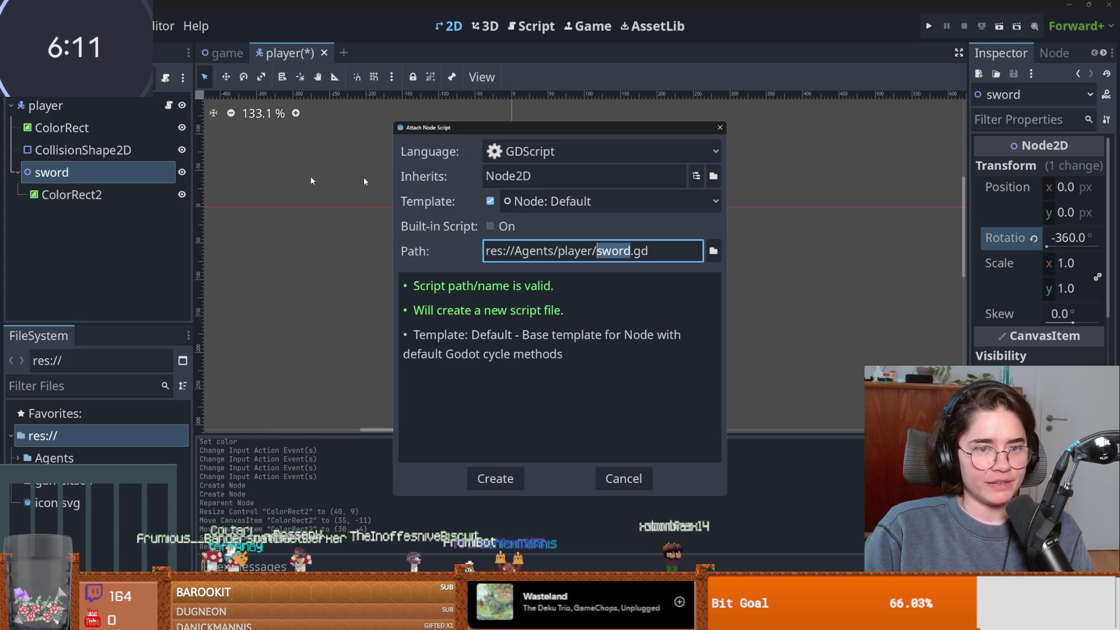
Create sword.gd, replace pass with look_at(get_global_mouse_position()), and save.
left_click(713, 251)
left_click(438, 490)
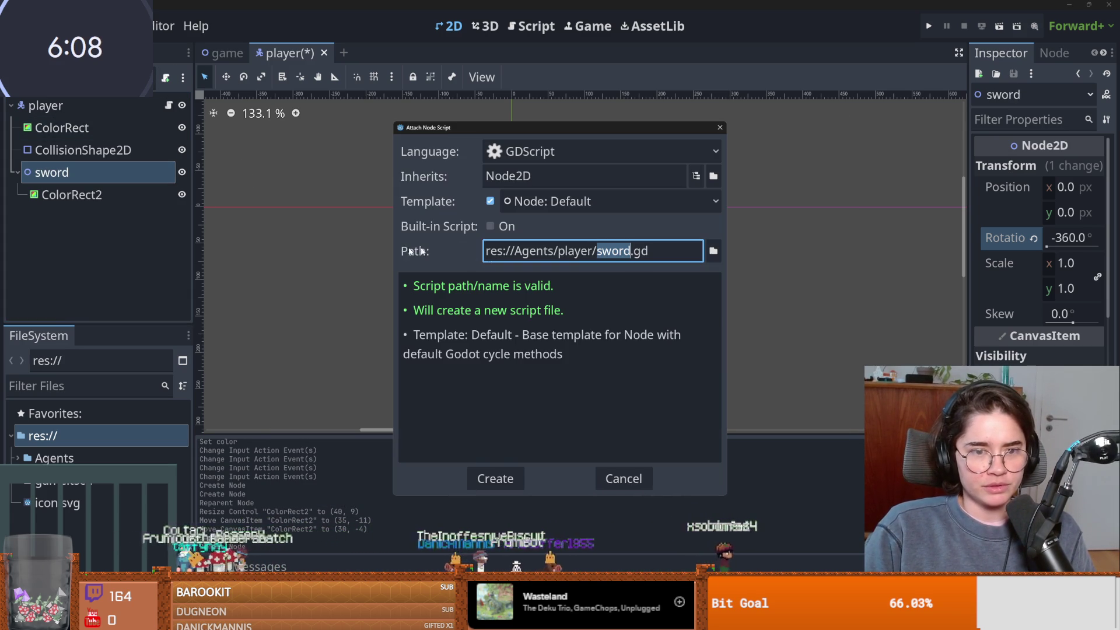
left_click(492, 476)
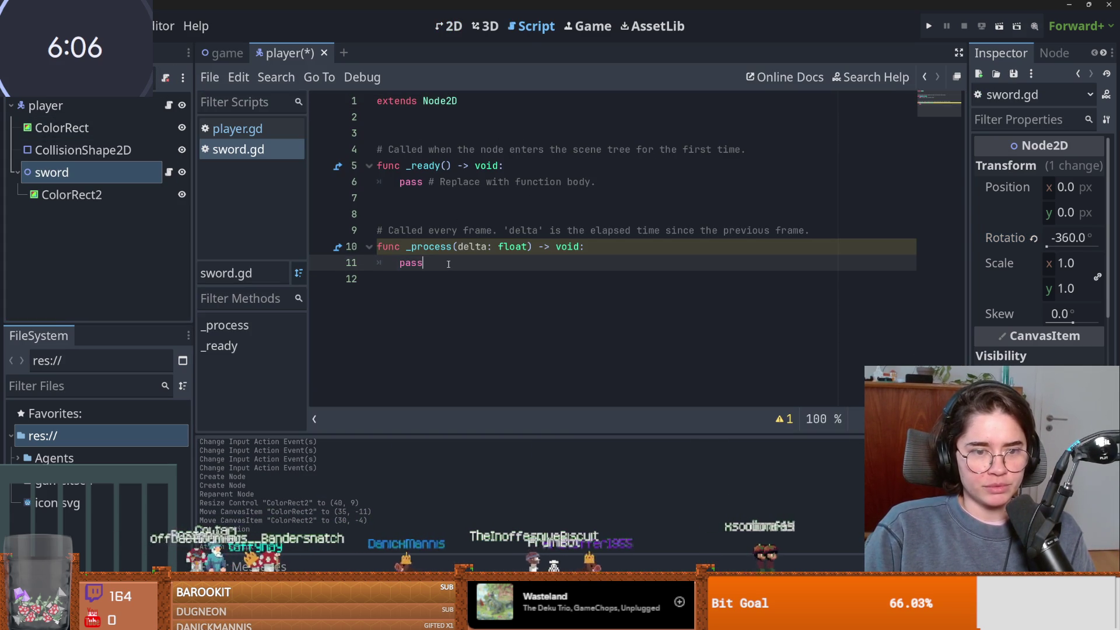
key("BackSpace")
key("BackSpace")
key("BackSpace")
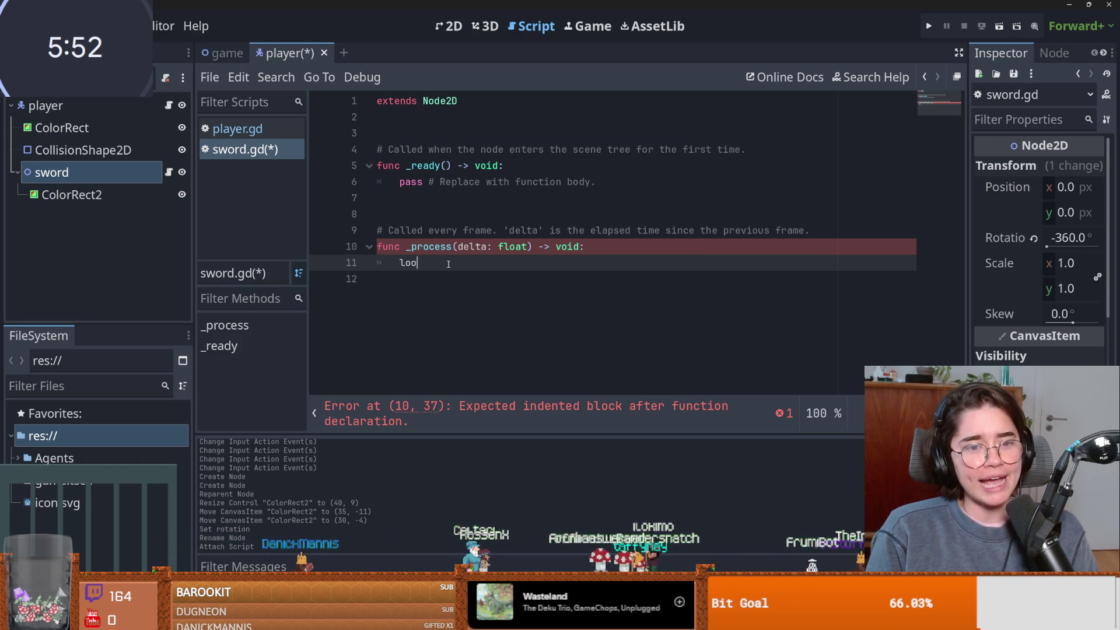
key("Return")
type("get_")
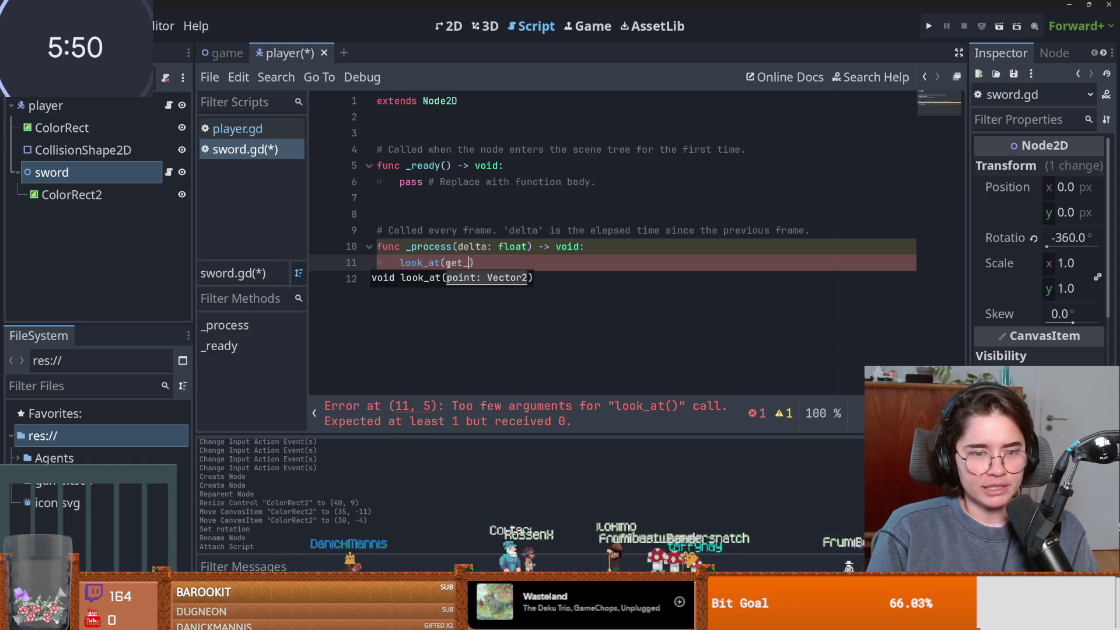
type("al")
key("Return")
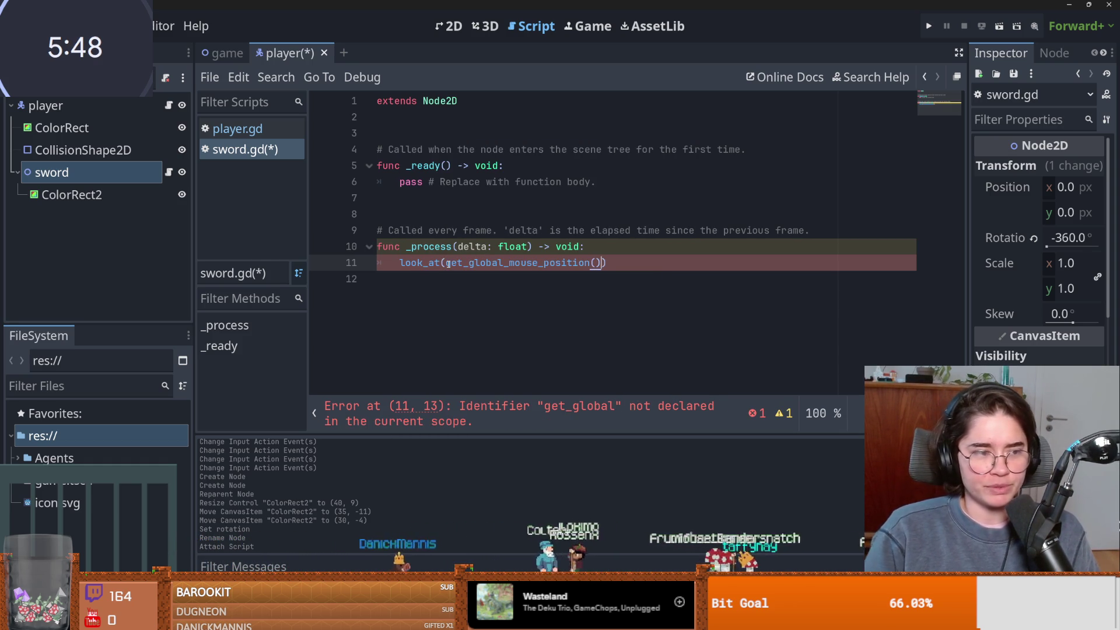
key("ctrl+s")
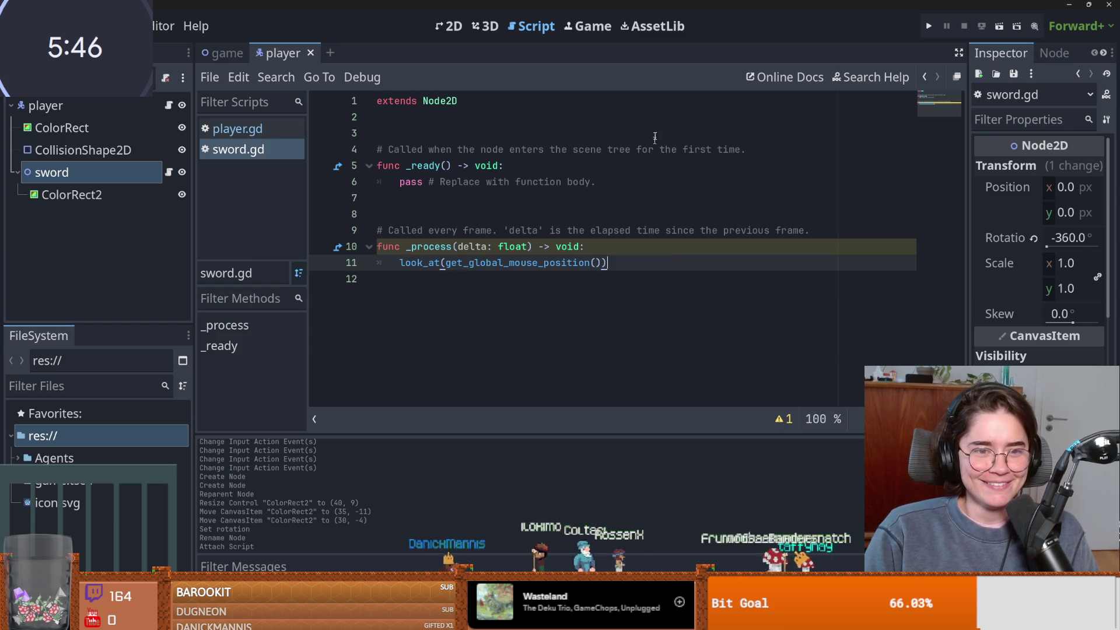
Run the game scene to check the bar aims at the cursor, then stop it.
key("ctrl+Tab")
left_click(1000, 26)
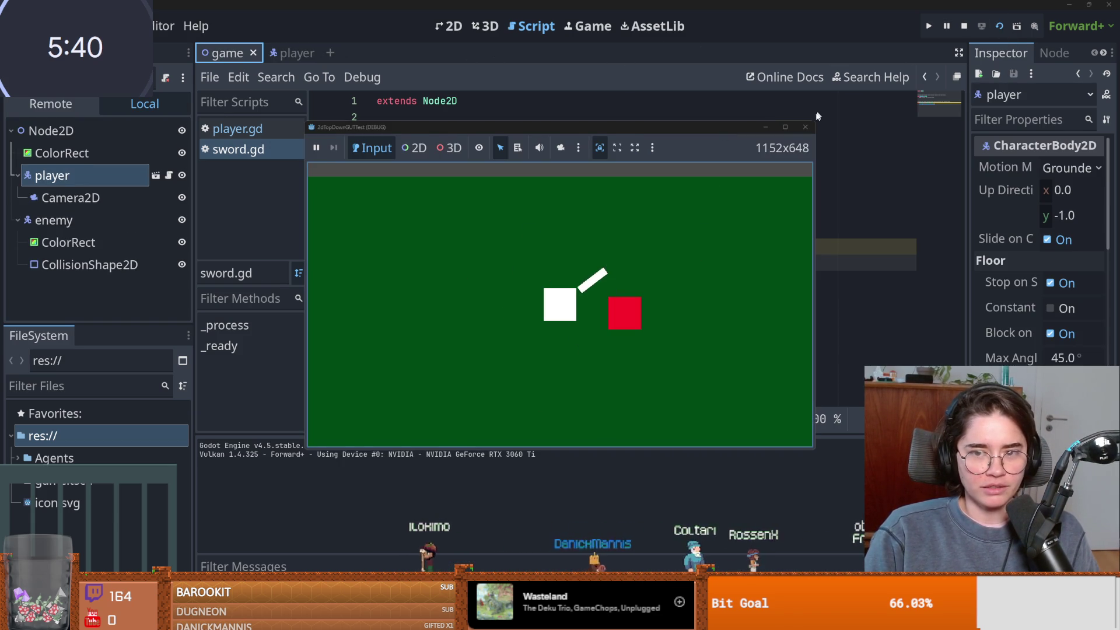
key("F8")
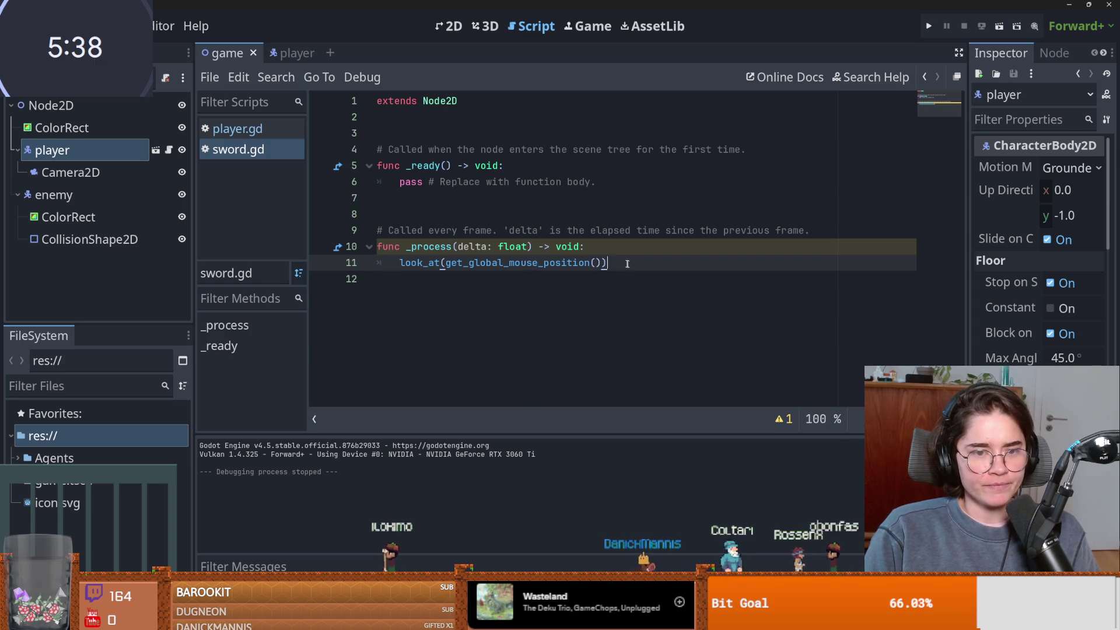
Add an Input.is_action_just_pressed("swing") check to sword.gd and save.
key("Return")
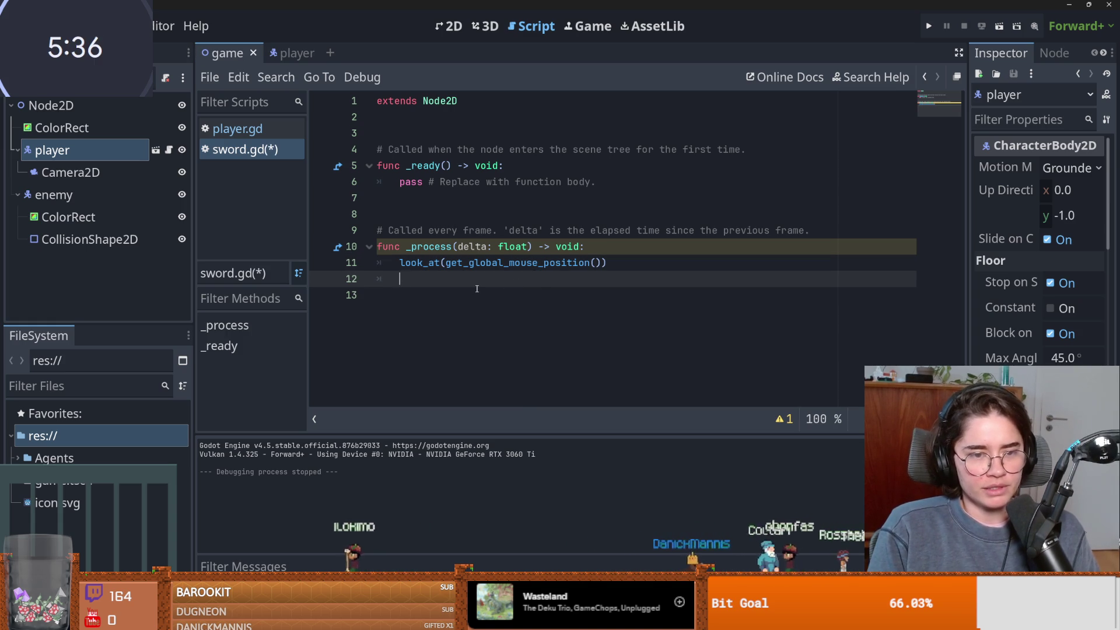
type("if Input.isp")
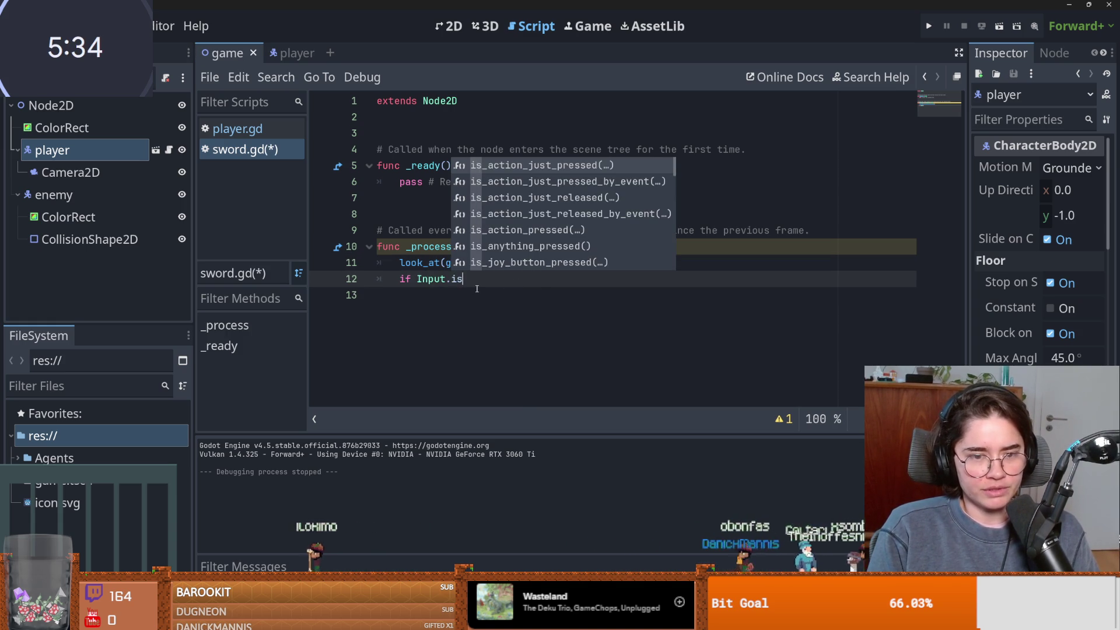
key("Return")
type("\"swing")
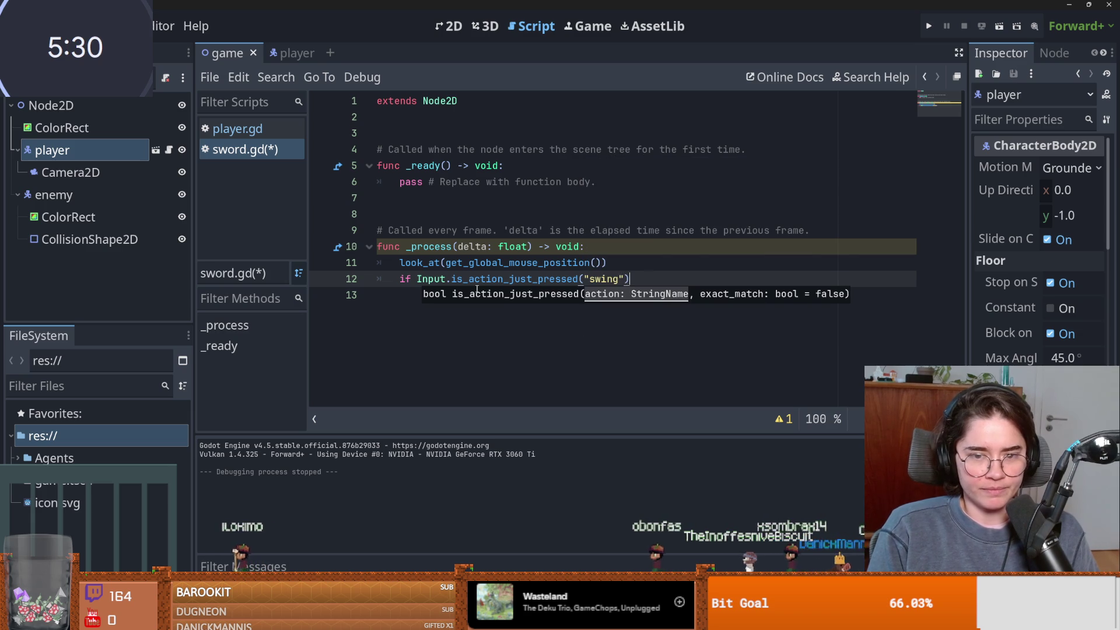
key("ctrl+s")
Create a new swing action in the Project Settings Input Map.
left_click(70, 26)
left_click(82, 52)
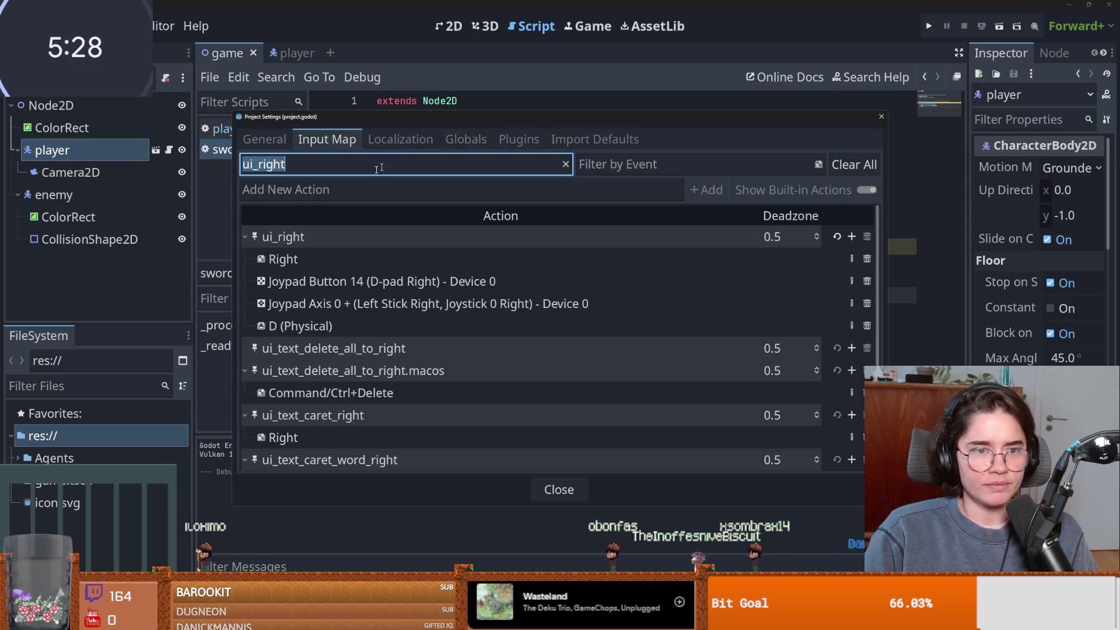
left_click(466, 139)
left_click(519, 139)
left_click(466, 139)
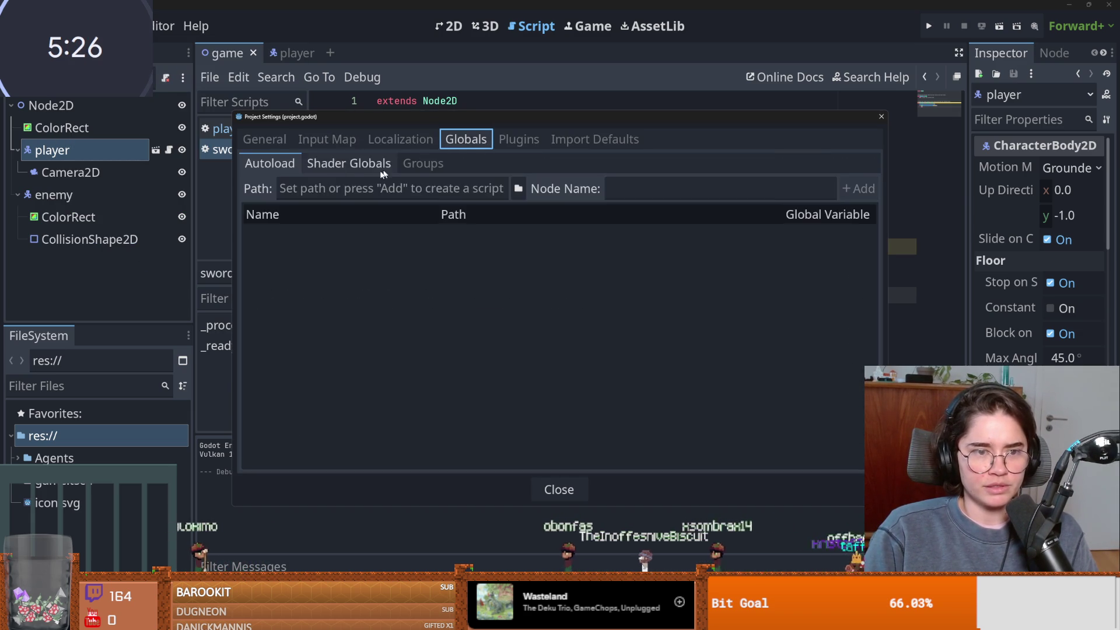
left_click(327, 140)
key("BackSpace")
left_click(458, 186)
type("swi")
key("Return")
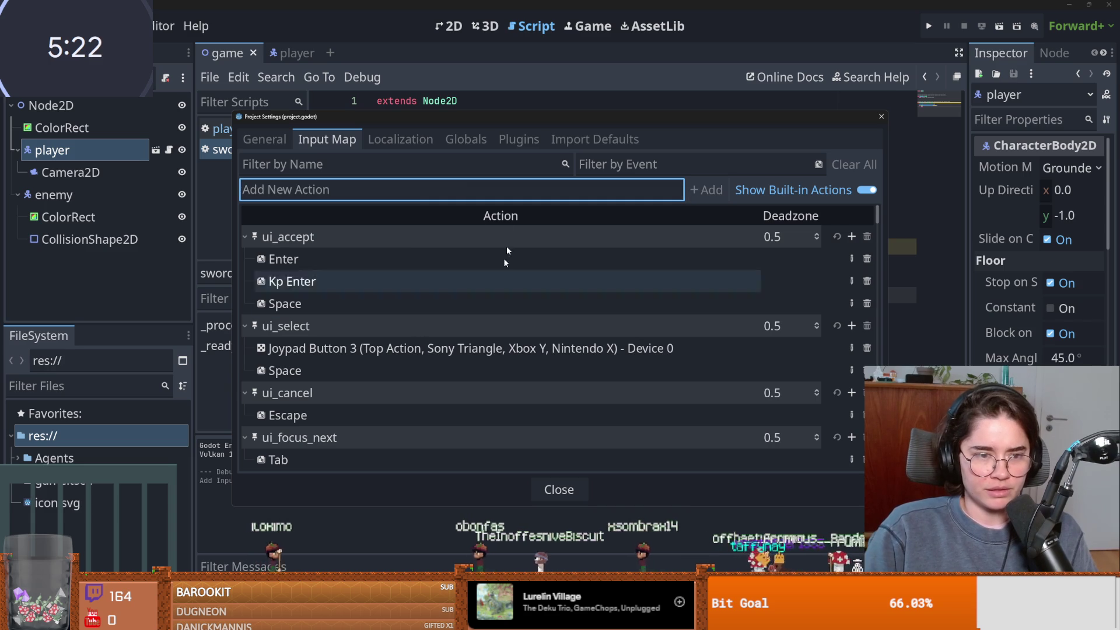
left_click(445, 164)
type("swing")
Bind Left Mouse Button to swing, close settings, and select pass on line 13.
left_click(856, 236)
left_click(397, 320)
scroll(465, 340, "down", 2)
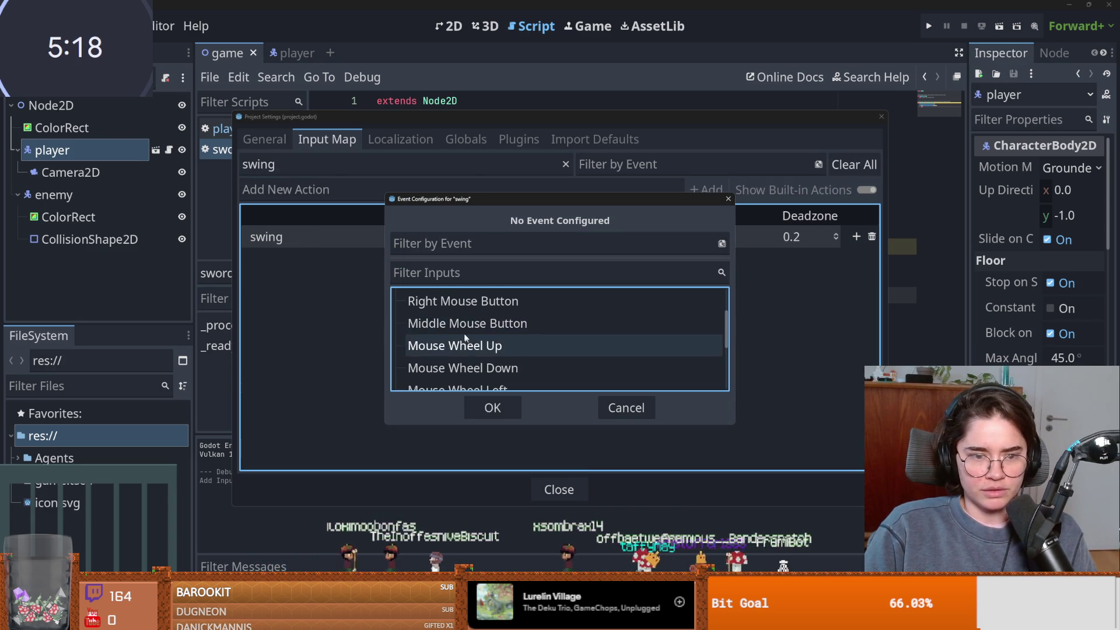
scroll(465, 340, "up", 1)
left_click(461, 301)
left_click(484, 407)
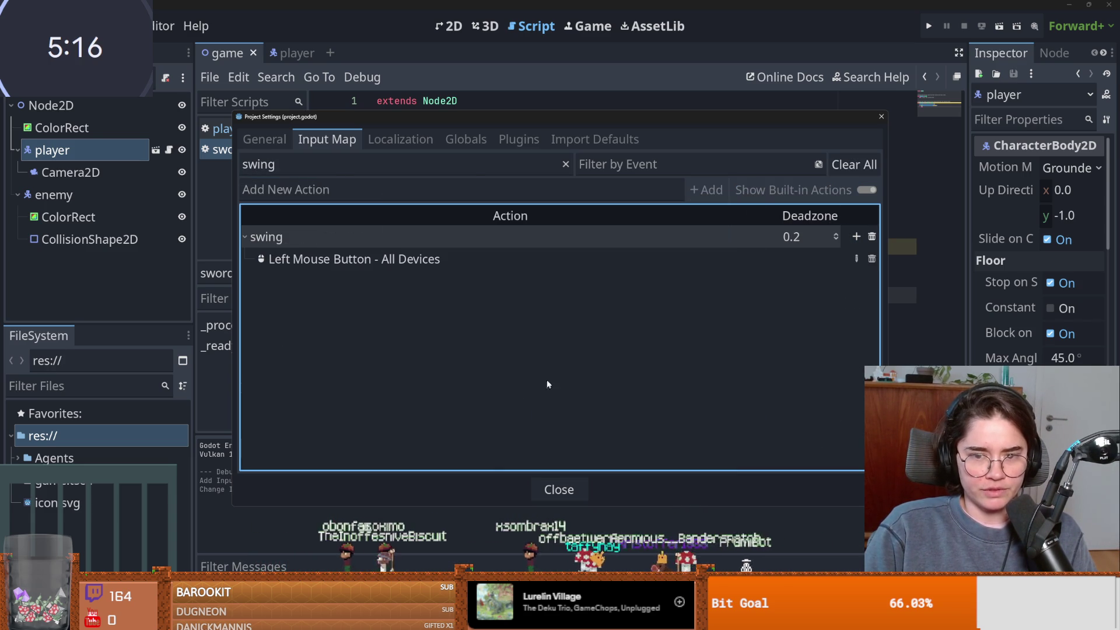
left_click(881, 116)
double_click(441, 295)
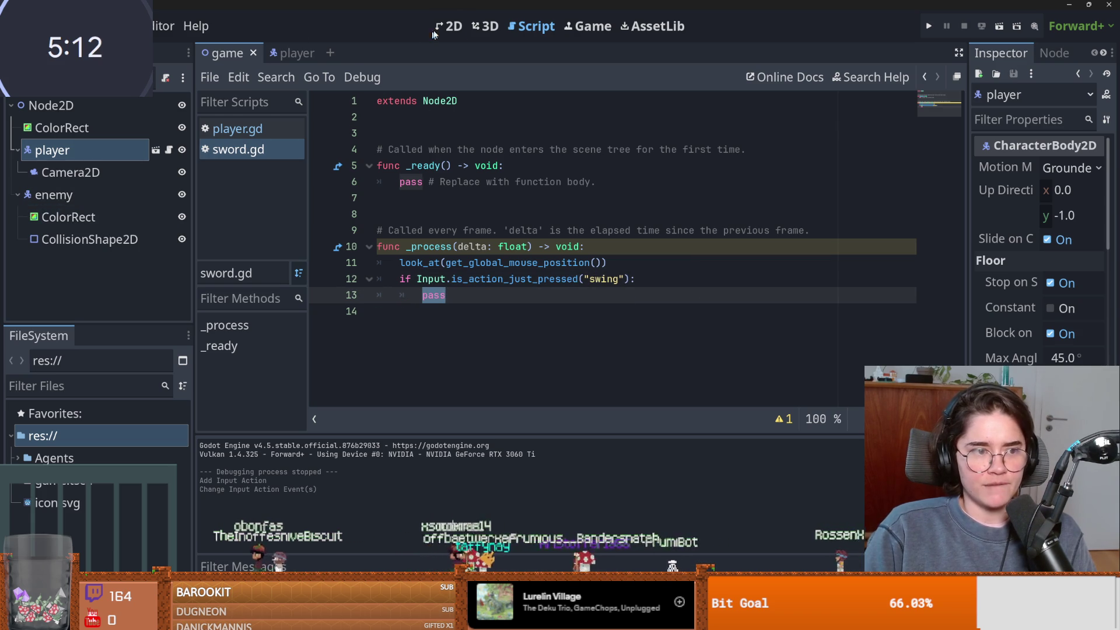
Try rotating the enemy's ColorRect in the 2D view, then undo the change.
left_click(449, 26)
left_click(641, 183)
scroll(1038, 315, "down", 5)
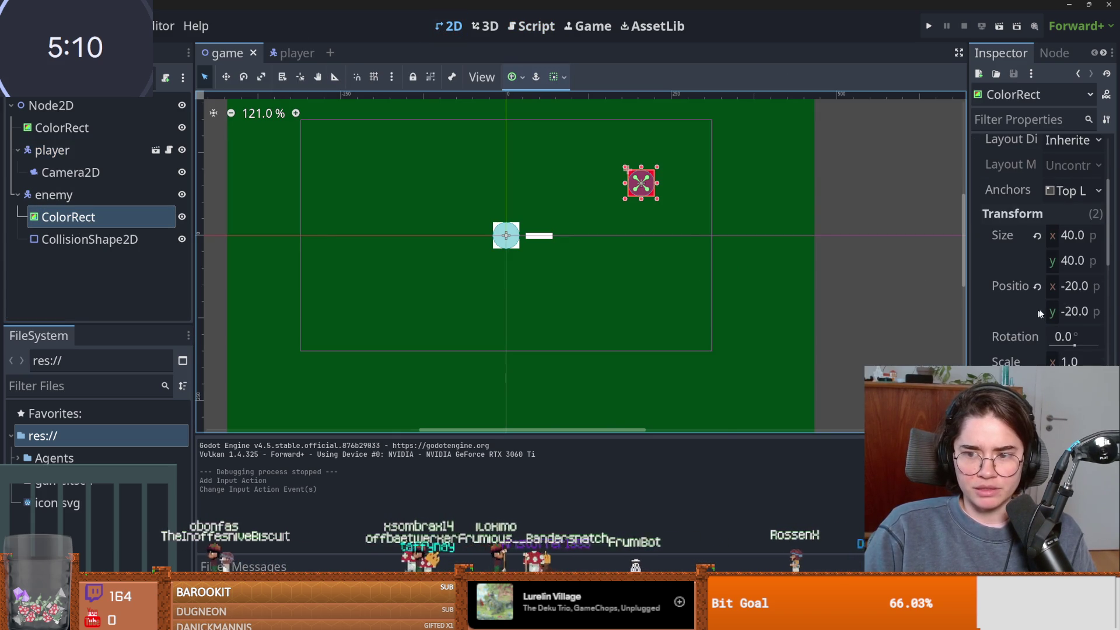
left_click_drag(1072, 344, 1112, 345)
key("ctrl+z")
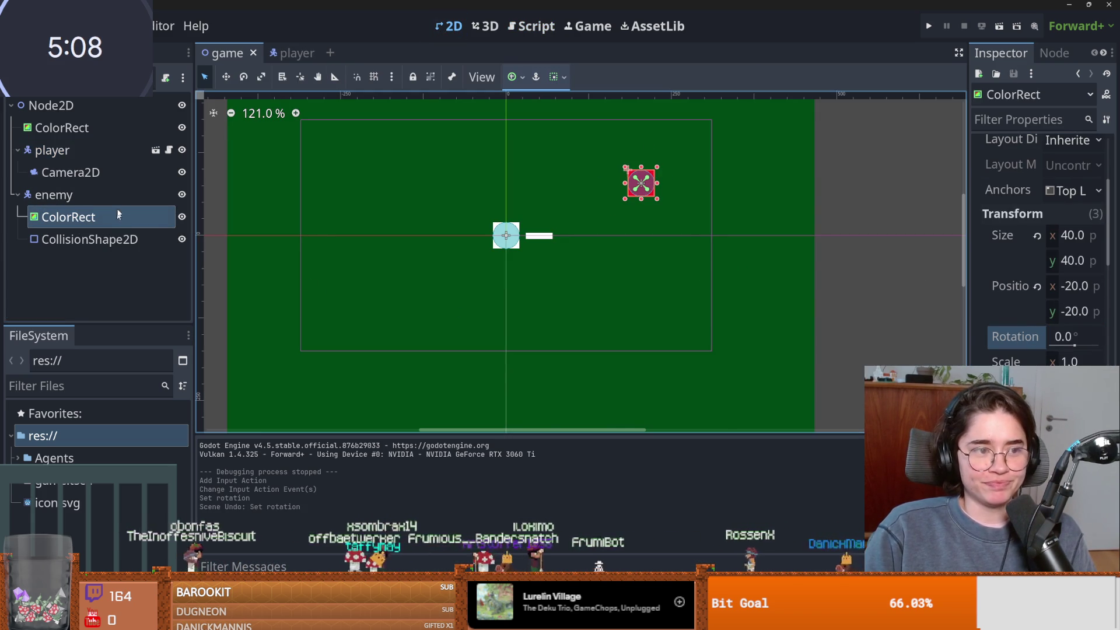
In the player scene, try rotating the sword's ColorRect2, then undo it.
left_click(131, 170)
left_click(156, 150)
left_click(87, 194)
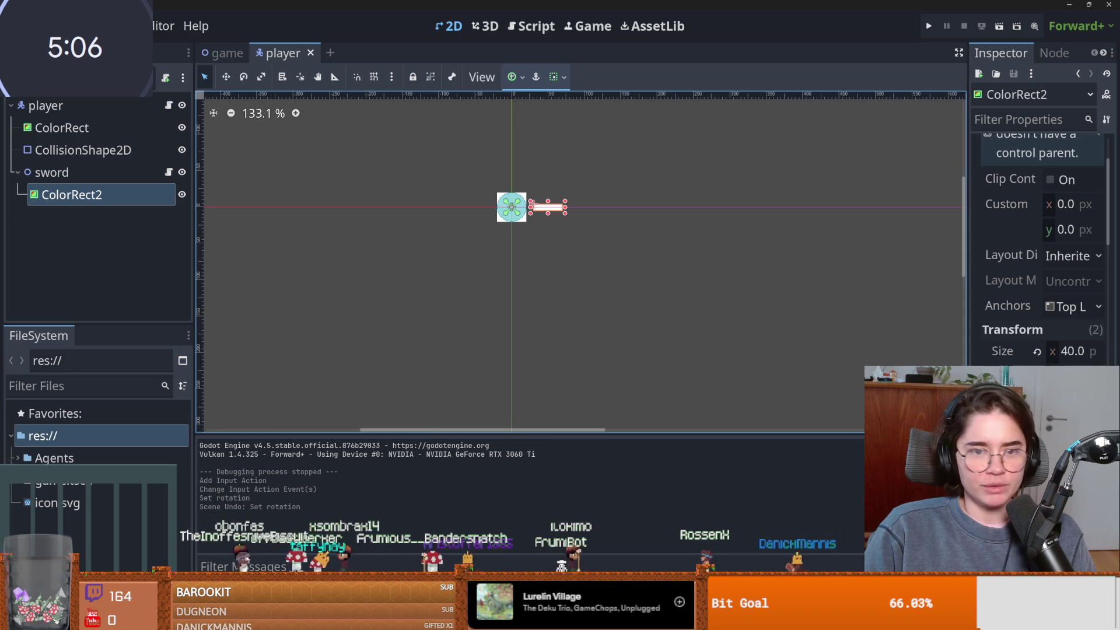
key("Return")
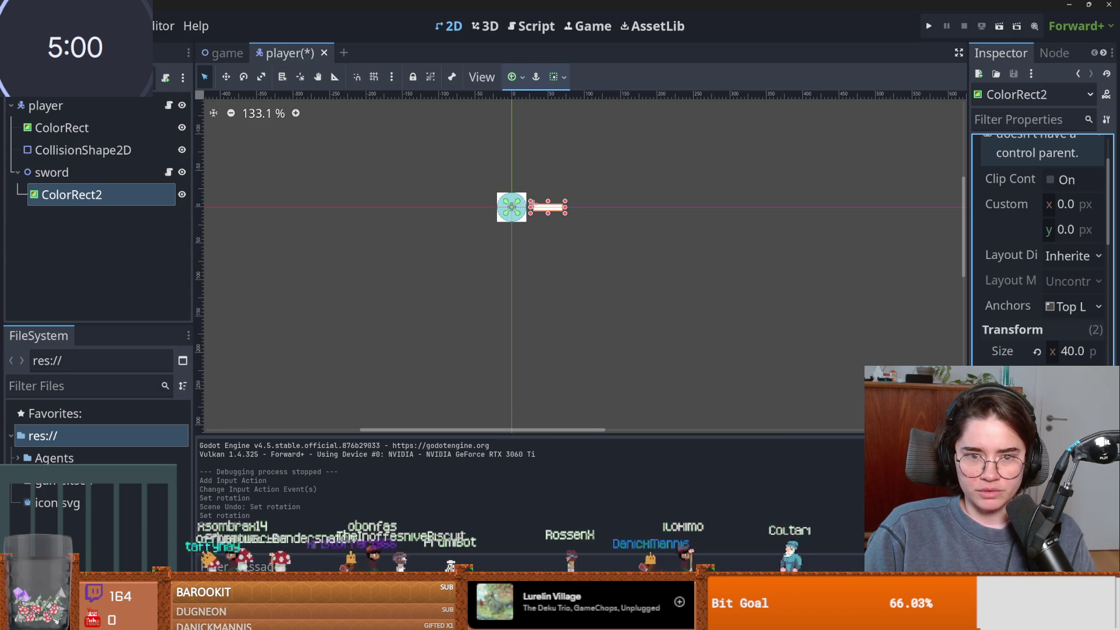
key("ctrl+z")
left_click(53, 172)
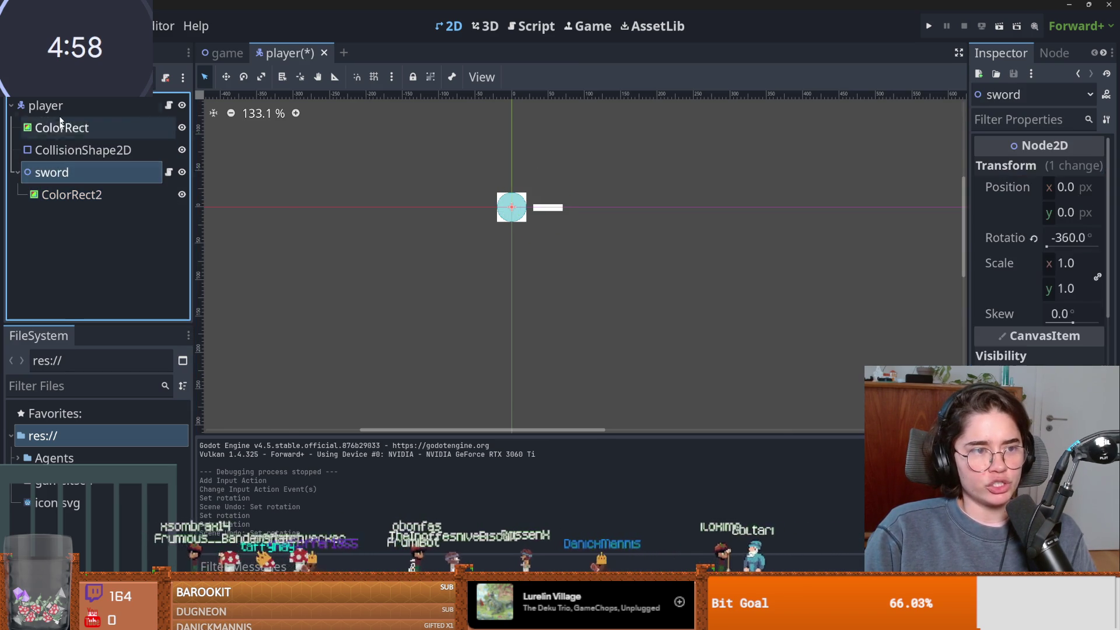
Add an AnimationPlayer child node under player, found by searching 'anima'.
right_click(62, 111)
left_click(90, 150)
type("animat")
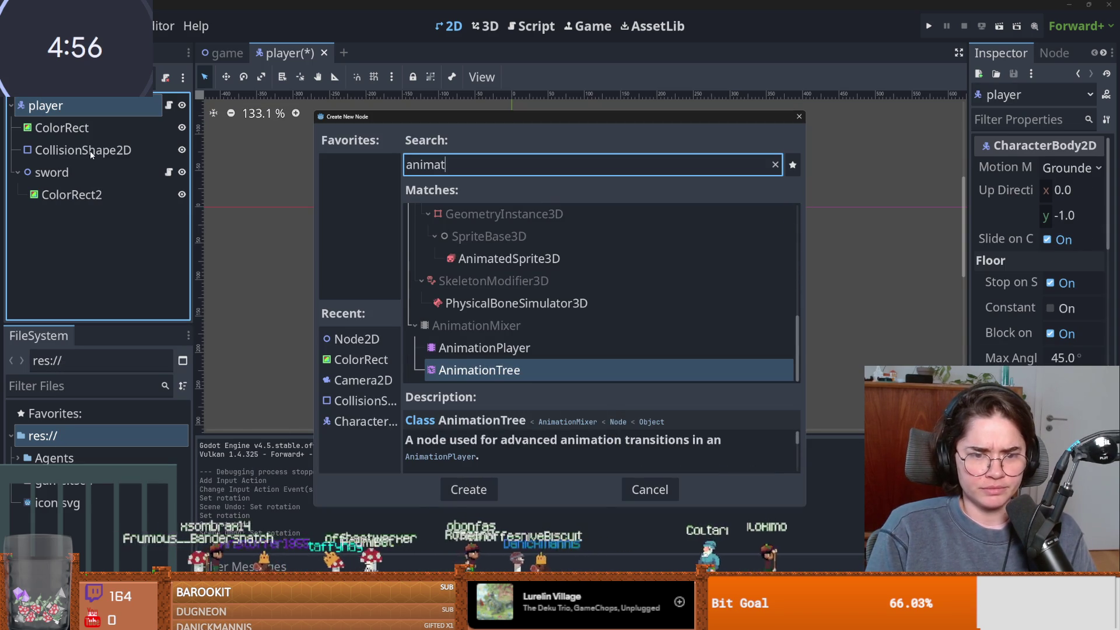
key("Up")
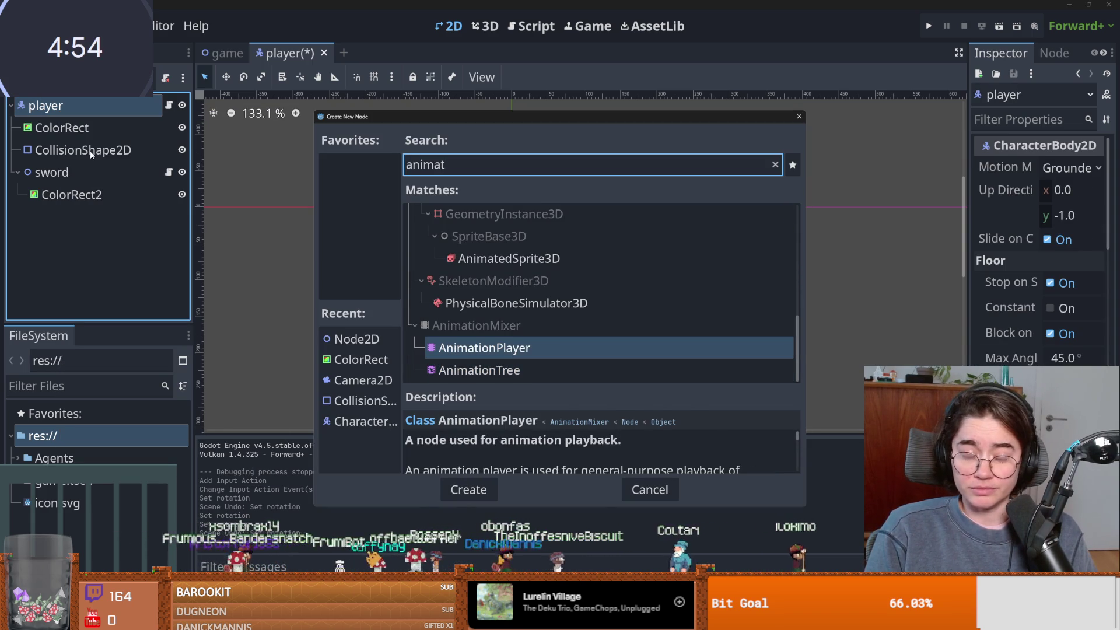
key("Return")
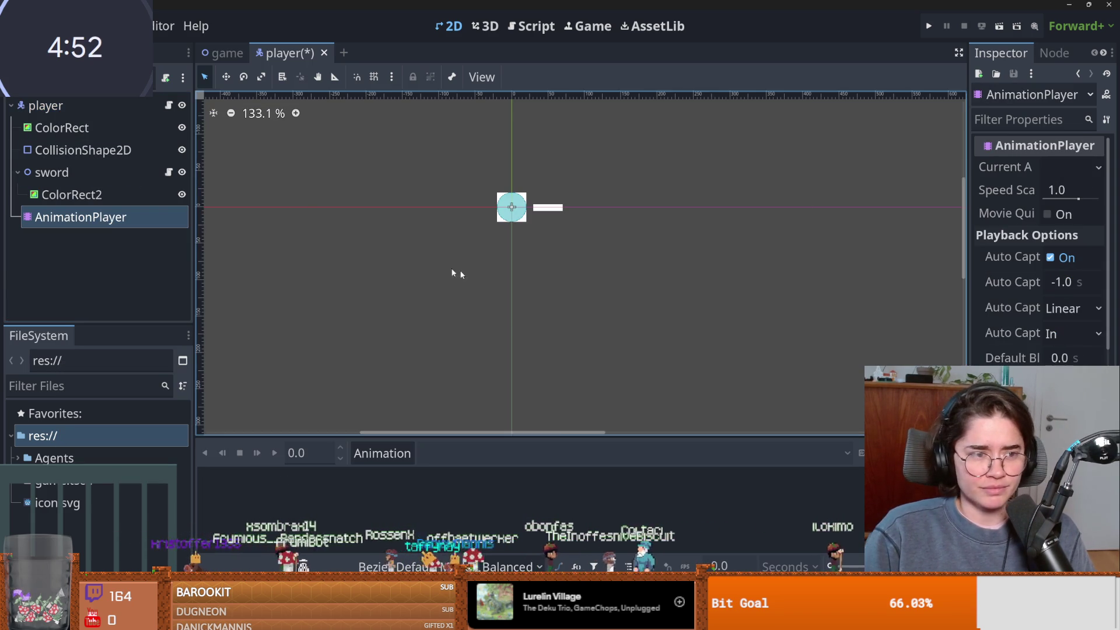
Create a new animation named 'attack' and select the sword's ColorRect2.
left_click(383, 454)
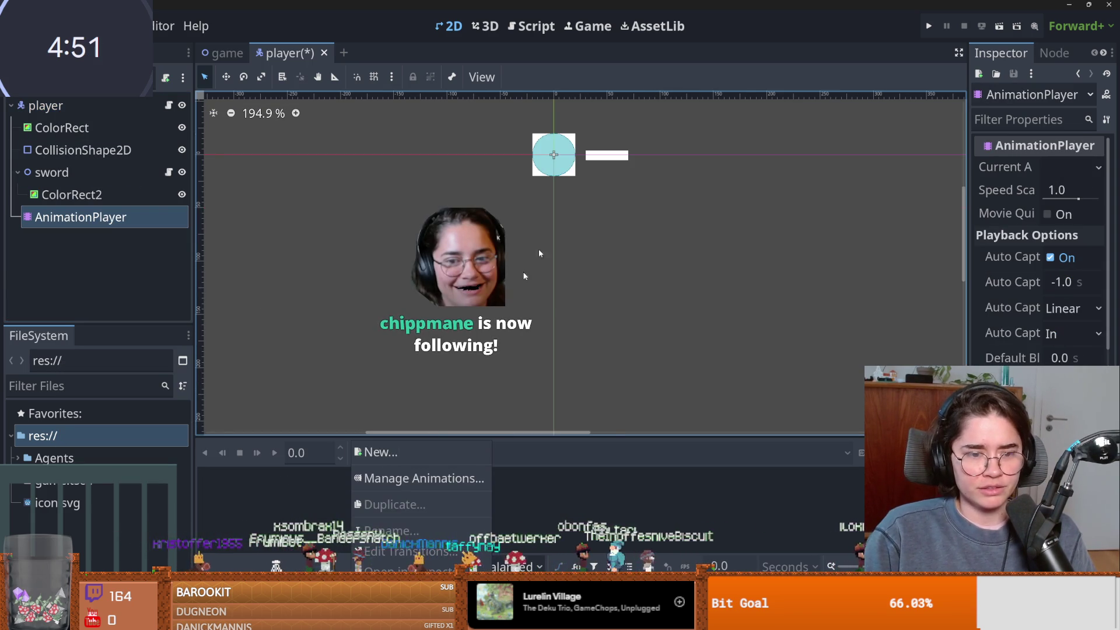
left_click(421, 464)
type("attack")
key("Return")
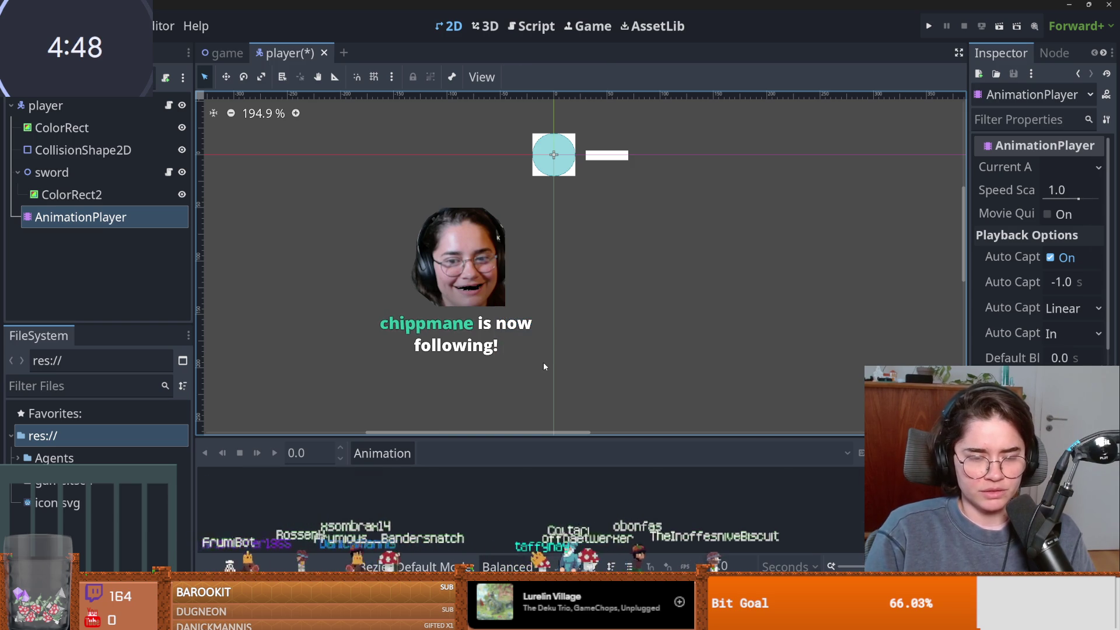
mouse_move(608, 351)
left_mouse_down()
mouse_move(562, 325)
mouse_move(548, 344)
left_mouse_up()
left_click(87, 195)
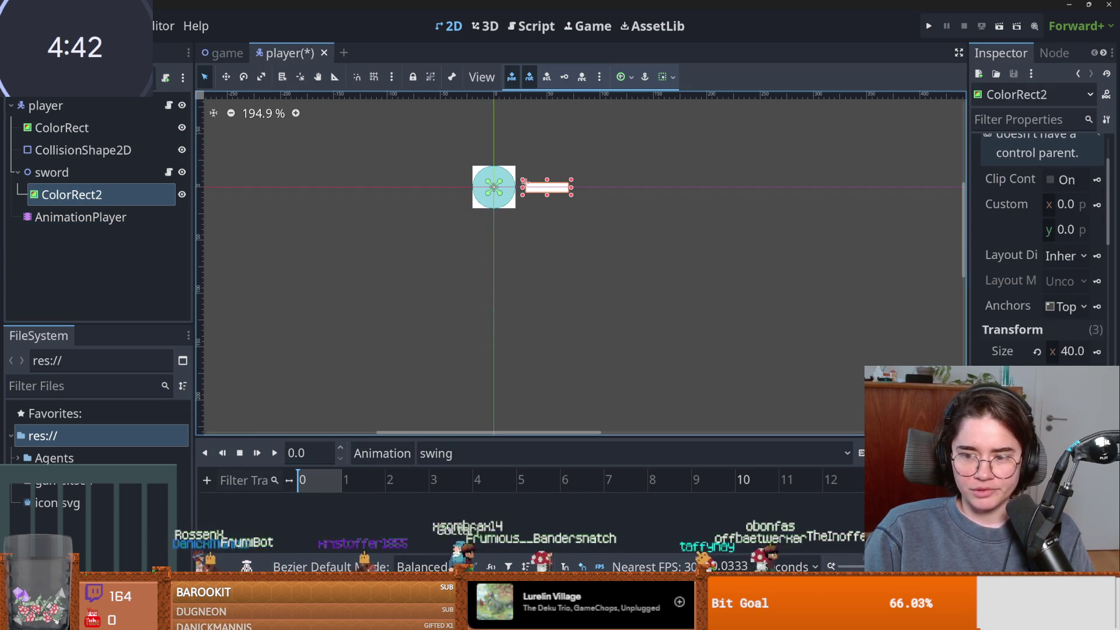
Key ColorRect2's rotation, creating its rotation track, and shift a key earlier.
key("k")
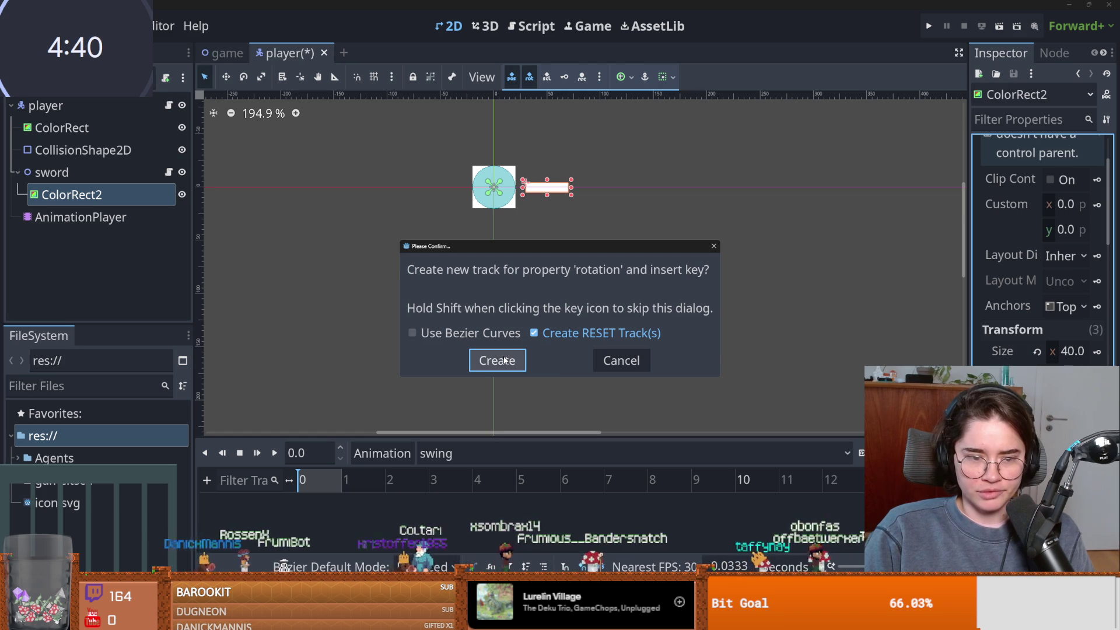
left_click(506, 361)
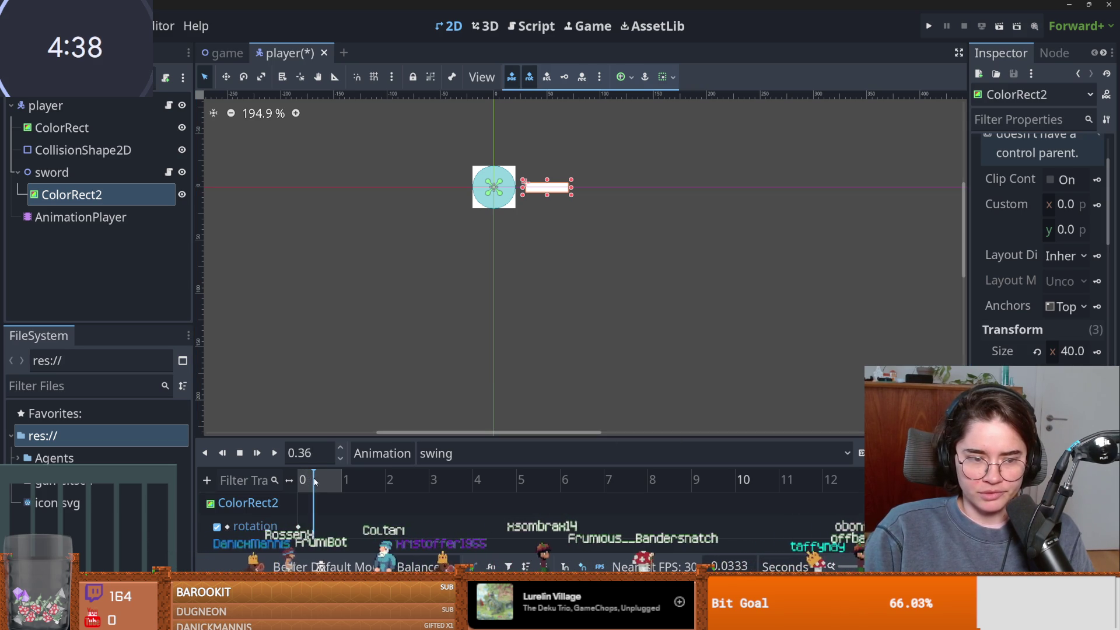
left_click_drag(306, 481, 316, 481)
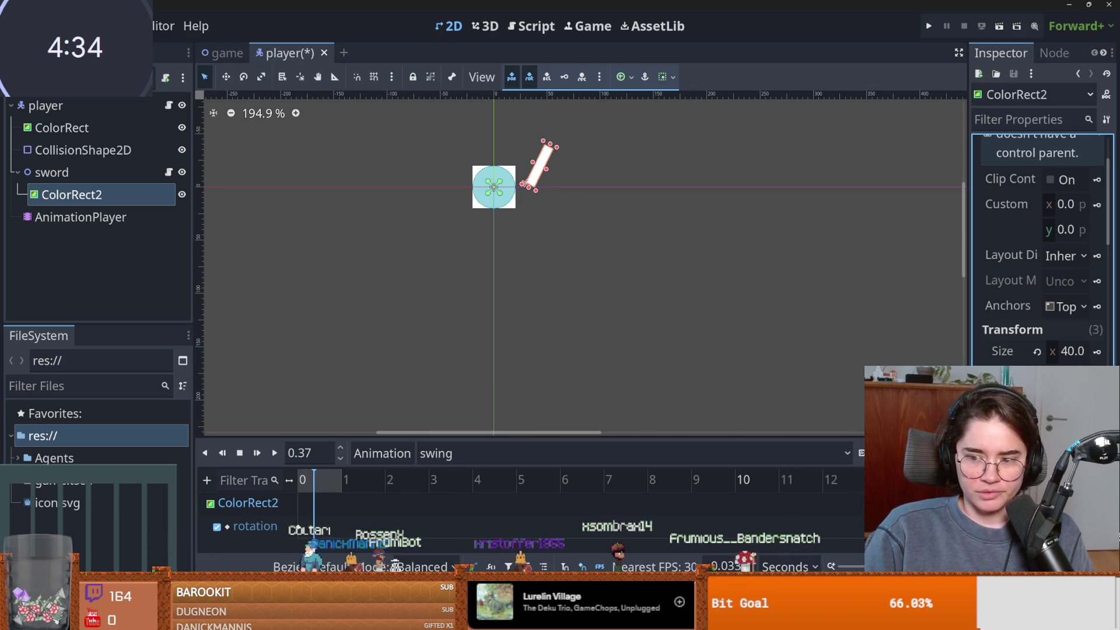
left_click(321, 526)
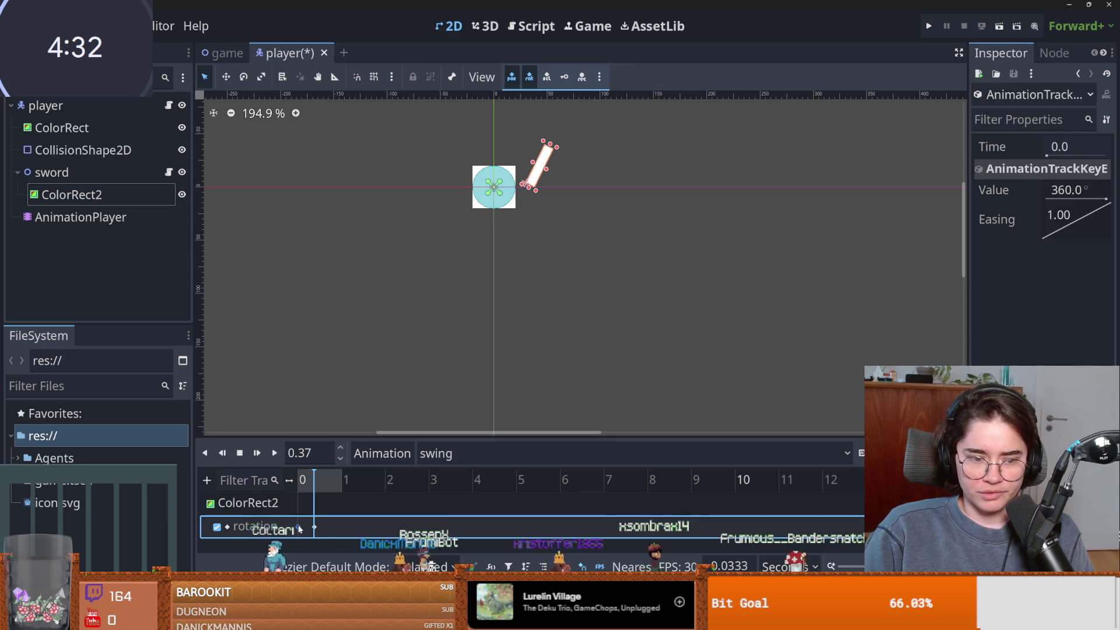
left_click_drag(321, 526, 307, 488)
left_click(307, 488)
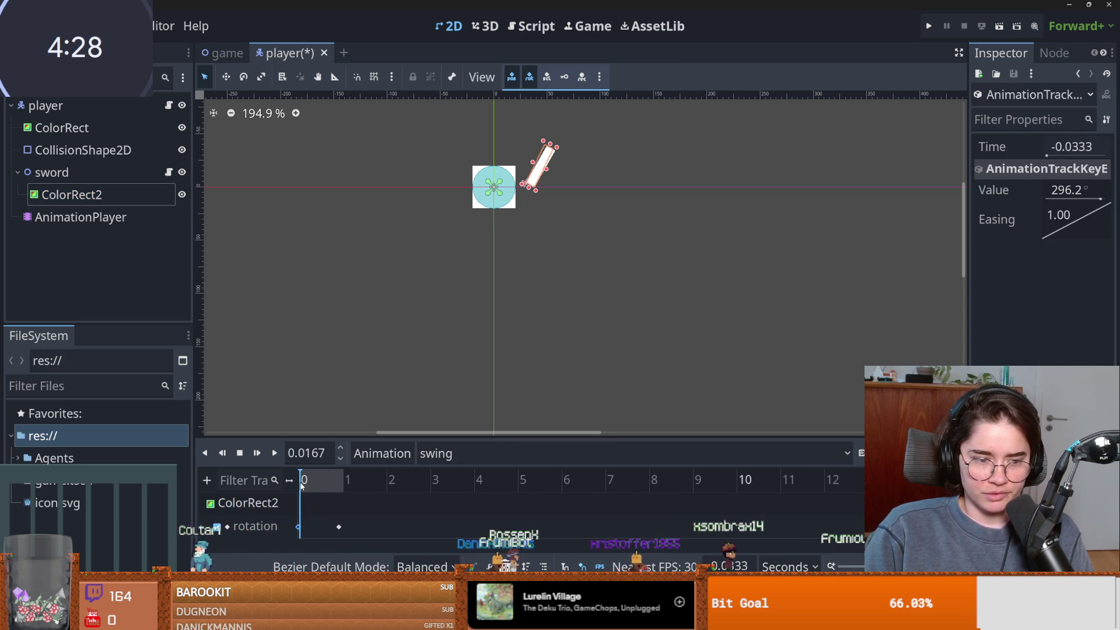
Move the 360° rotation key to about 0.37 s and play the animation.
left_click_drag(337, 527, 315, 528)
left_click(316, 488)
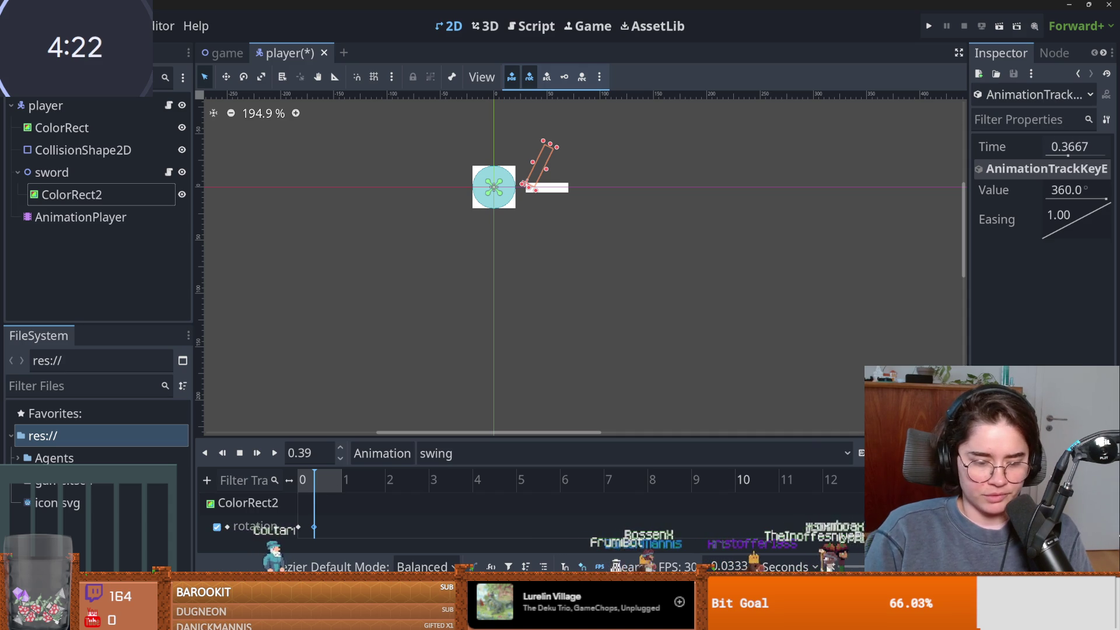
left_click(830, 317)
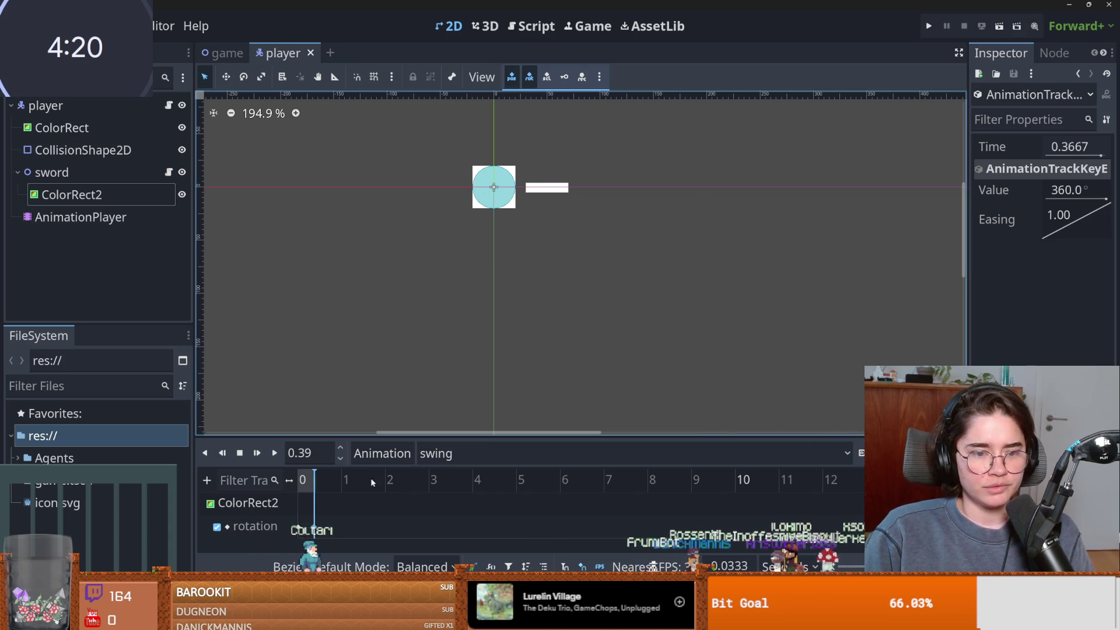
left_click(276, 454)
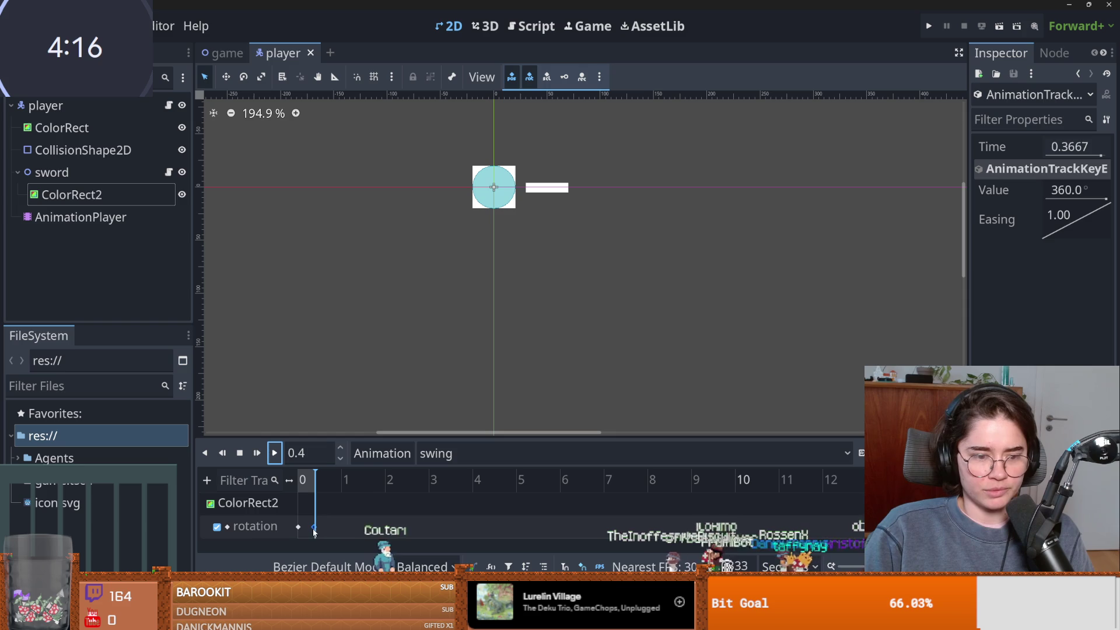
Zoom the timeline, drag the 360° key to 0.1 s, and preview the swing twice.
scroll(780, 551, "up", 8)
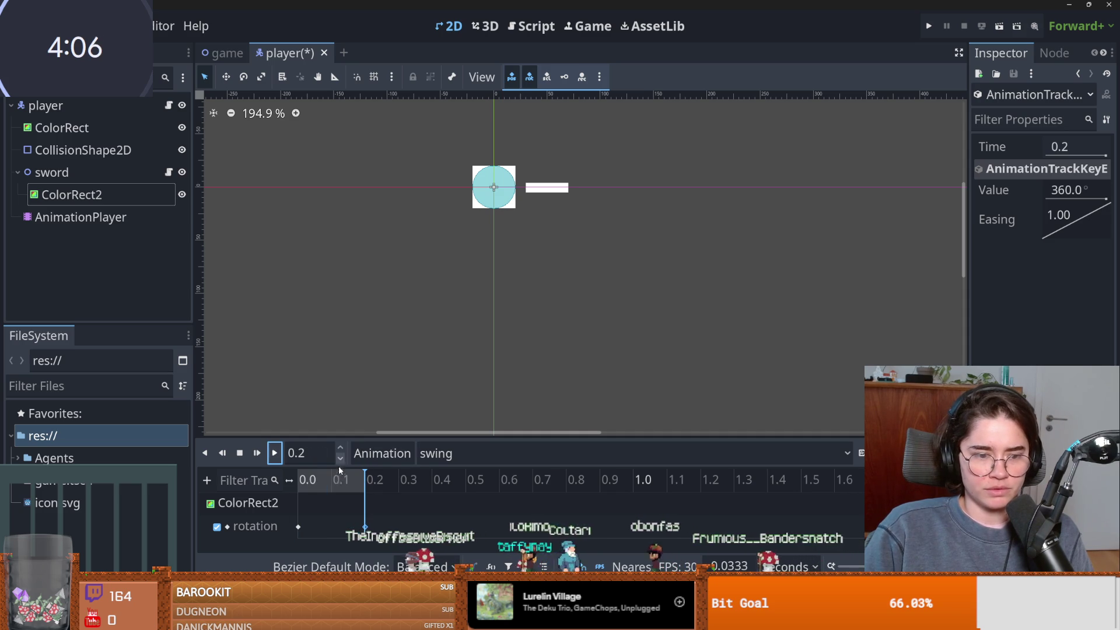
left_click_drag(365, 526, 331, 527)
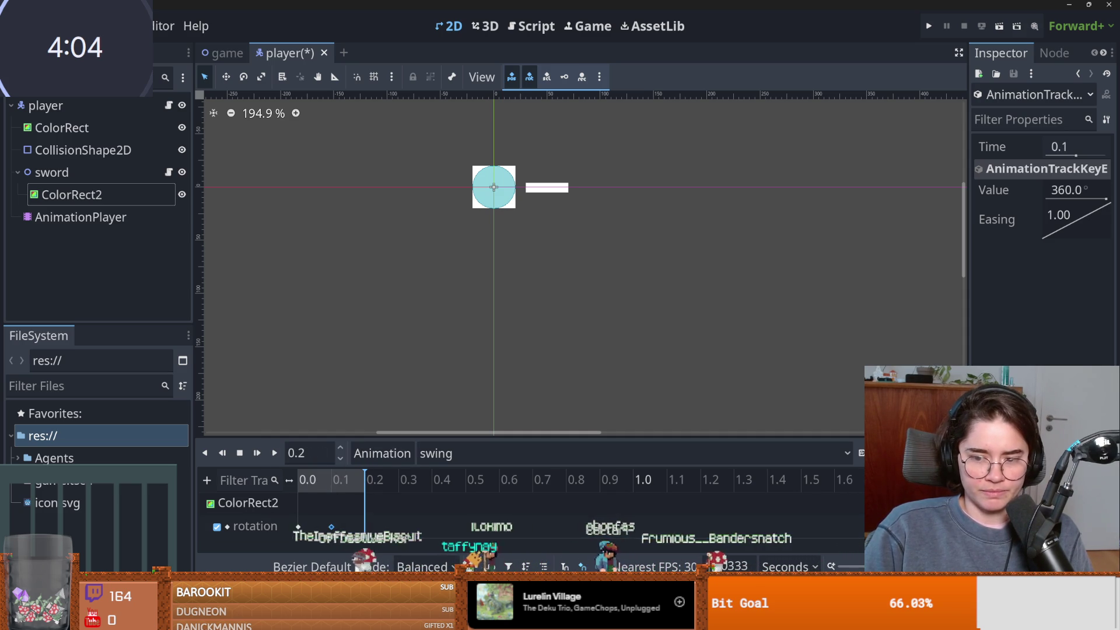
left_click(277, 458)
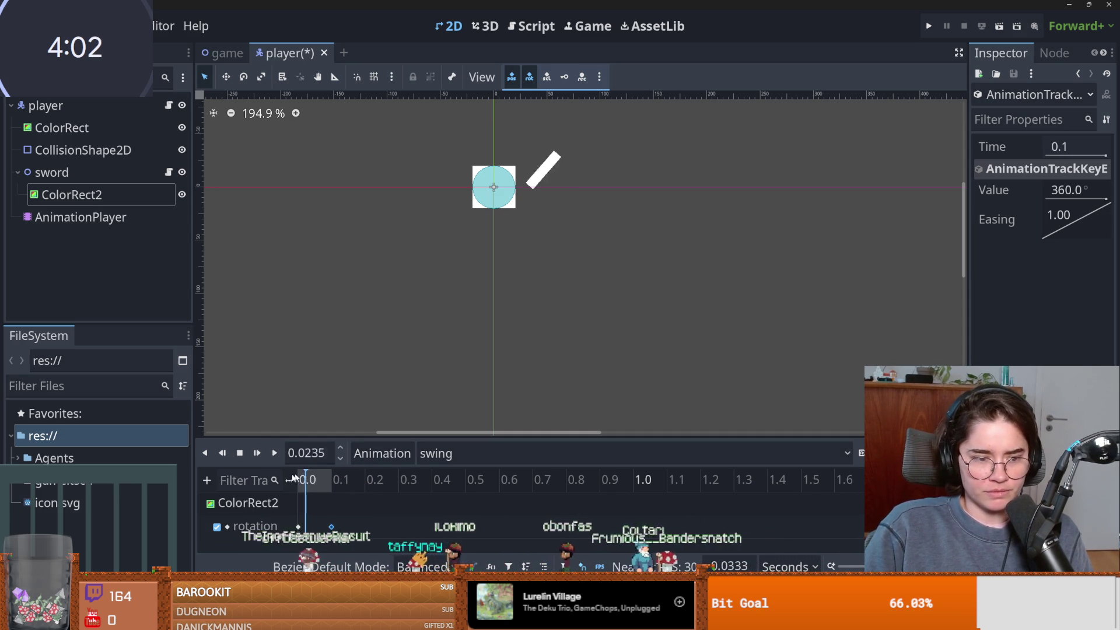
left_click(276, 456)
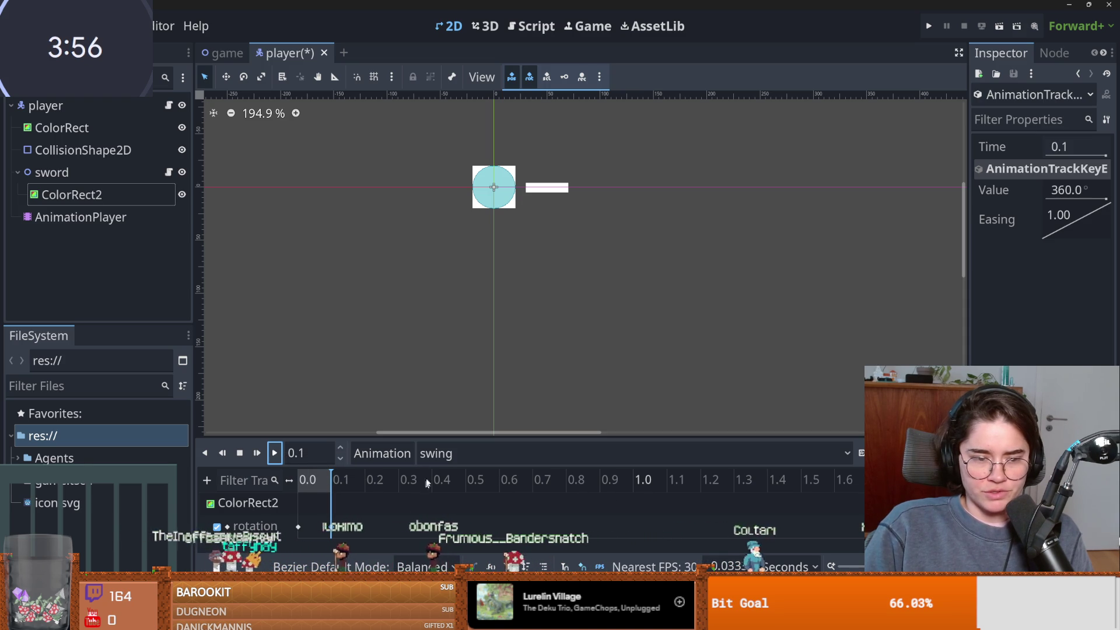
left_click(49, 198)
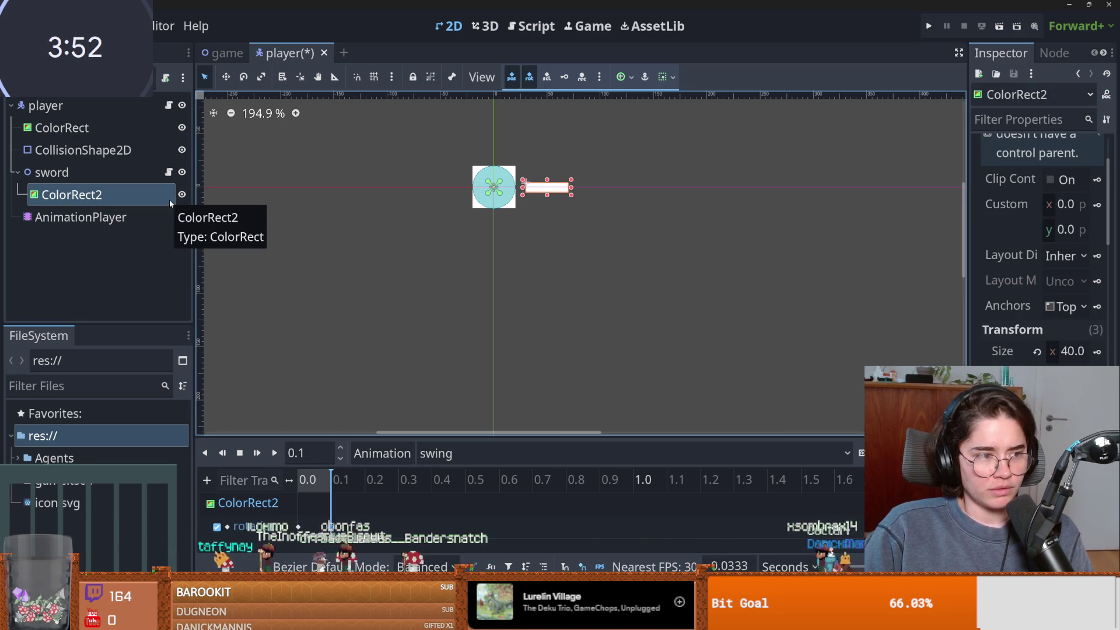
Add an Area2D child node under the sword.
right_click(75, 174)
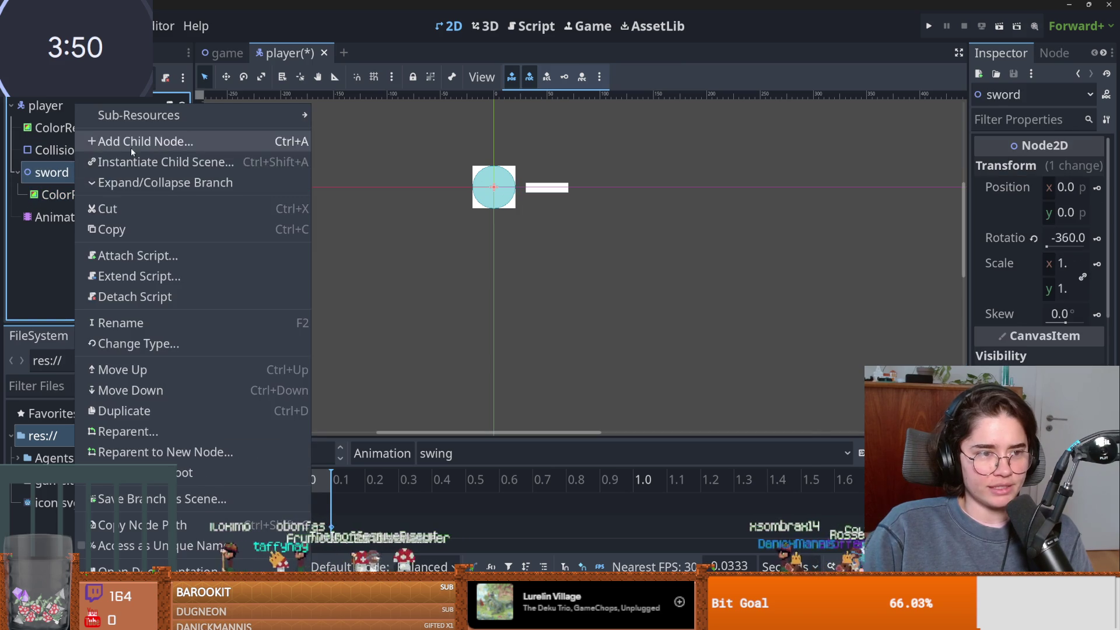
left_click(131, 148)
type("colli")
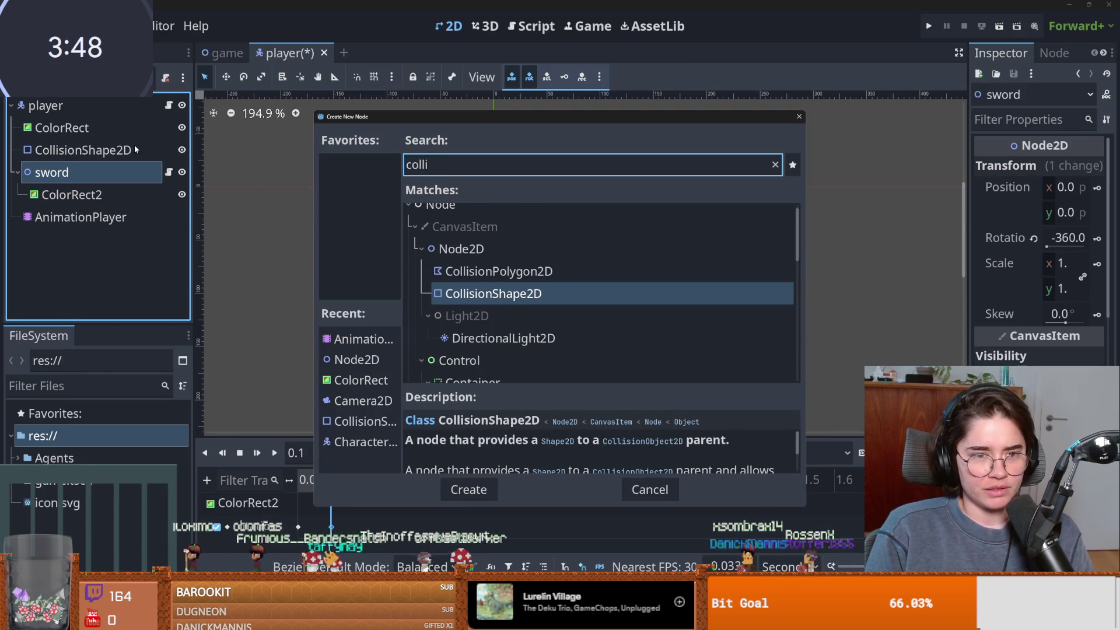
key("BackSpace")
key("BackSpace")
key("BackSpace")
type("area")
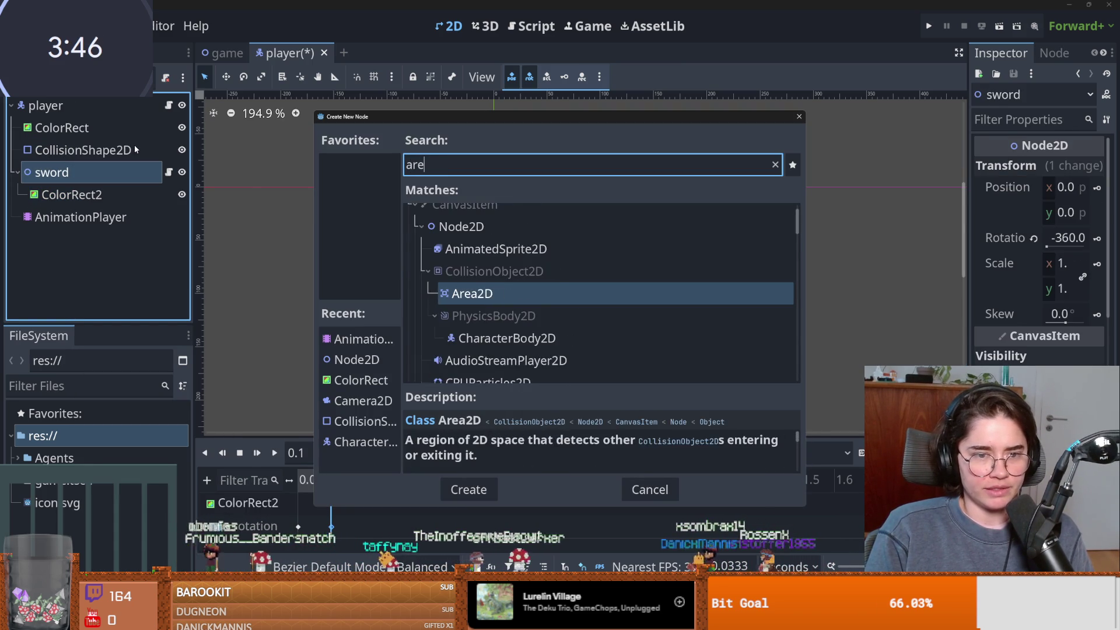
key("Return")
Add a CollisionShape2D child under the Area2D.
right_click(97, 209)
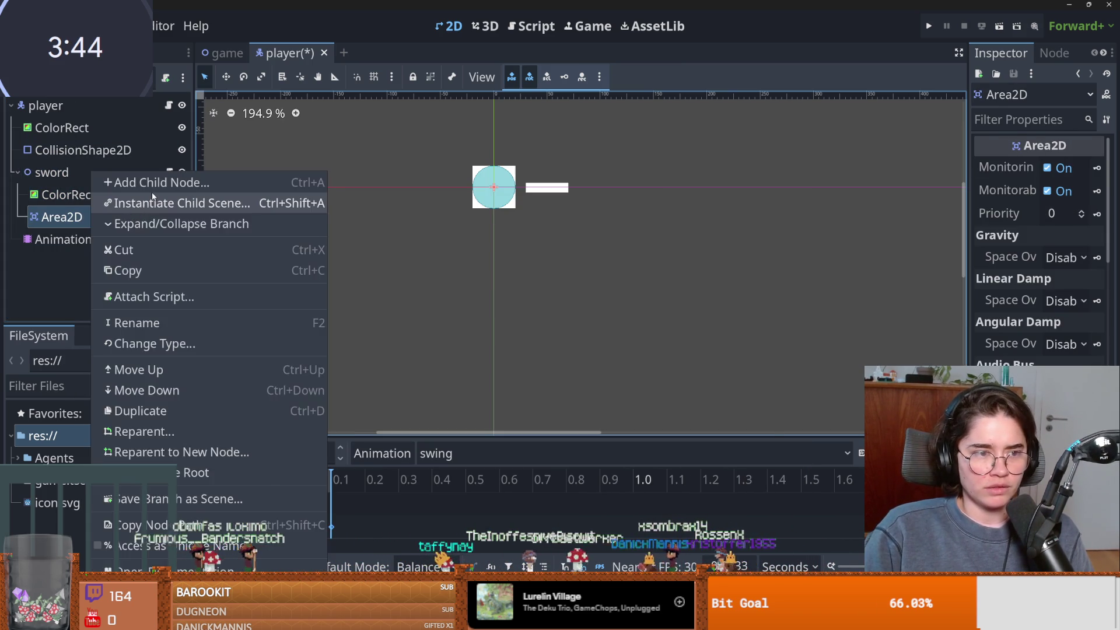
left_click(134, 197)
left_click(766, 130)
right_click(68, 216)
left_click(125, 184)
type("collis")
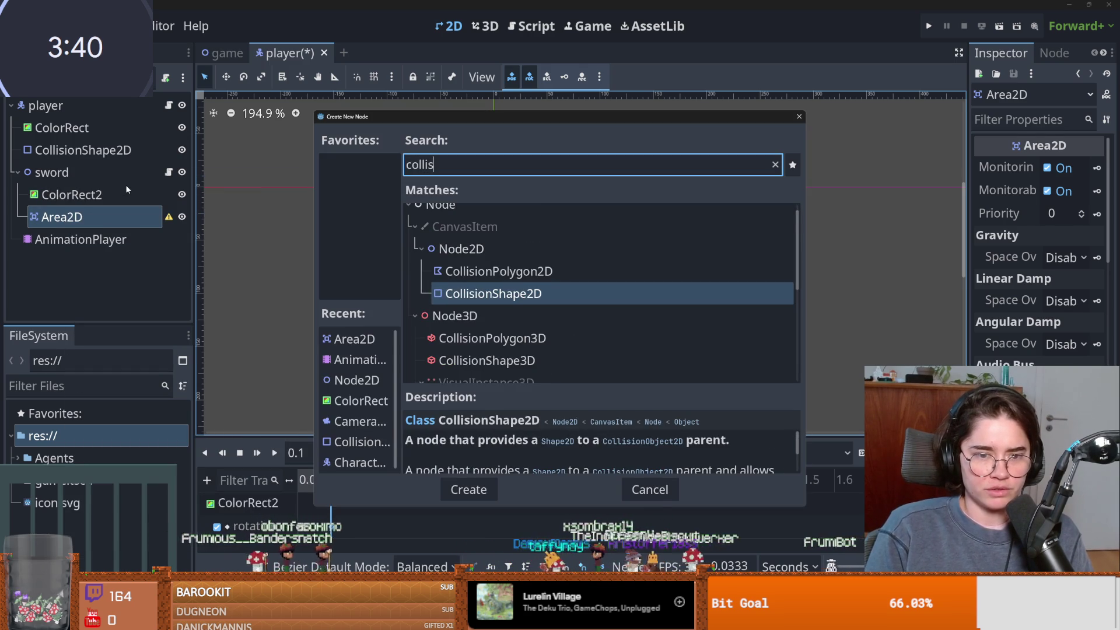
key("Return")
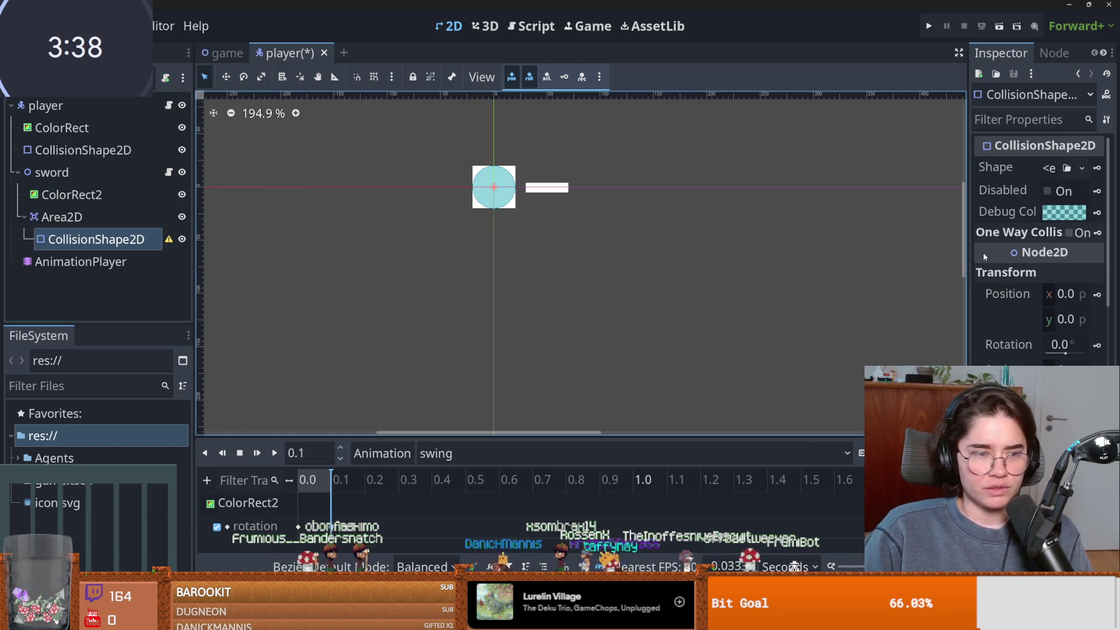
Give the collision shape a new CircleShape2D and drag it over the blade.
left_click_drag(966, 256, 803, 256)
left_click(992, 167)
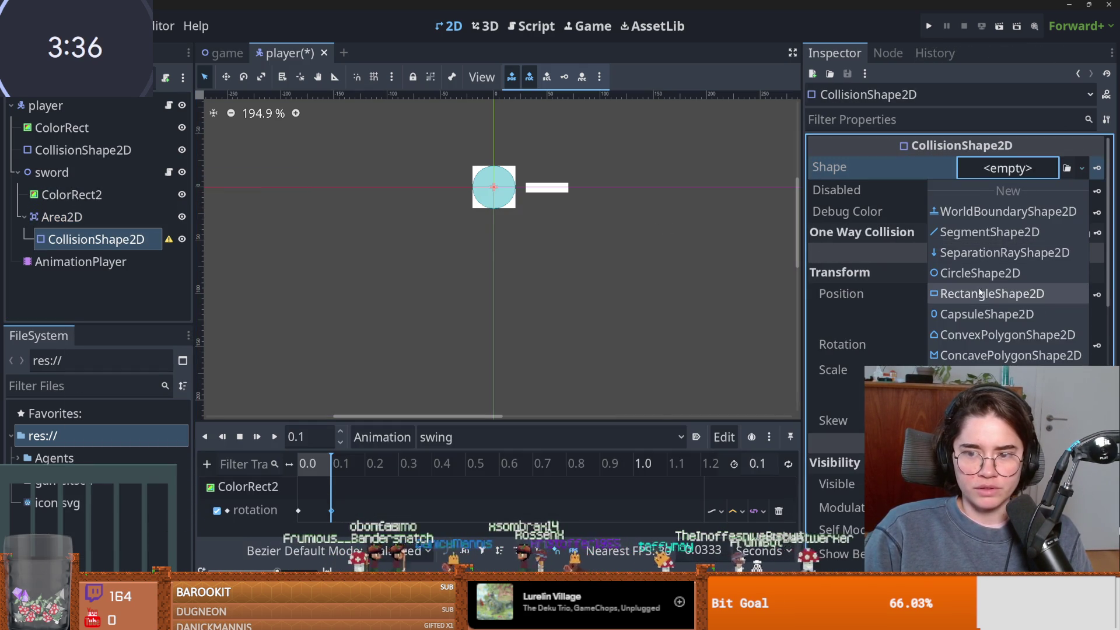
left_click(875, 270)
left_click_drag(493, 188, 548, 186)
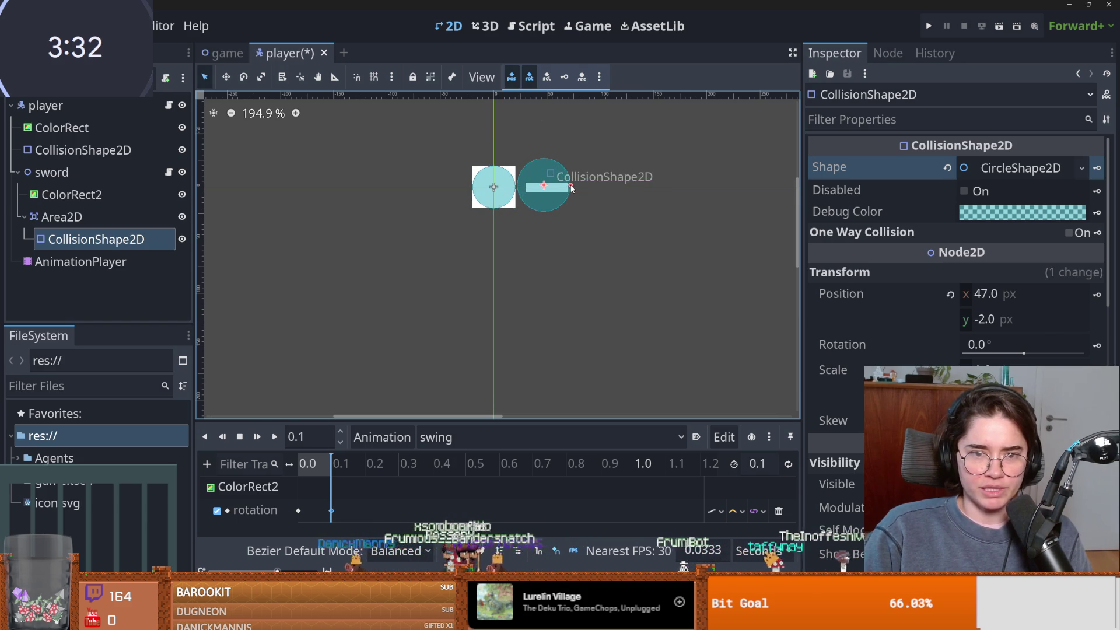
left_click(58, 172)
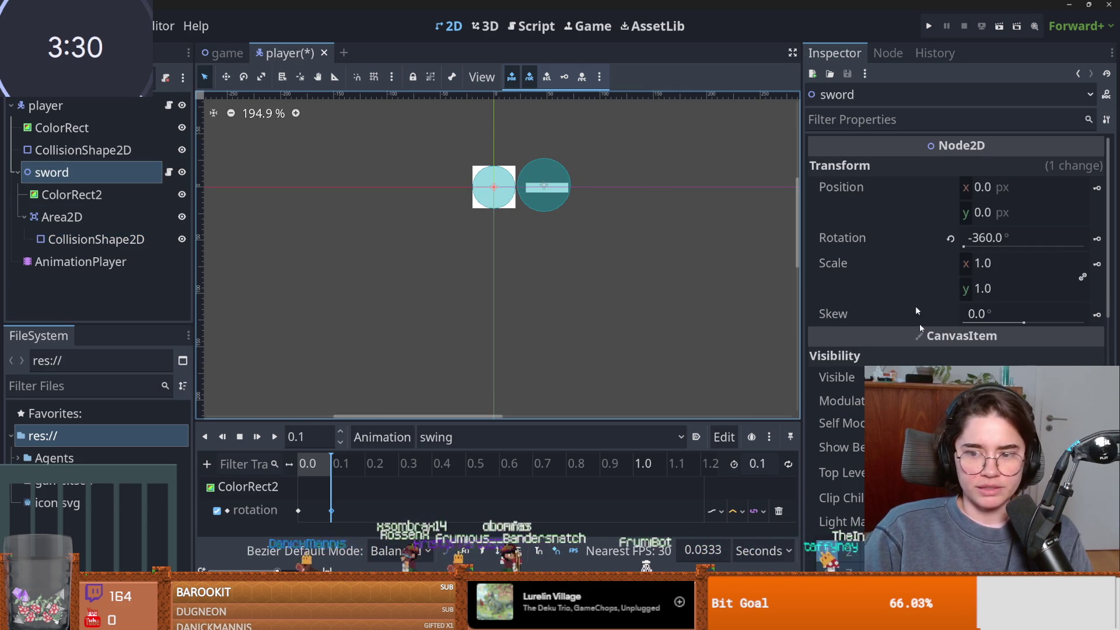
Set the sword's rotation to about 1.3° and move the swing playhead to 0.1 s.
mouse_move(966, 248)
left_mouse_down()
mouse_move(1045, 251)
mouse_move(1028, 259)
left_mouse_up()
left_click(89, 218)
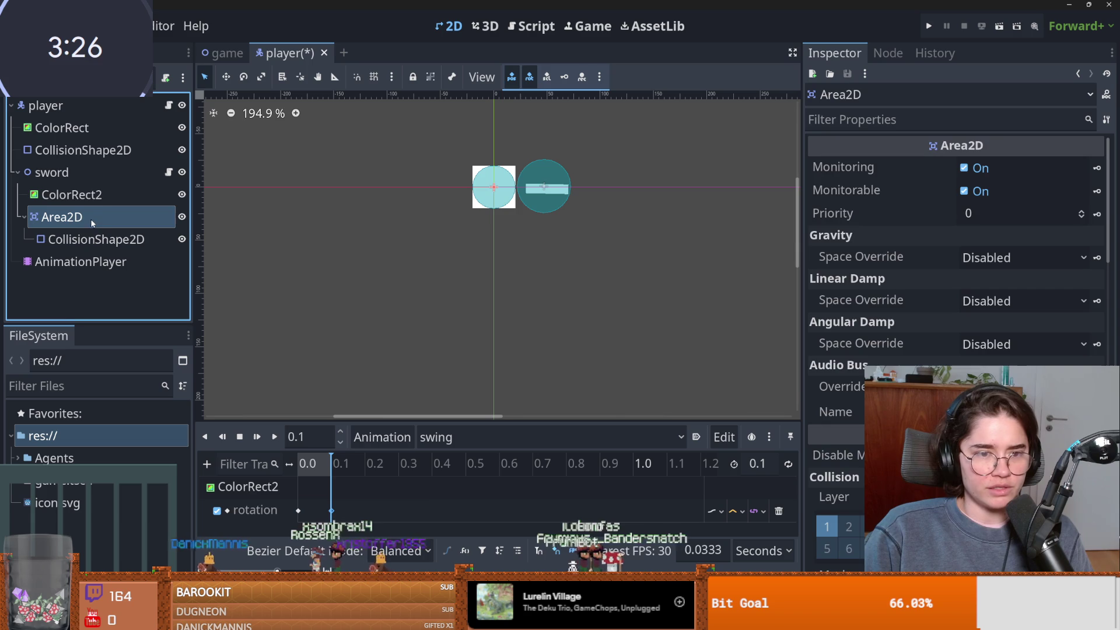
left_click(116, 257)
key("Up")
key("Up")
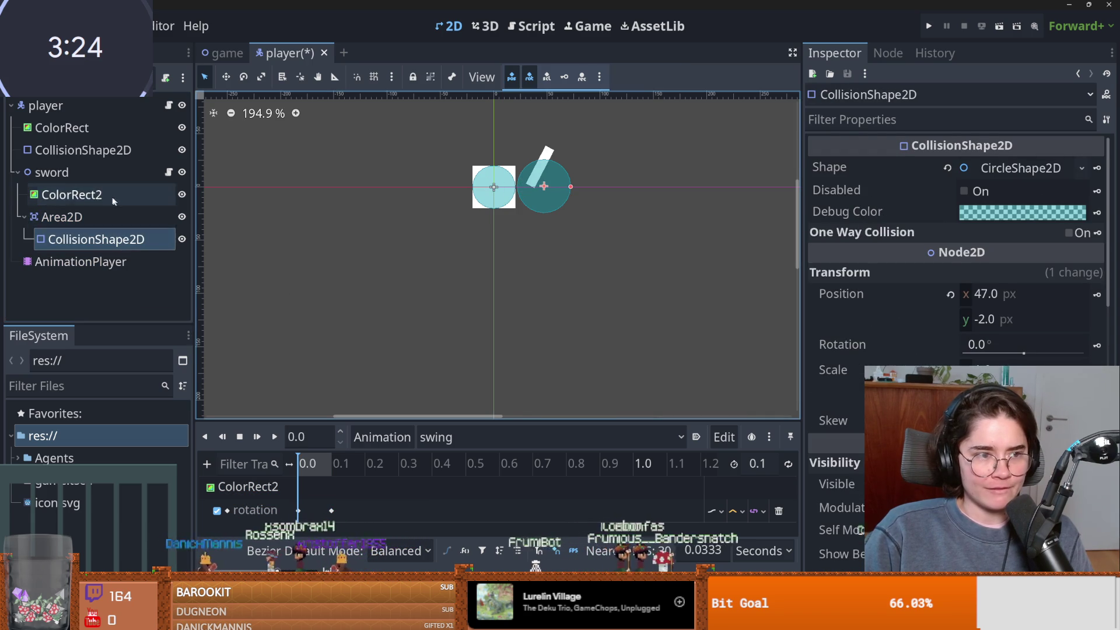
key("Up")
key("Down")
key("Down")
key("Down")
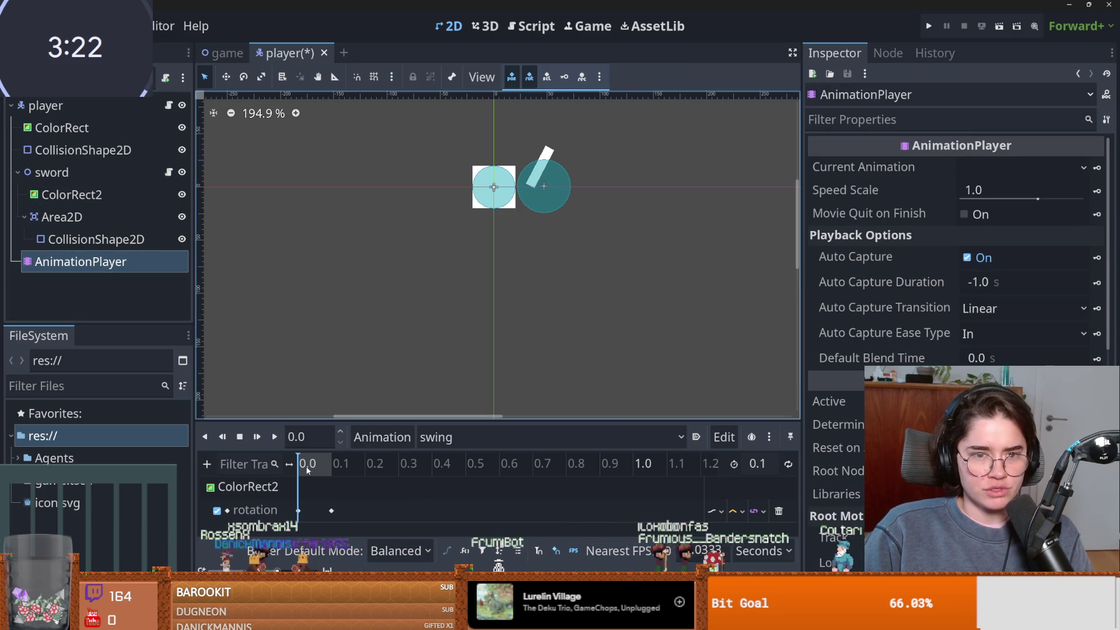
left_click(340, 471)
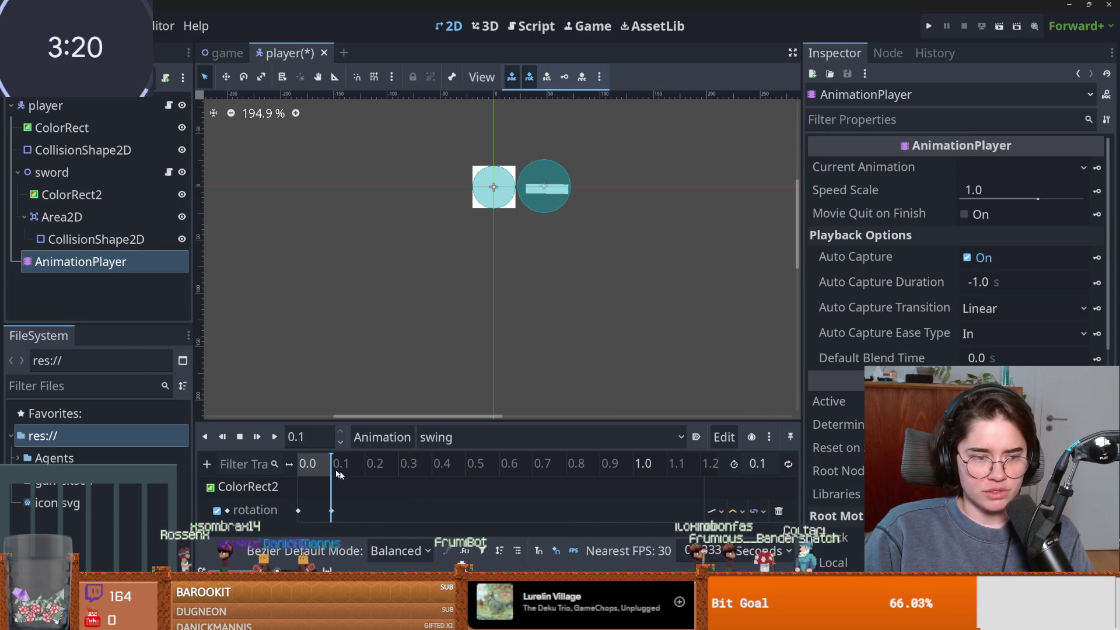
Select ColorRect2 and adjust its rotation value.
left_click(87, 239)
key("Up")
key("Up")
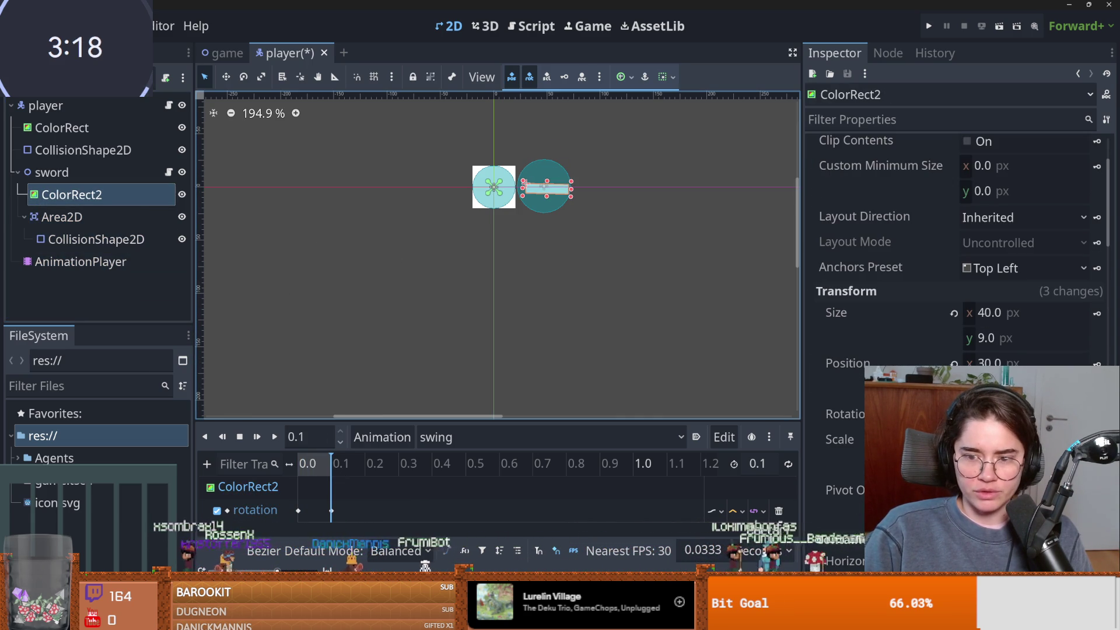
left_click(845, 414)
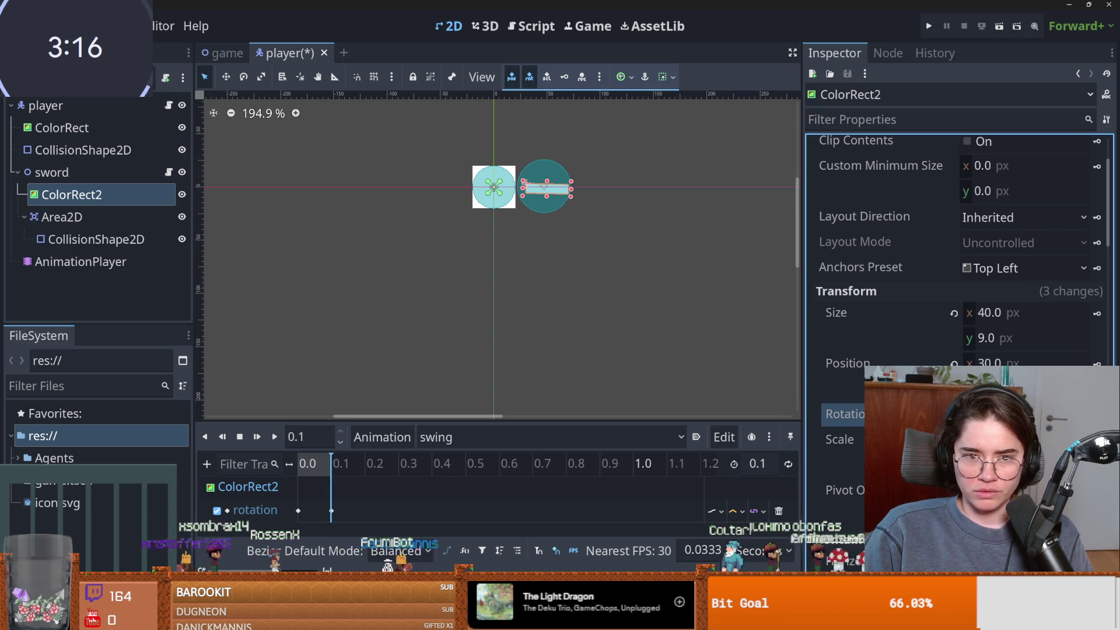
mouse_move(986, 413)
left_mouse_down()
mouse_move(1027, 414)
mouse_move(979, 414)
left_mouse_up()
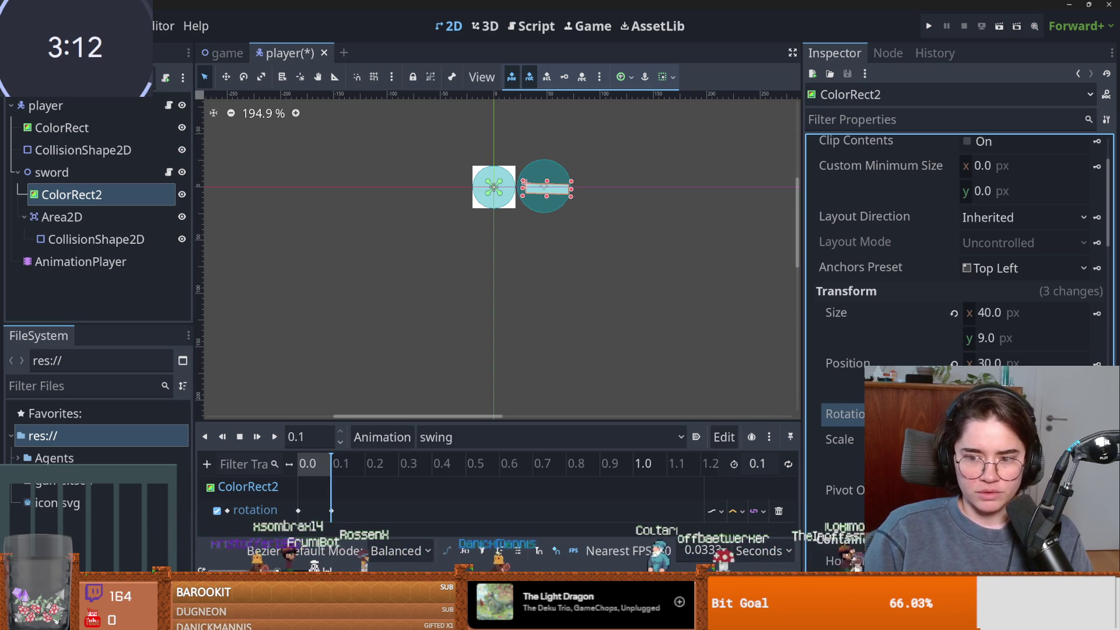
Delete the 0.0 s rotation keyframe and return the playhead to 0.0 with ColorRect2 selected.
left_click(331, 510)
right_click(330, 509)
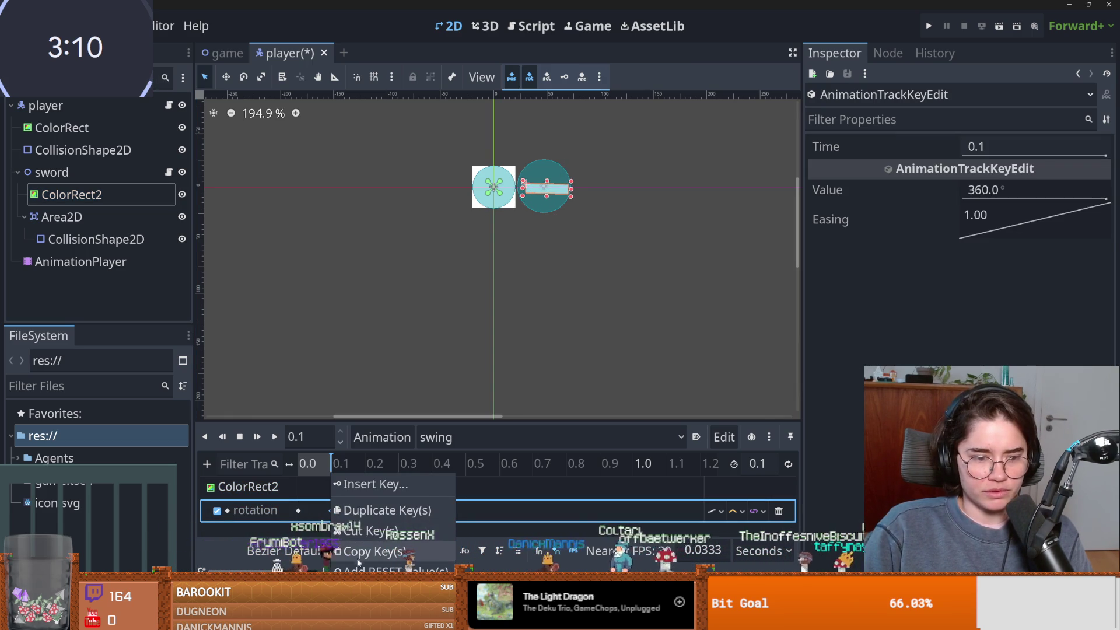
left_click(304, 511)
left_click(298, 511)
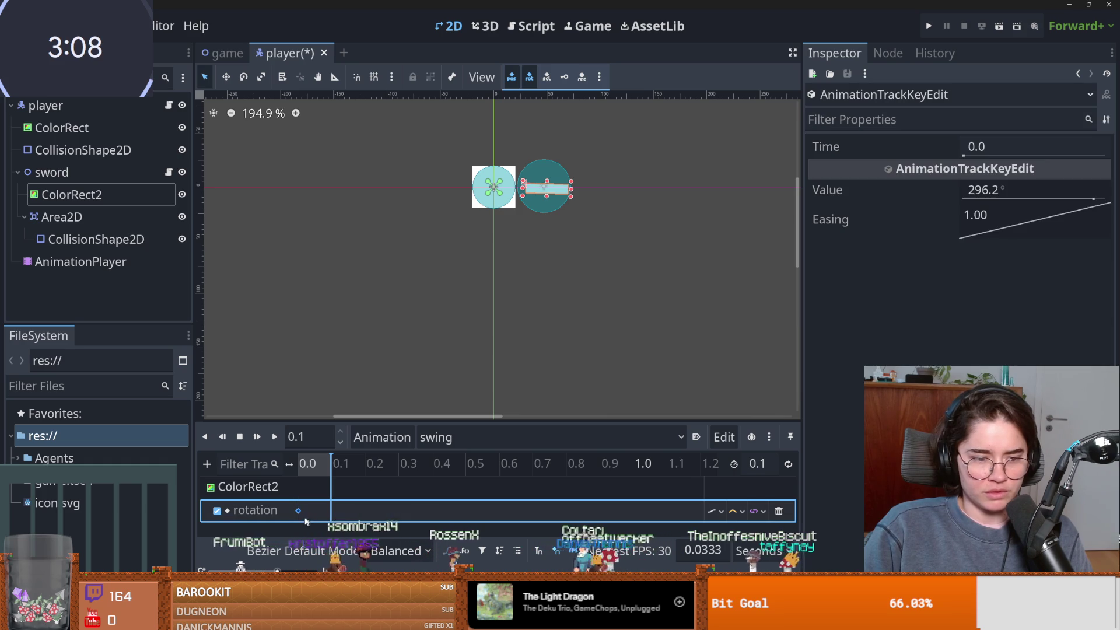
right_click(298, 511)
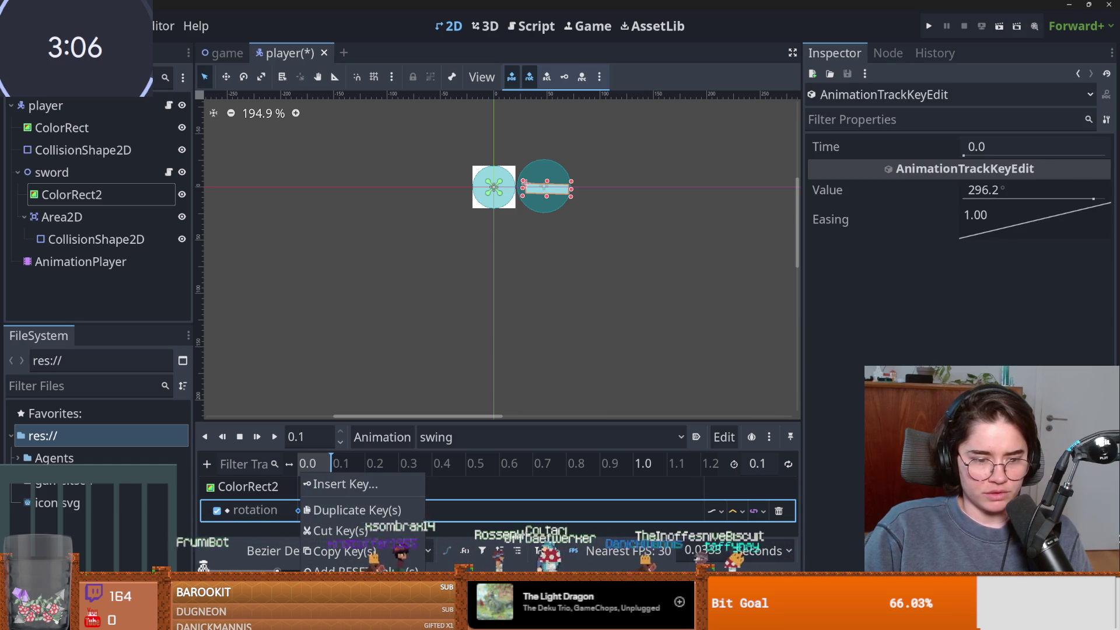
key("Delete")
left_click(296, 462)
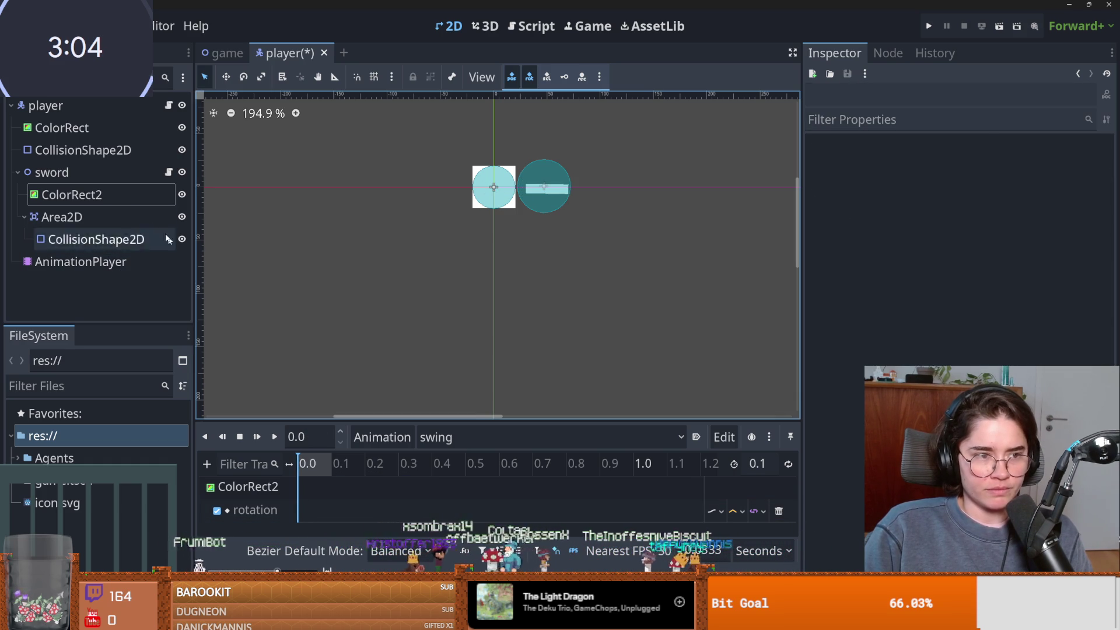
left_click(88, 194)
left_click(844, 413)
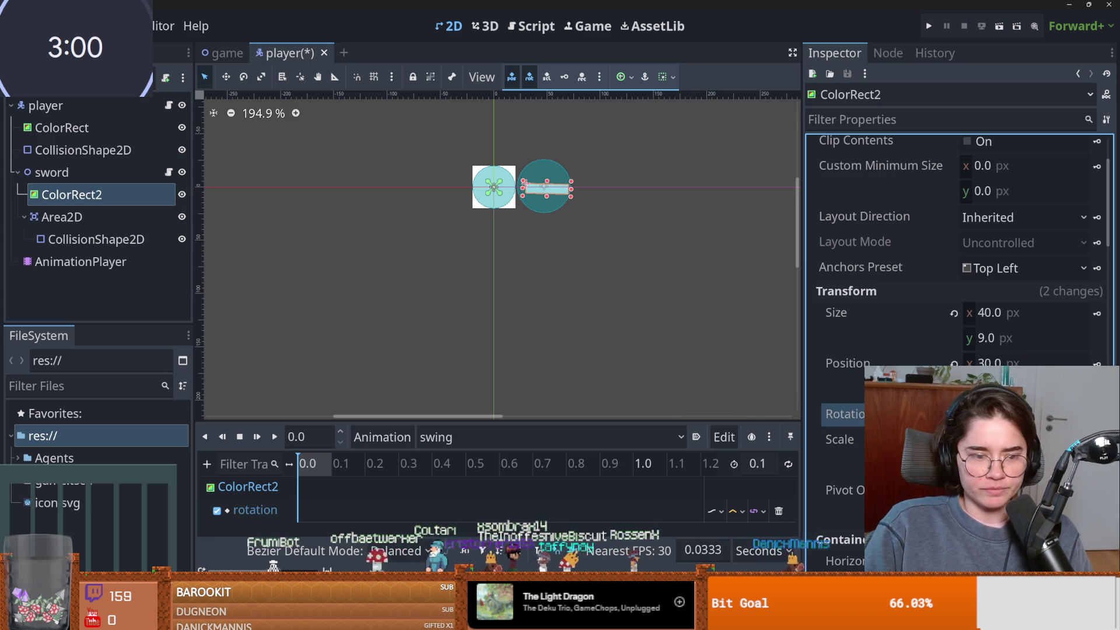
Revert ColorRect2's rotation to default in the RESET animation, then return to swing.
left_click(432, 437)
left_click(419, 460)
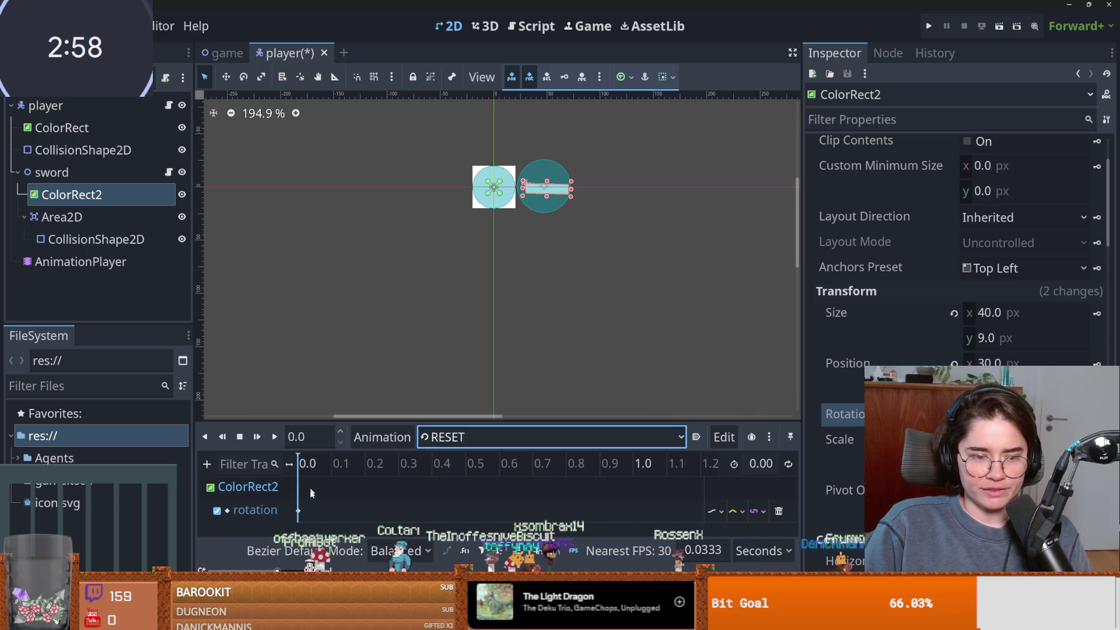
left_click(992, 414)
left_click(954, 414)
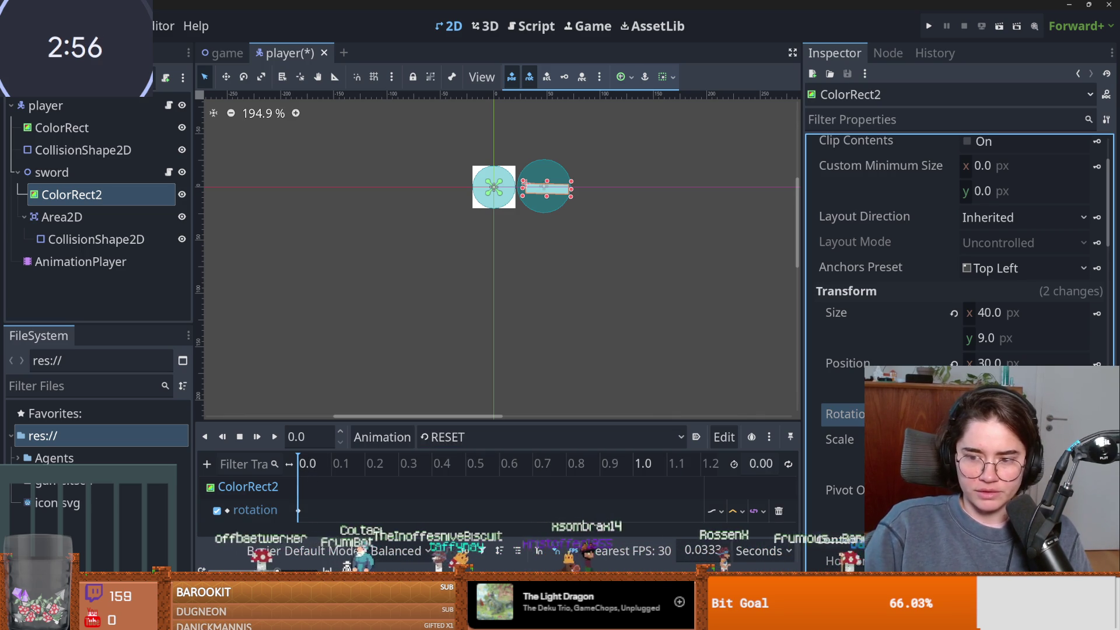
left_click(445, 440)
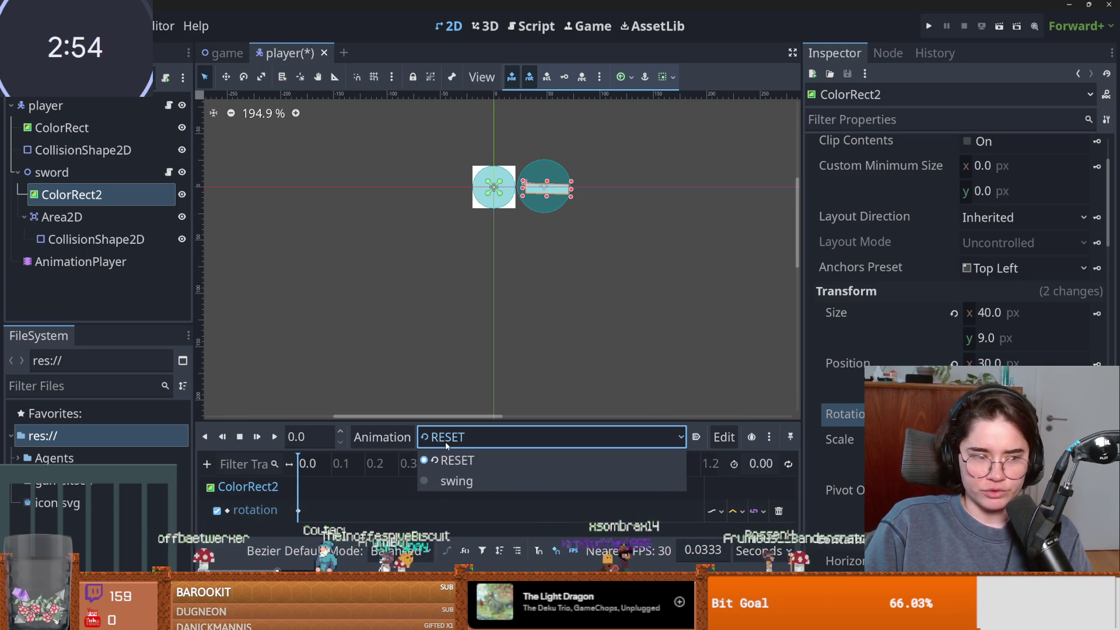
left_click(451, 482)
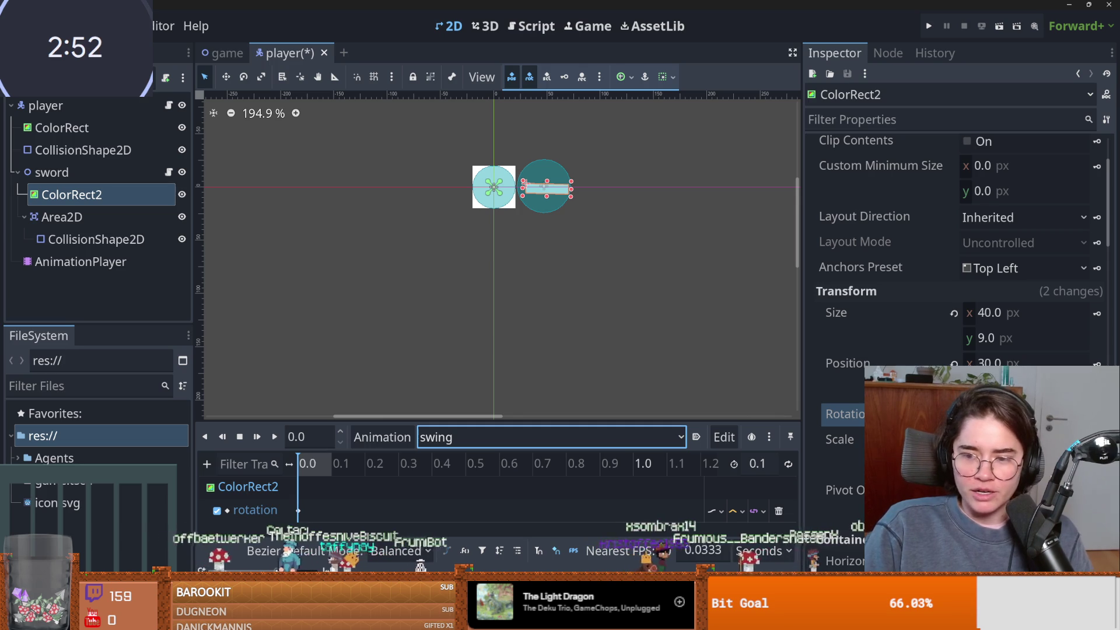
Rotate the sword about 50° counter-clockwise near 0 s and down-right by 0.05 s, then play.
left_click_drag(992, 414, 1010, 414)
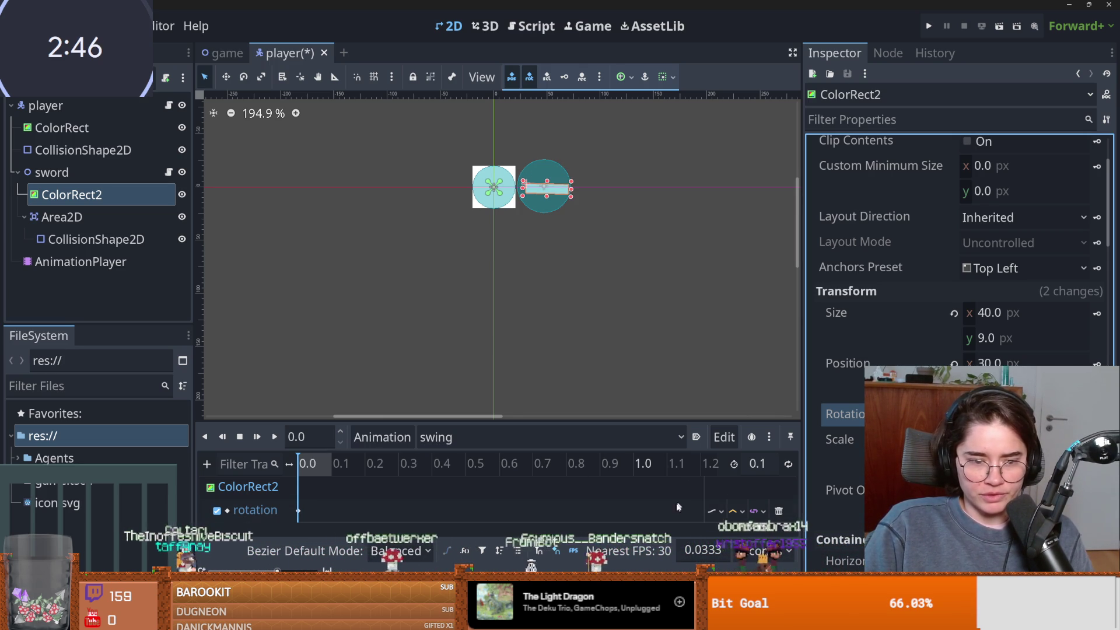
left_click(382, 488)
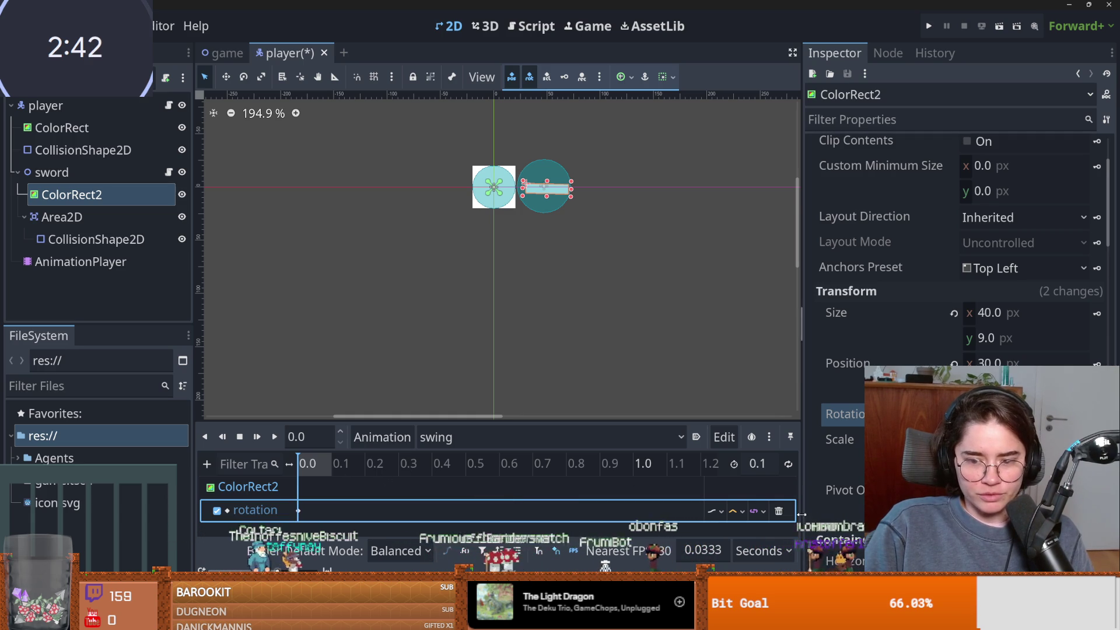
left_click_drag(803, 514, 942, 514)
scroll(703, 542, "up", 5)
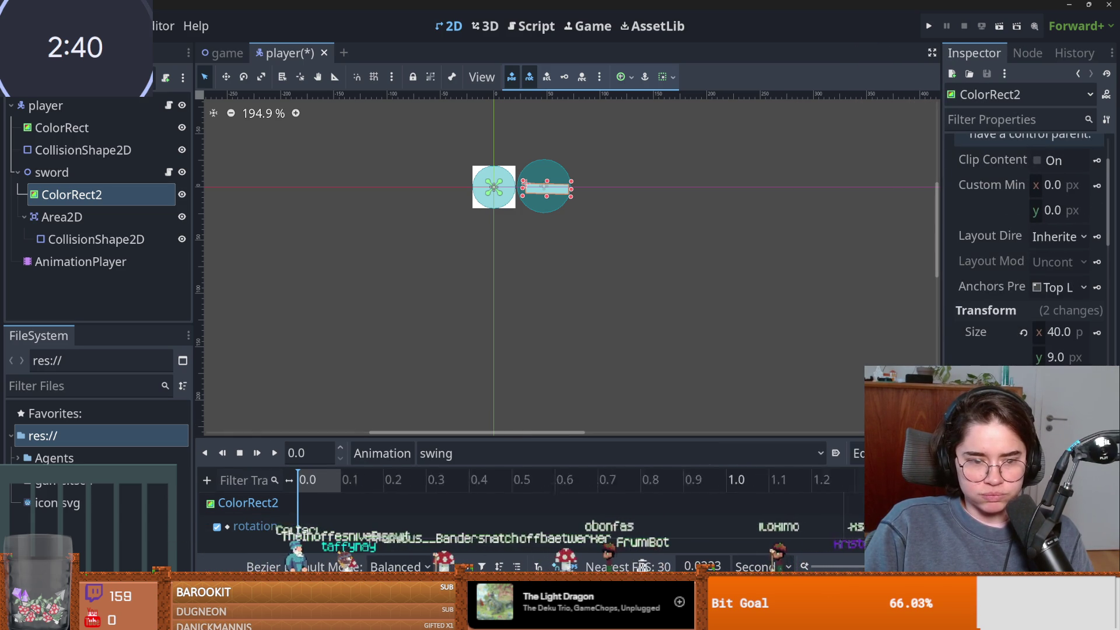
left_click(317, 480)
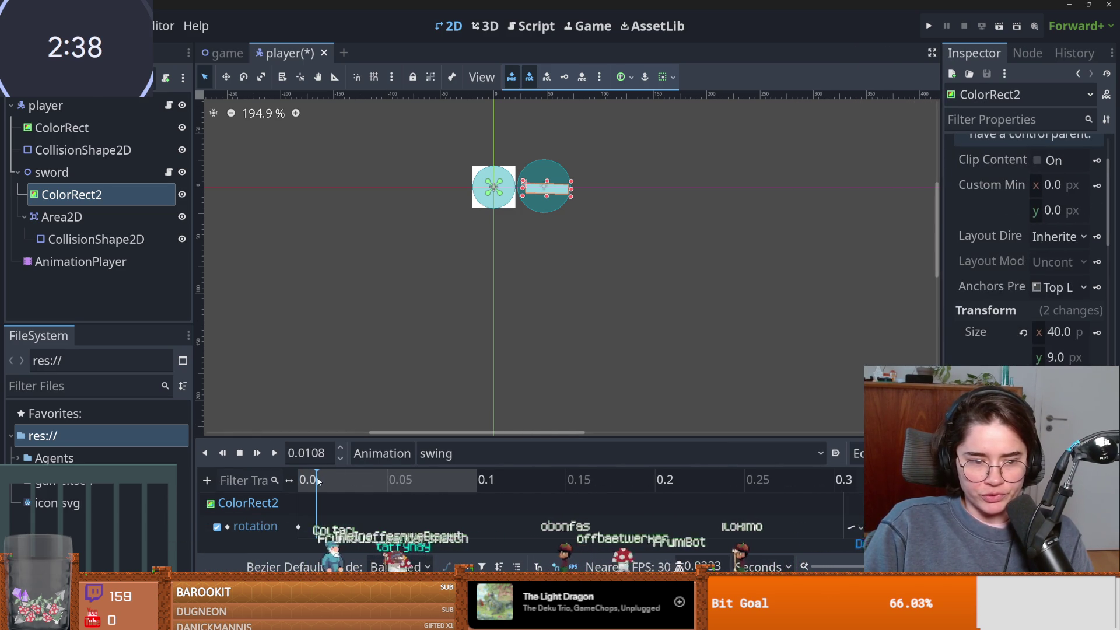
left_click_drag(1044, 409, 742, 456)
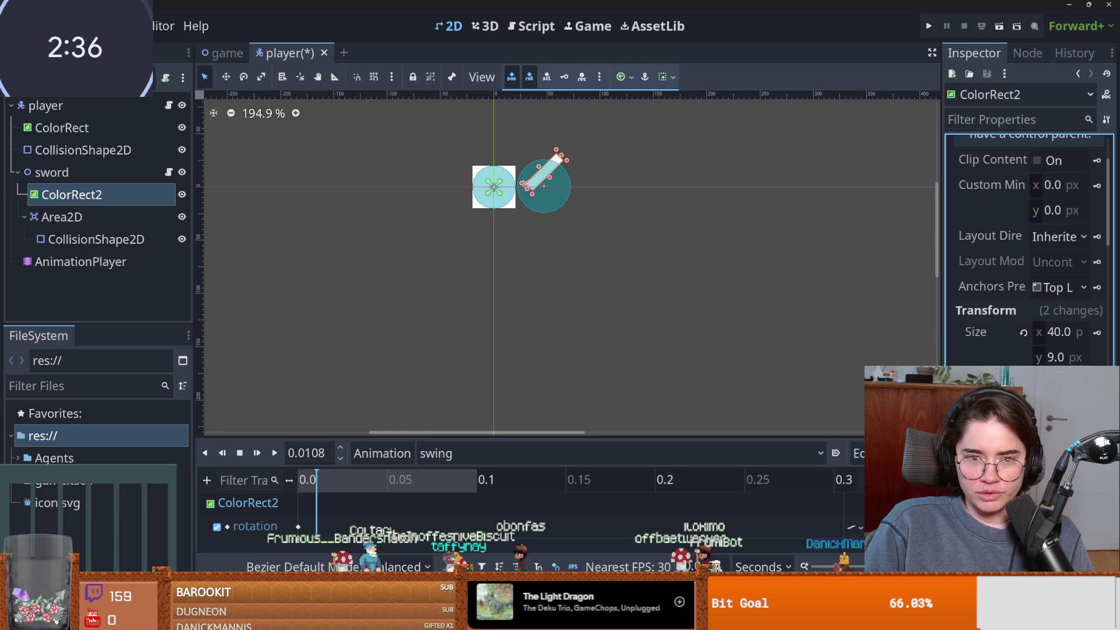
left_click_drag(317, 479, 386, 479)
left_click_drag(934, 409, 1097, 409)
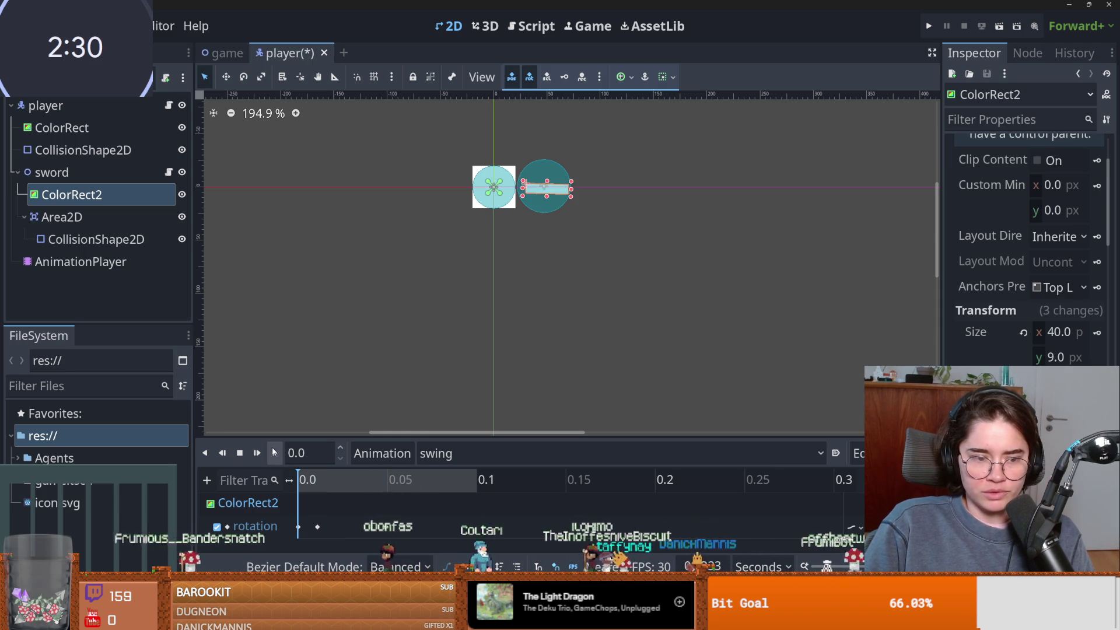
left_click(274, 453)
Shift the rotation keys earlier, second key at 0.0333 s, preview, save, and open sword.gd.
left_click(386, 528)
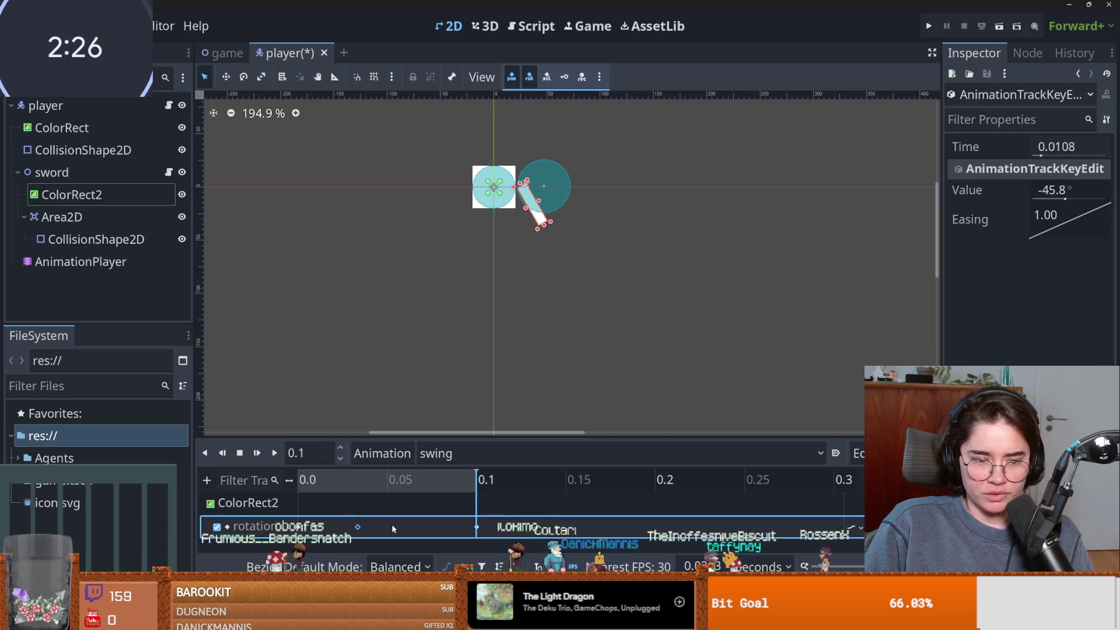
left_click_drag(391, 528, 331, 529)
left_click(416, 527)
left_click_drag(417, 527, 358, 526)
left_click(275, 453)
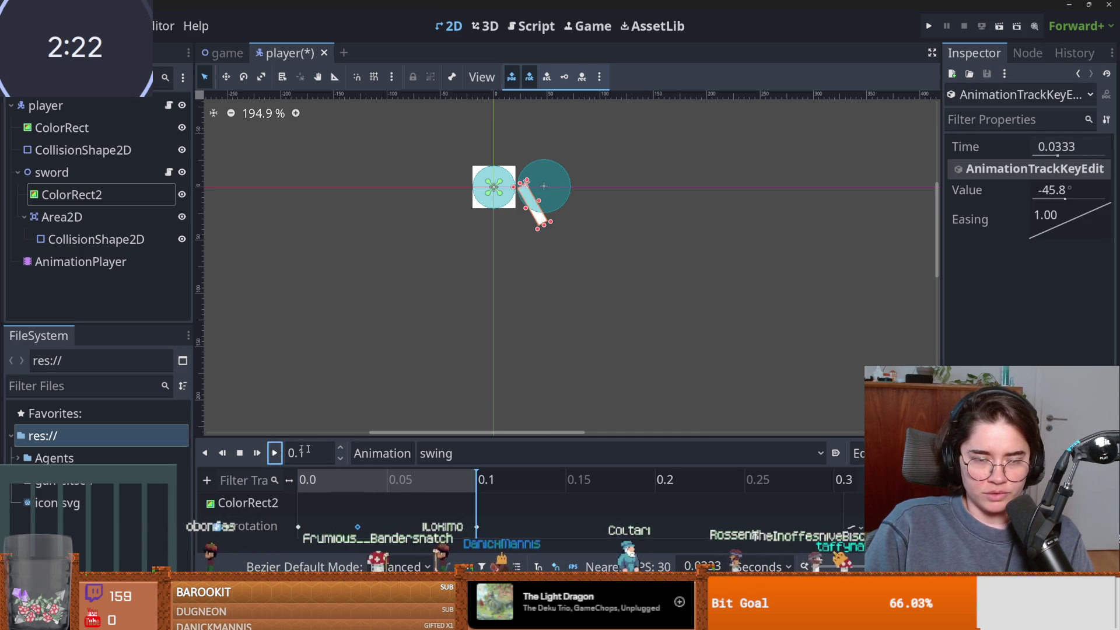
key("ctrl+s")
left_click(168, 172)
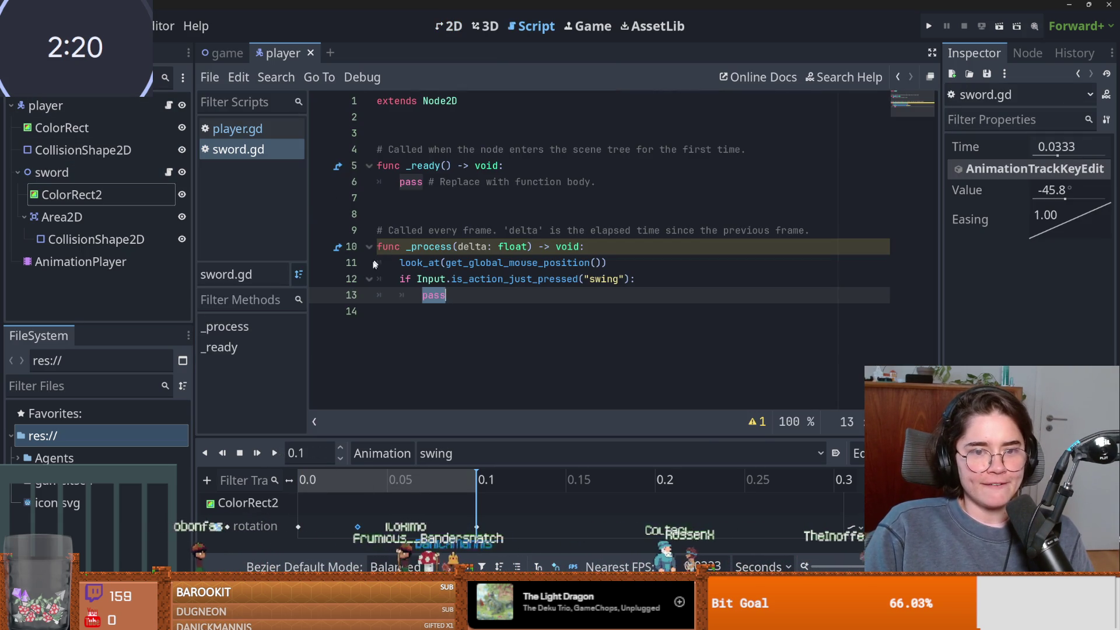
left_click_drag(83, 261, 376, 133)
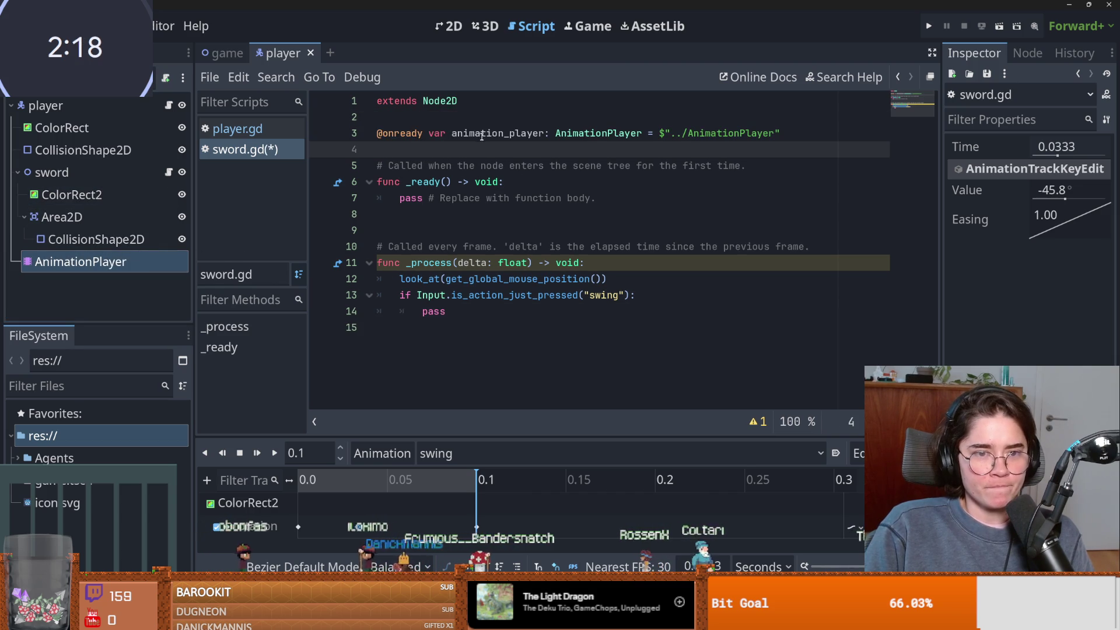
double_click(425, 315)
type("animation_player.")
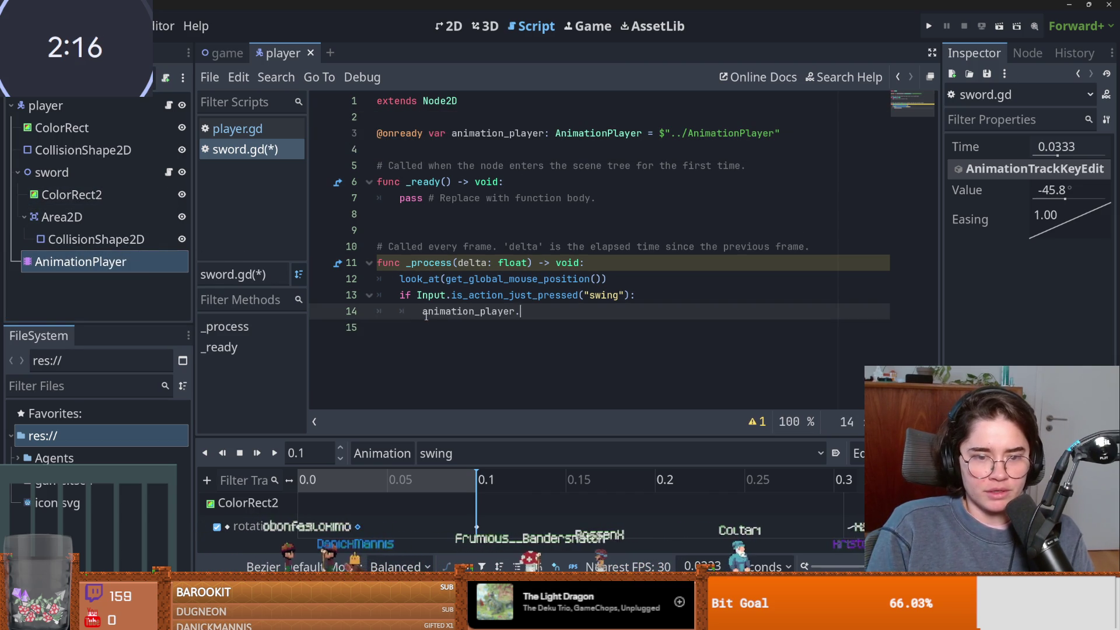
type("play(")
key("Down")
key("Return")
key("ctrl+s")
Add an activate_col call under the play line and define func activate_col(): at the script's end.
key("End")
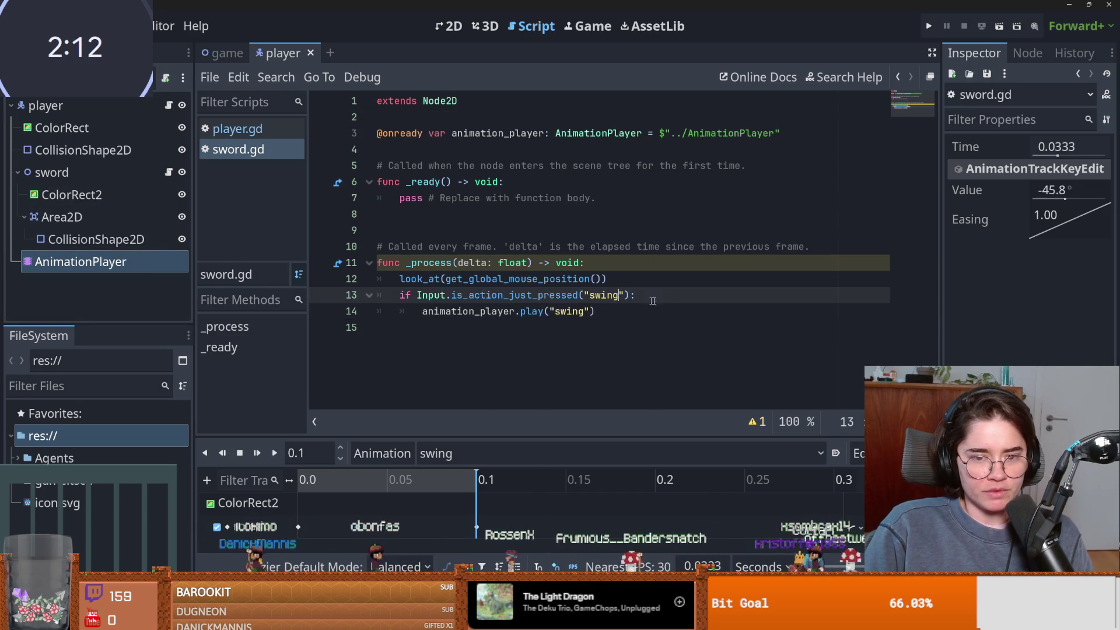
key("Return")
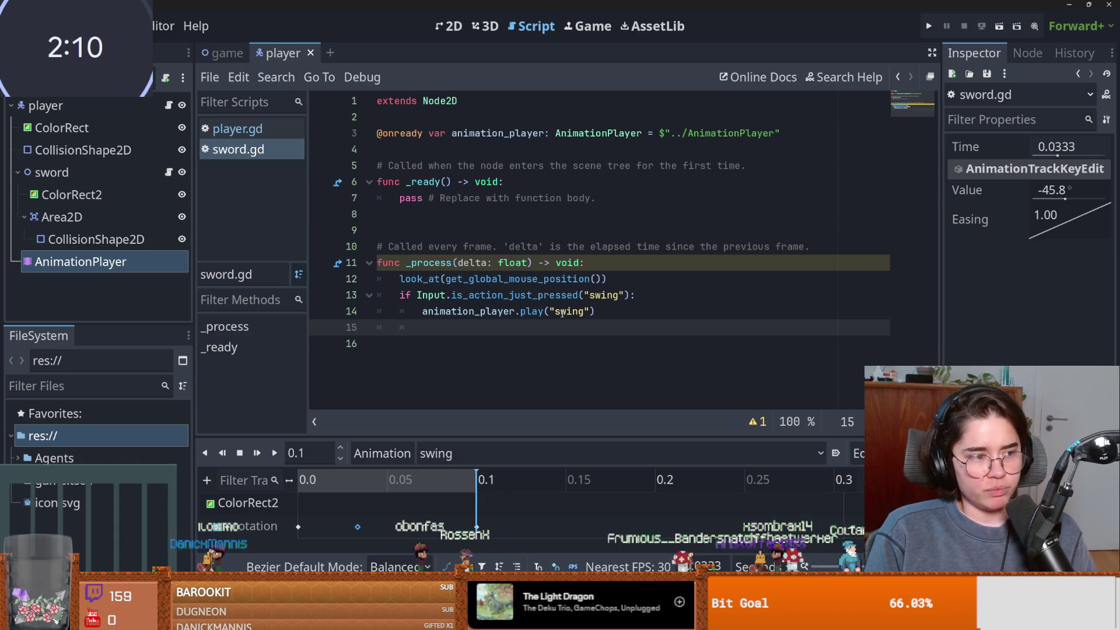
type("activate")
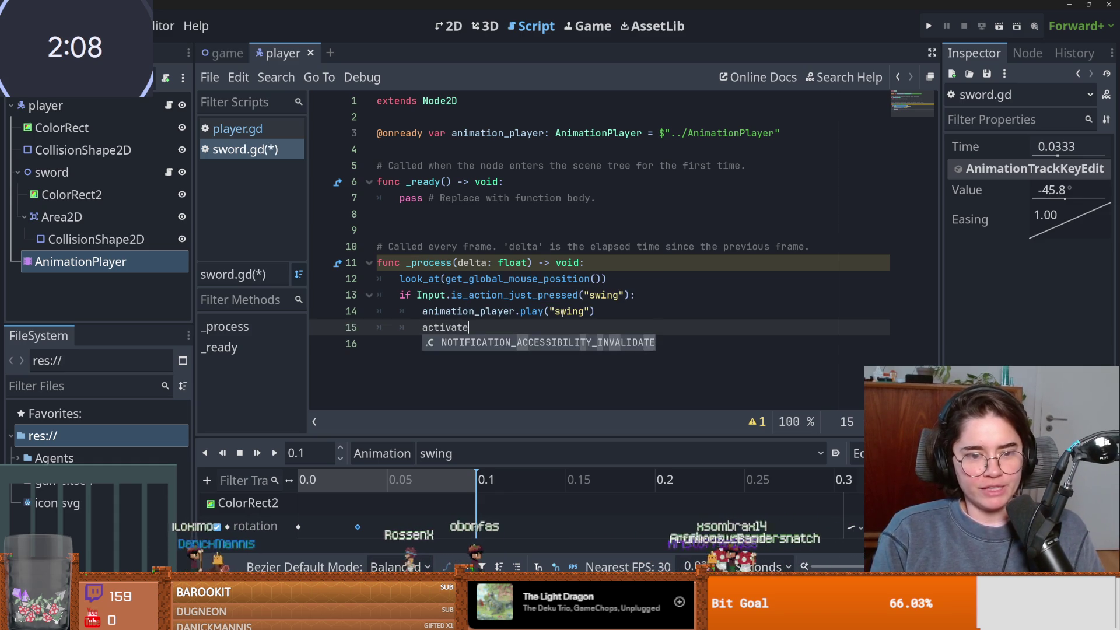
key("BackSpace")
type("_col(")
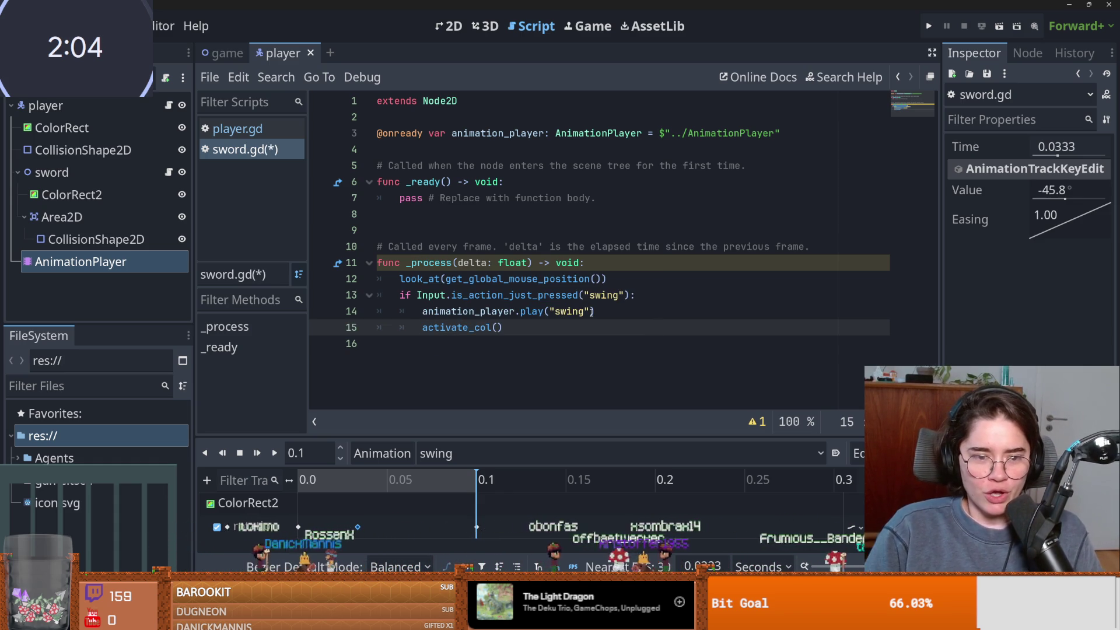
left_click(397, 374)
key("Return")
type("fu")
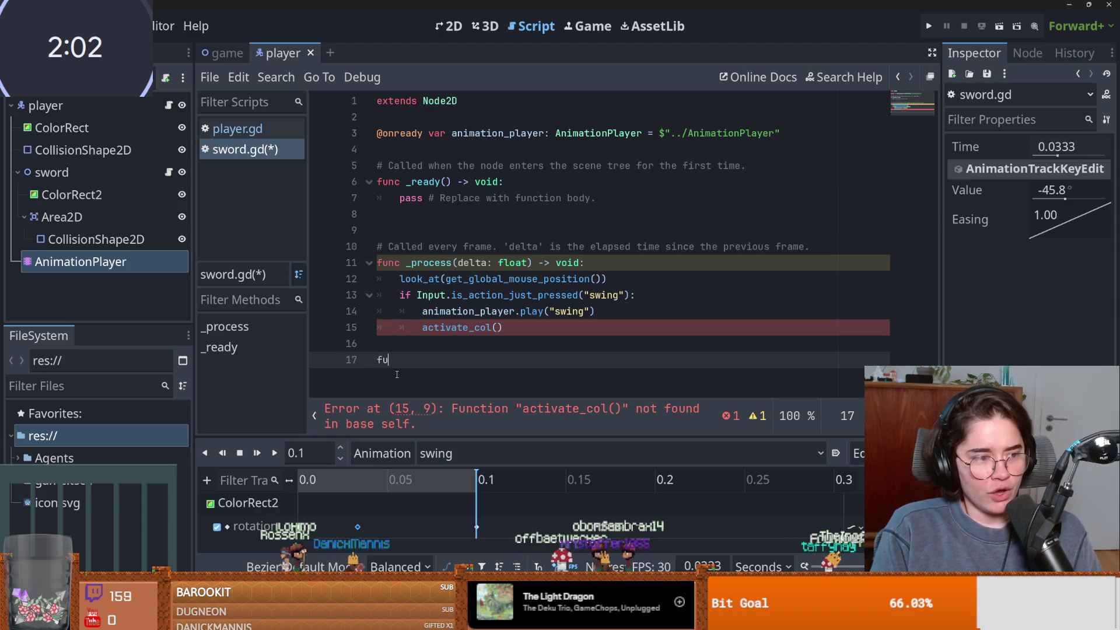
type("():")
key("Return")
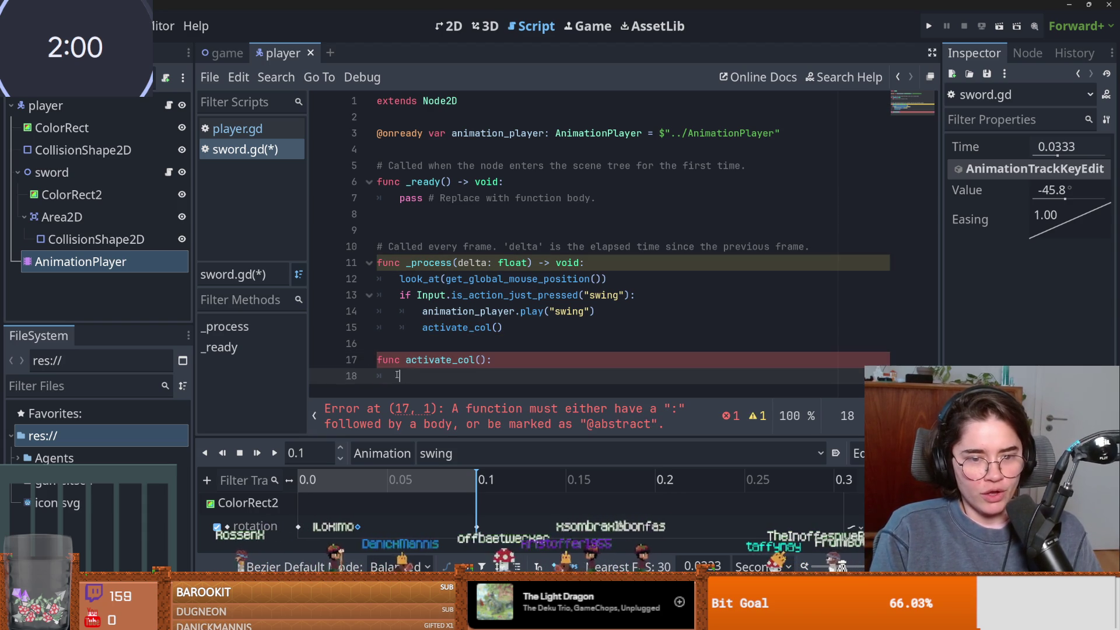
type("pass")
key("ctrl+s")
left_click_drag(521, 328, 427, 328)
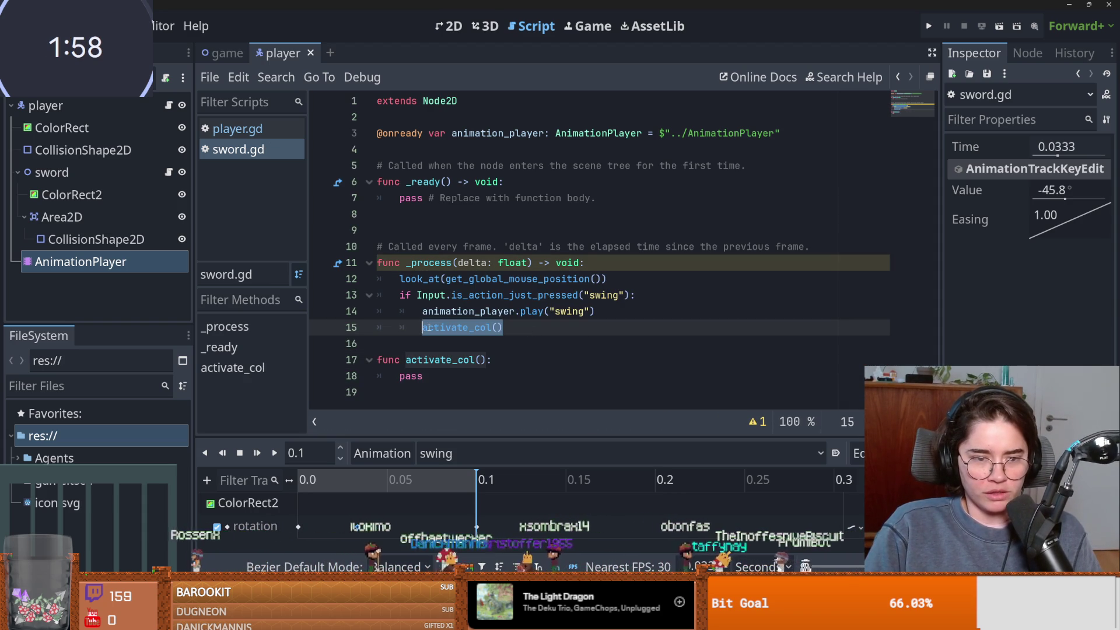
type("c")
key("Escape")
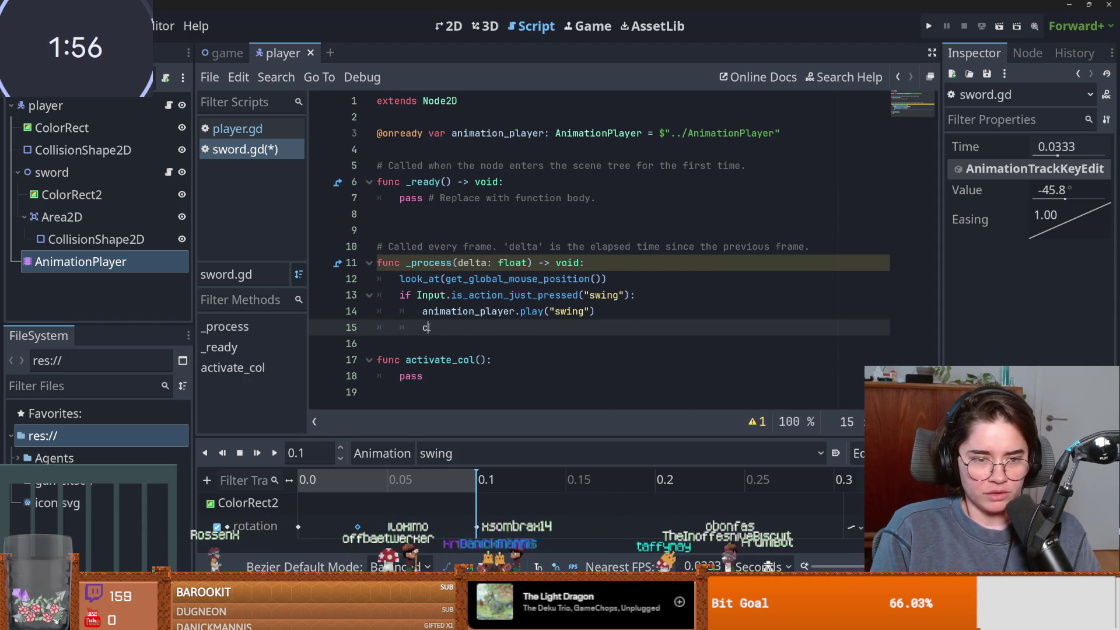
type("_d")
key("Down")
key("Return")
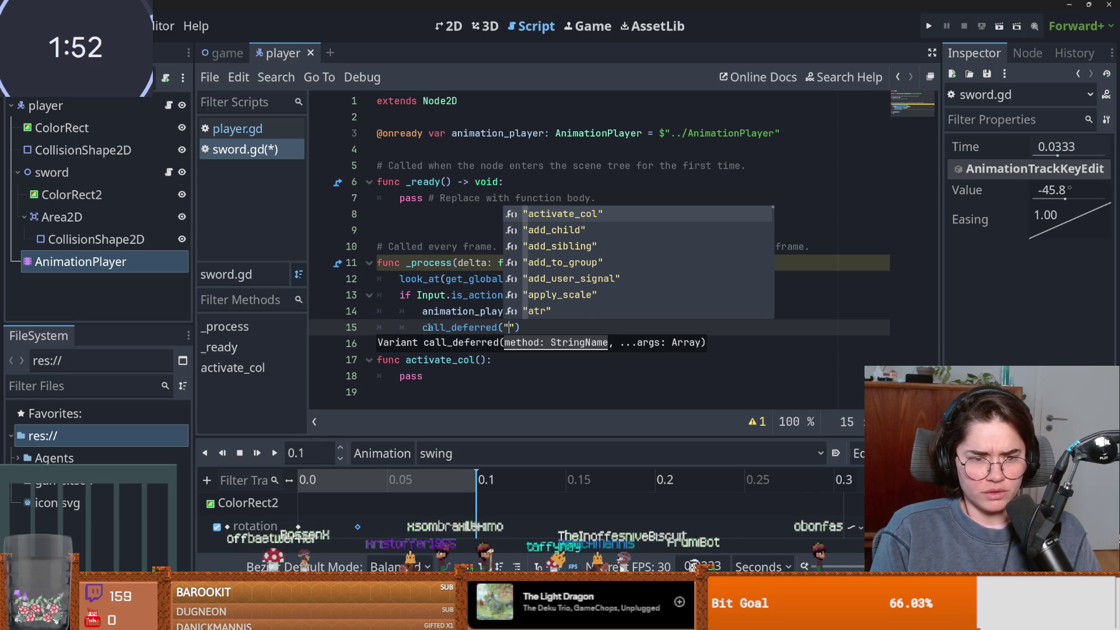
key("Return")
double_click(424, 373)
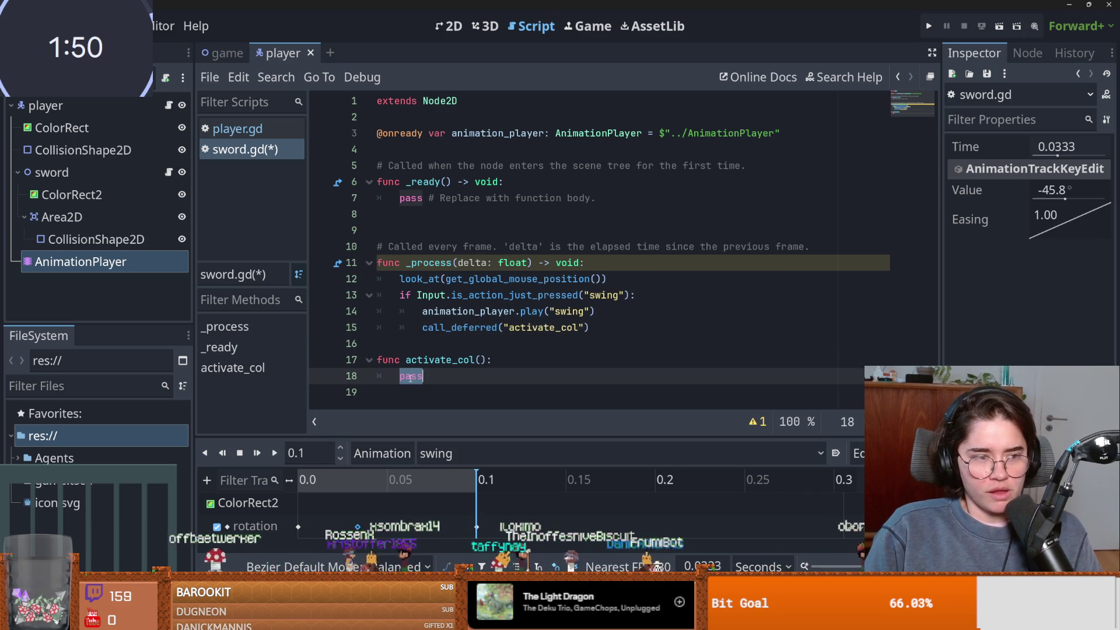
left_click(94, 240)
mouse_move(94, 241)
left_mouse_down()
mouse_move(443, 146)
mouse_move(470, 149)
left_mouse_up()
Replace activate_col's pass with collision_shape_2d.disabled = false.
double_click(418, 392)
type("collision_shape_2d.")
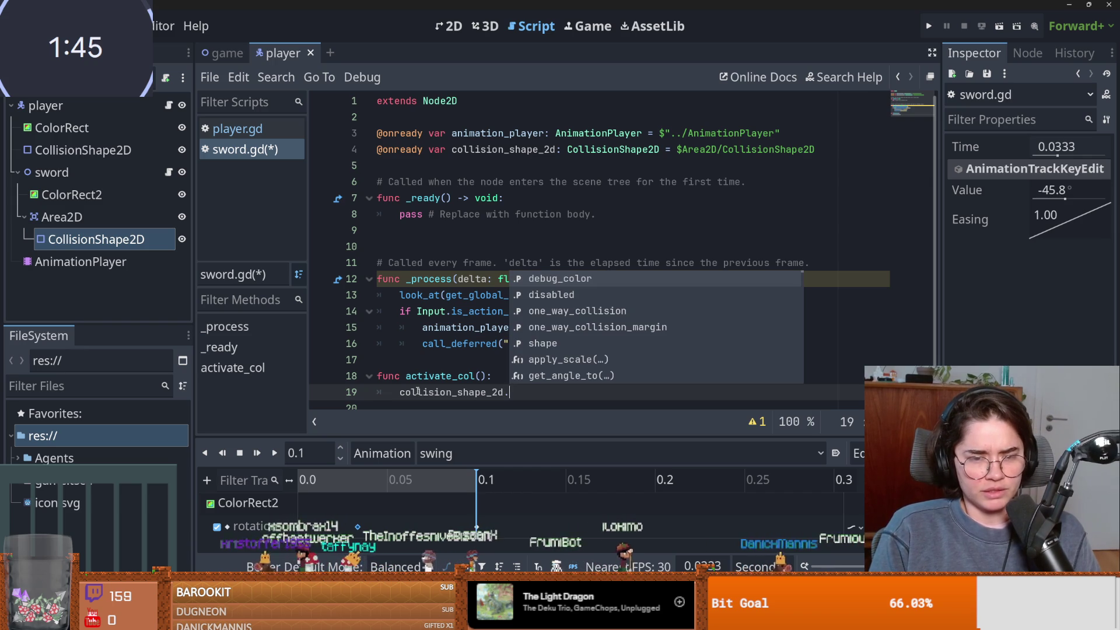
type("d")
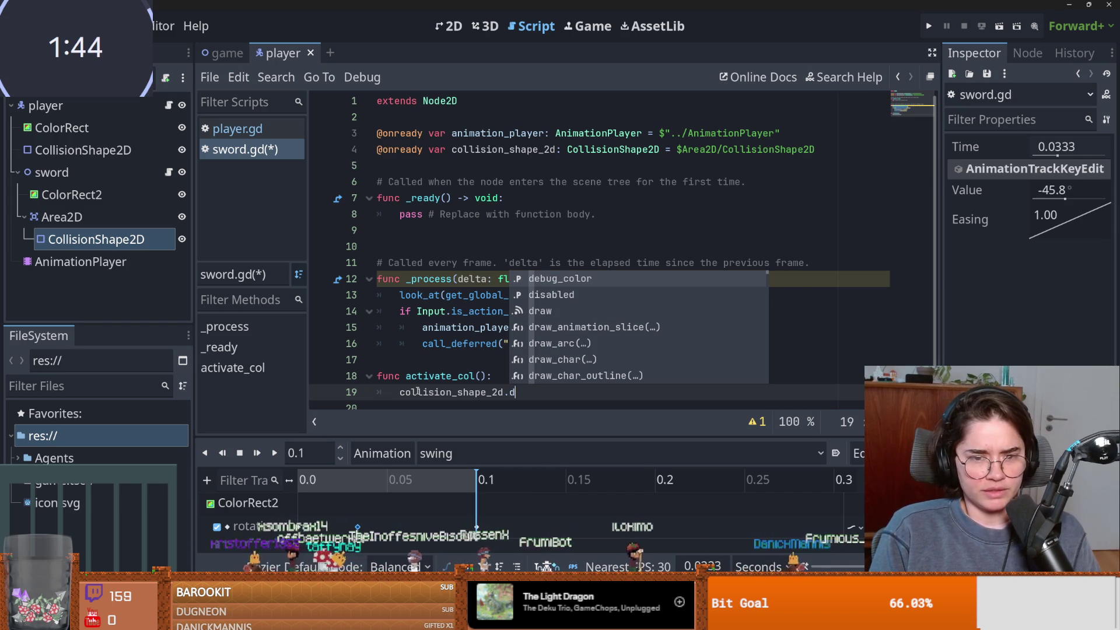
key("Return")
type("= false")
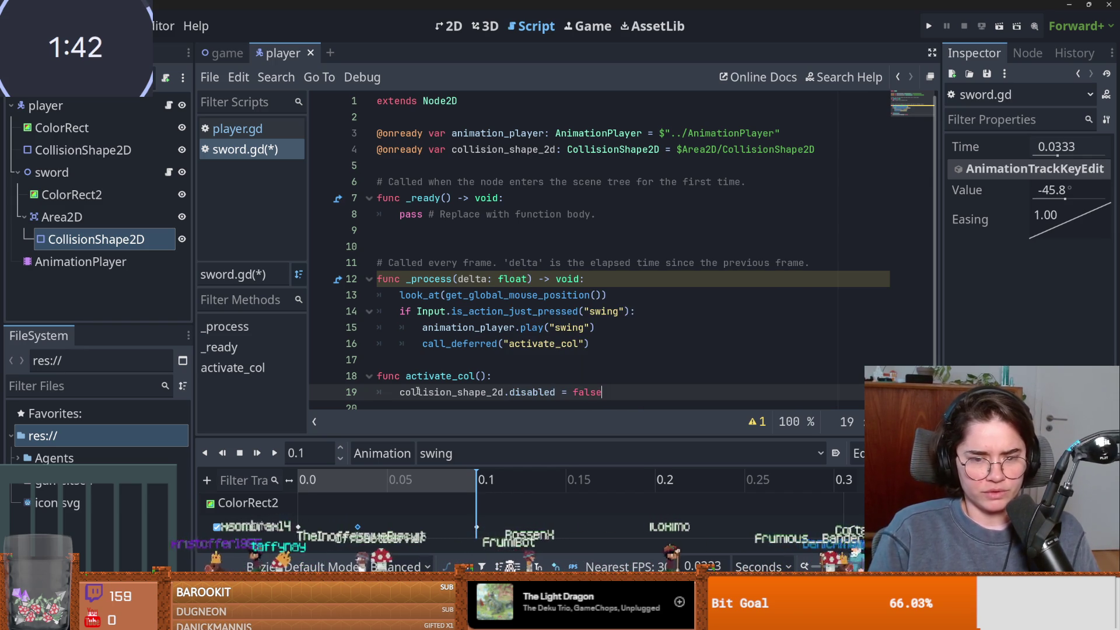
scroll(474, 295, "down", 1)
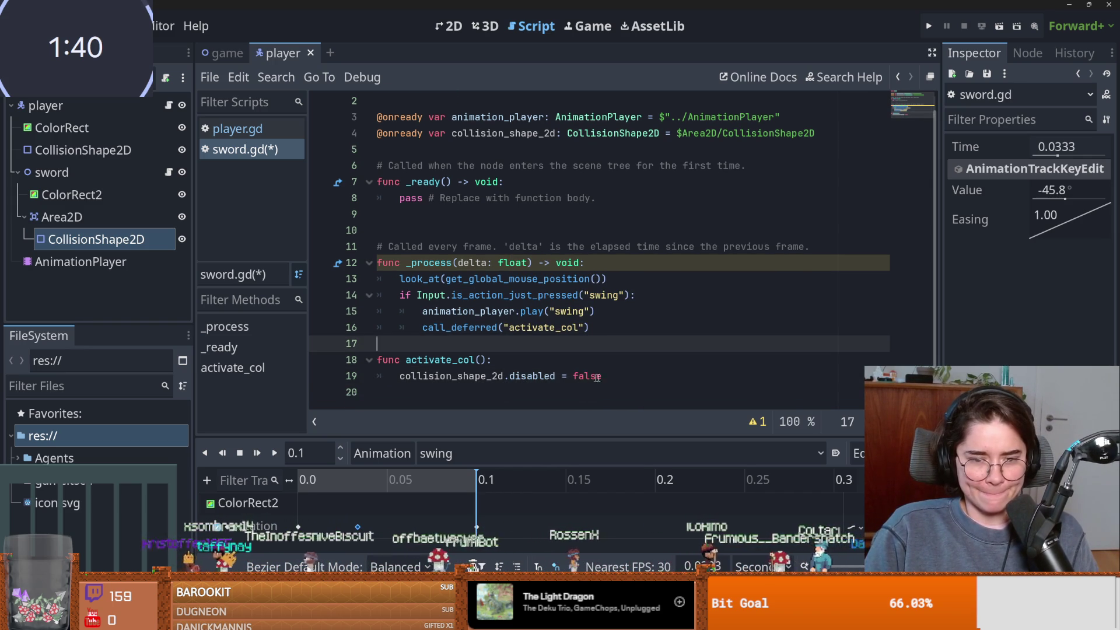
left_click_drag(603, 377, 468, 378)
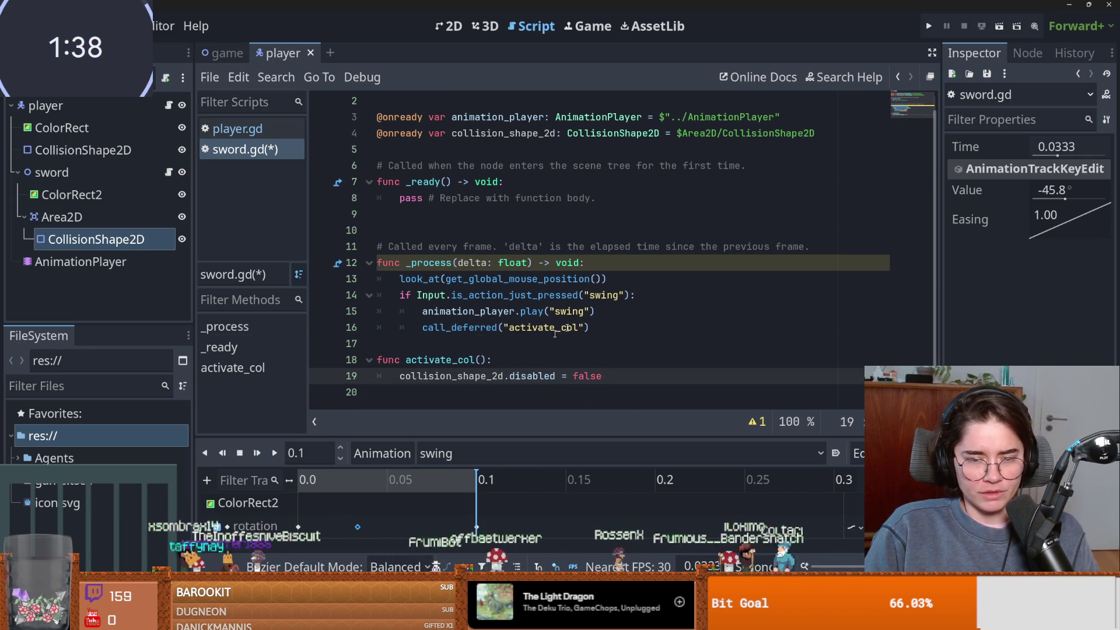
Add blank lines after the deferred call and give activate_col a disable parameter.
left_click(606, 331)
key("Return")
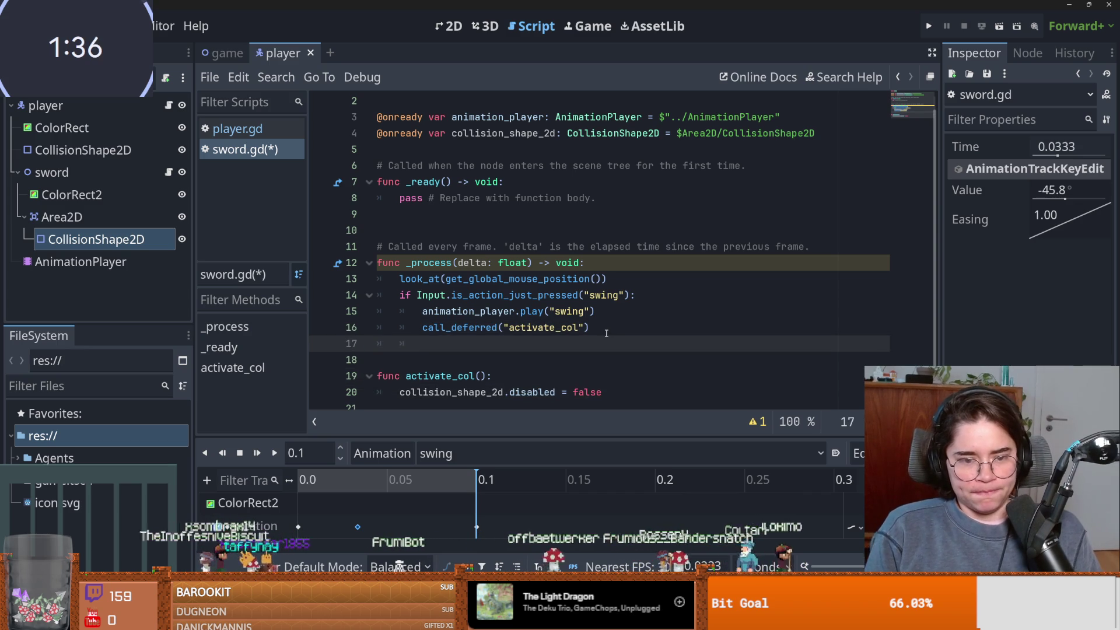
left_click(485, 376)
type("disable")
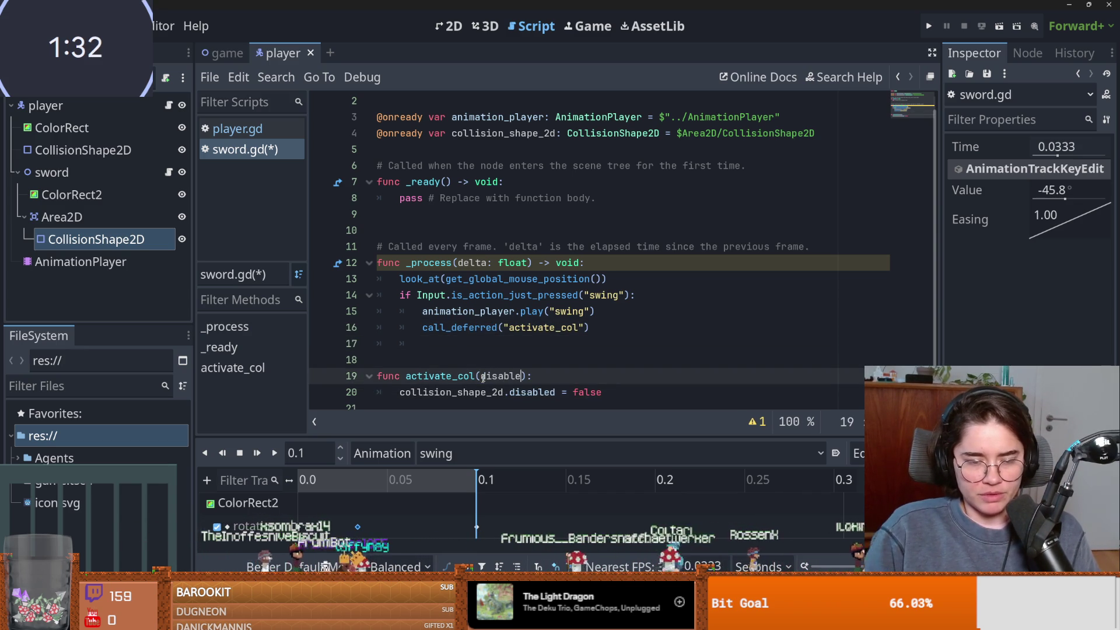
left_click_drag(590, 328, 423, 327)
scroll(523, 359, "down", 1)
key("Right")
key("Return")
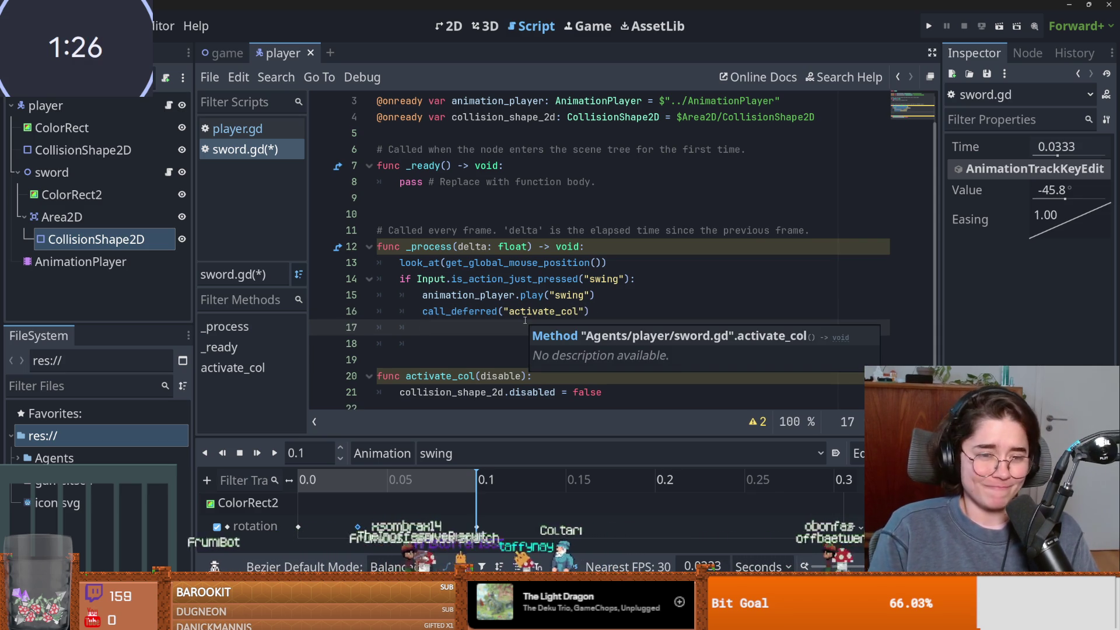
Add a new line at the script's end and select the placeholder line in _ready.
scroll(526, 327, "down", 1)
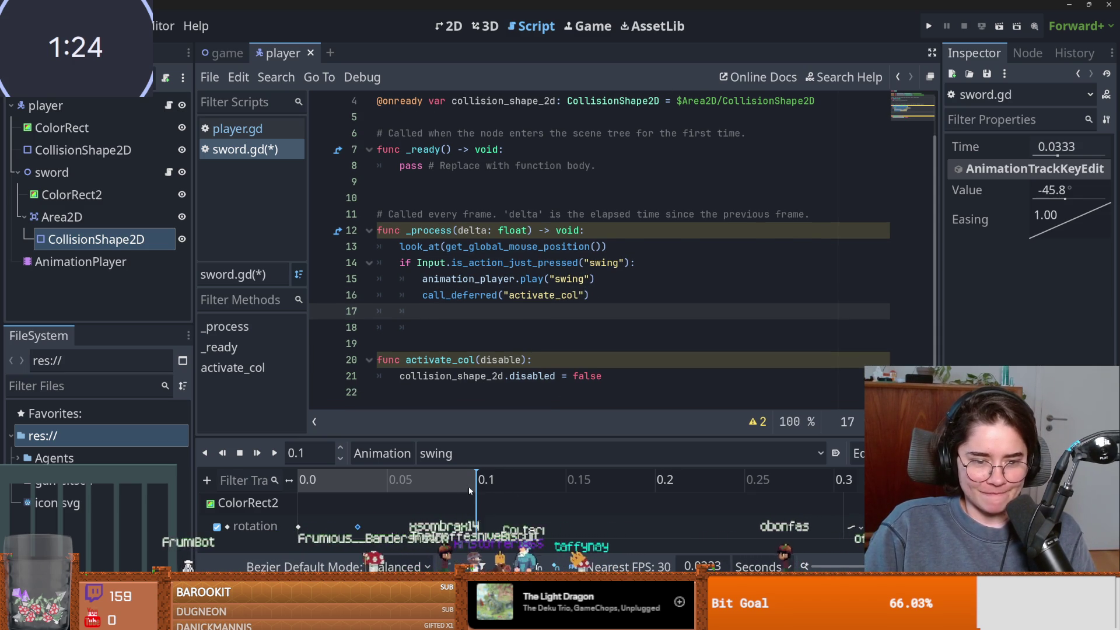
left_click(416, 399)
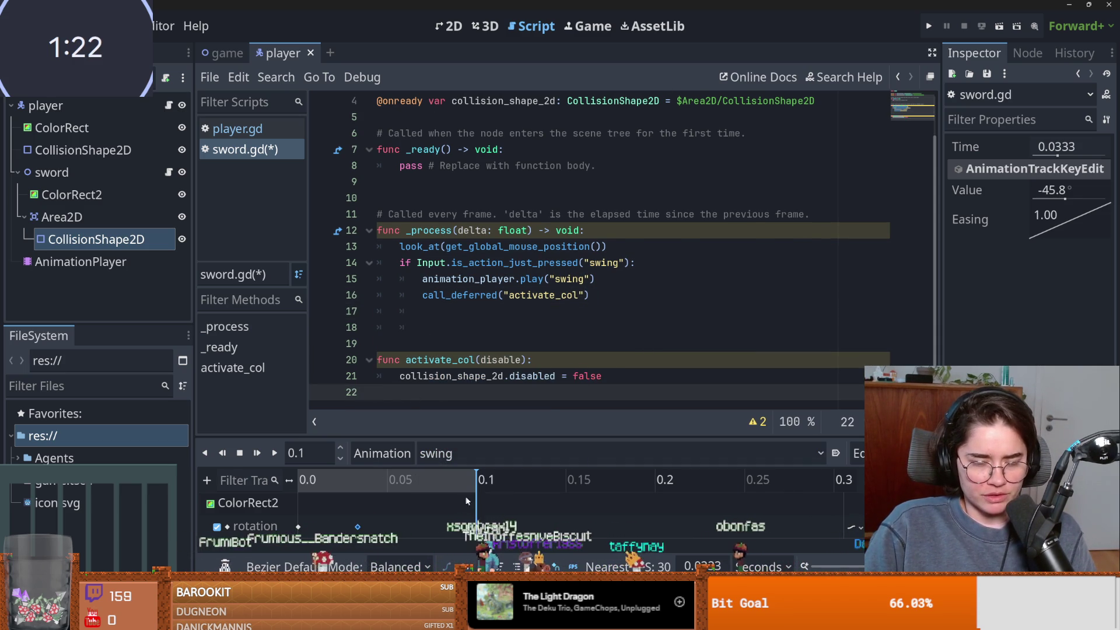
left_click(408, 342)
left_click(443, 391)
key("Return")
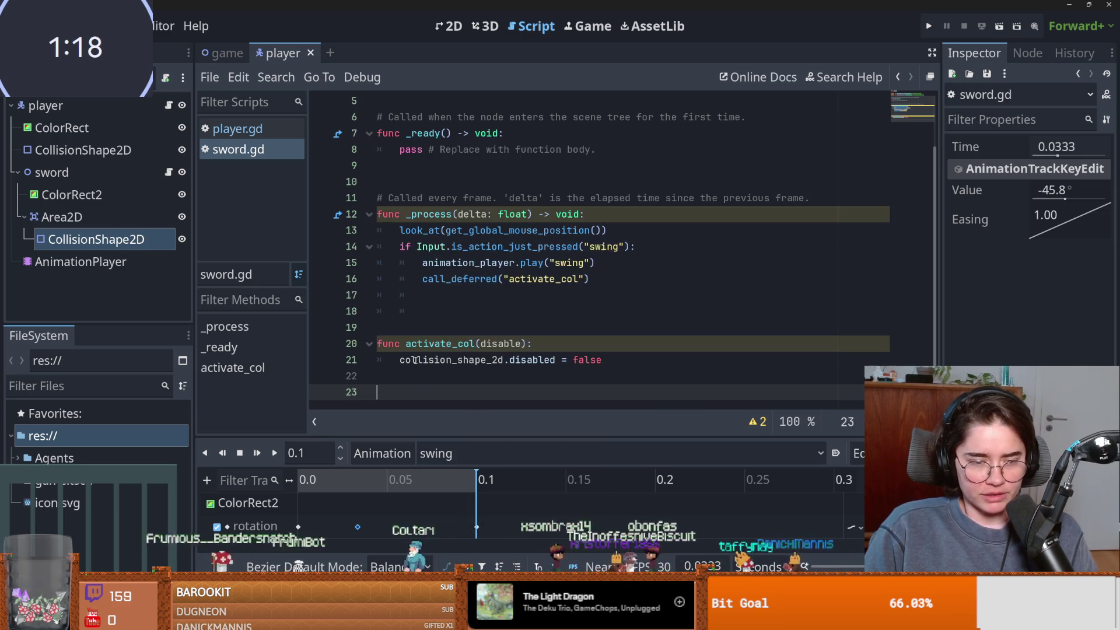
left_click(506, 298)
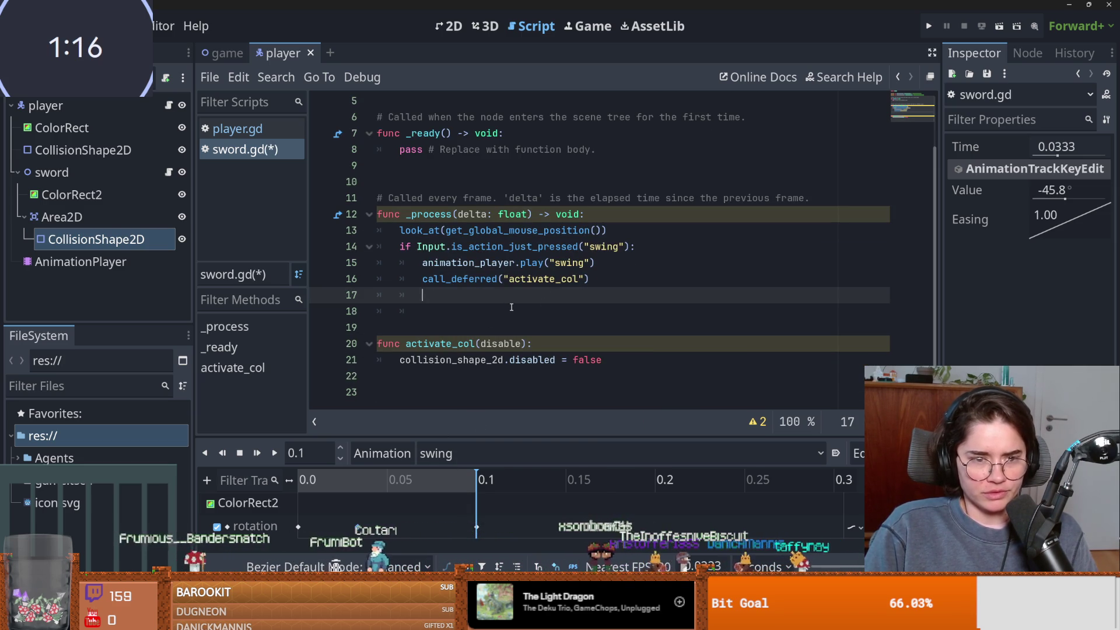
left_click_drag(610, 153, 401, 149)
In _ready, start connecting animation_player.animation_finished to a handler.
type("an")
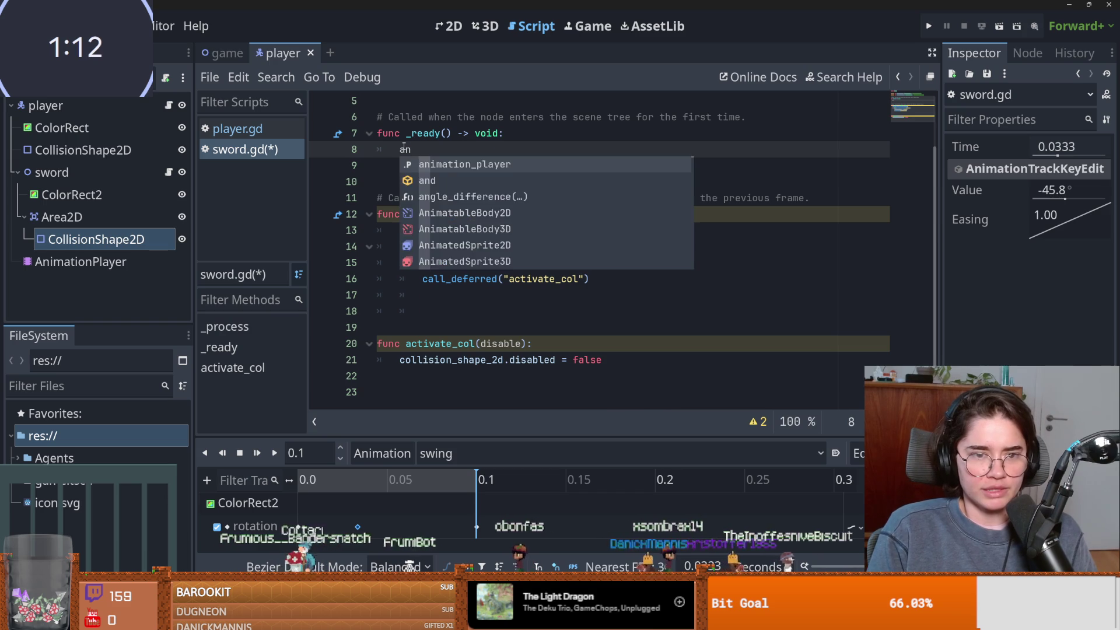
key("Return")
type(".ani")
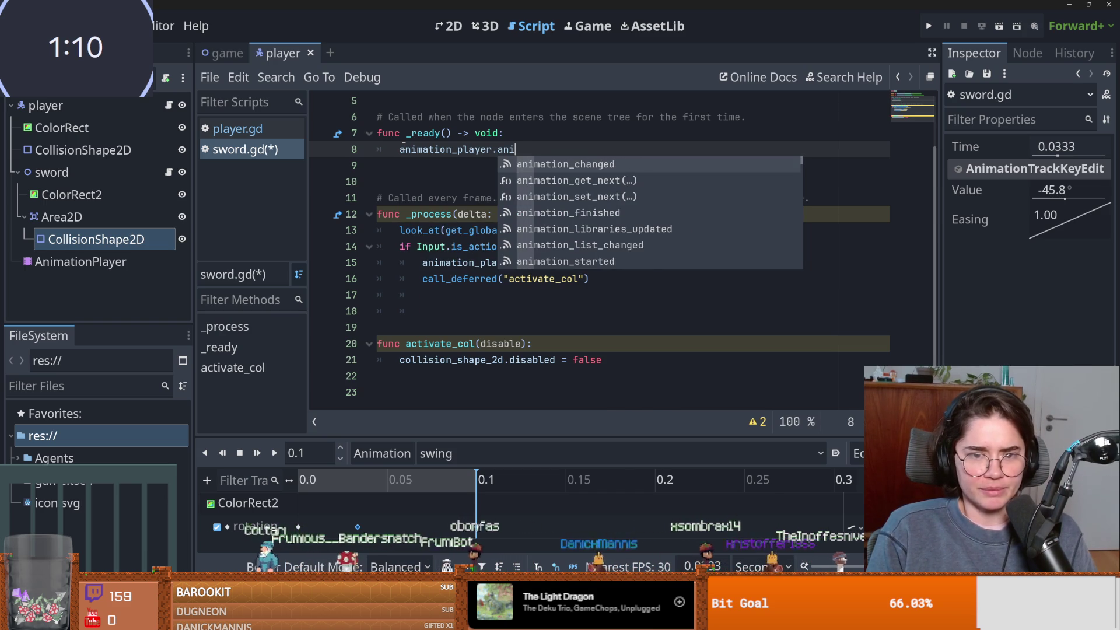
key("Down")
key("Down")
key("Down")
key("Return")
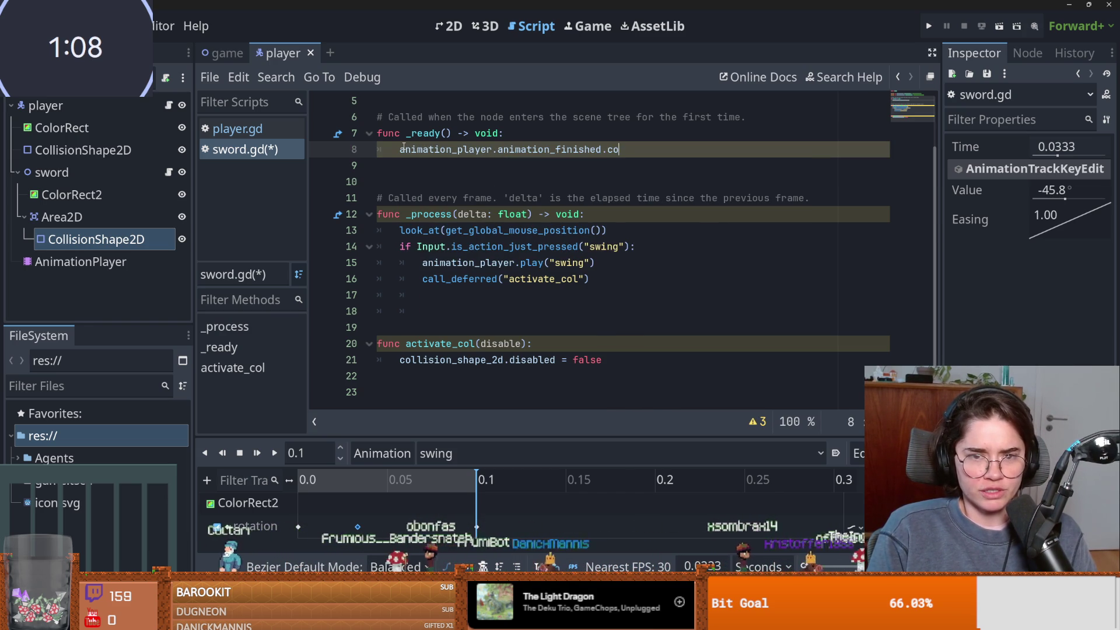
type("nnect(re")
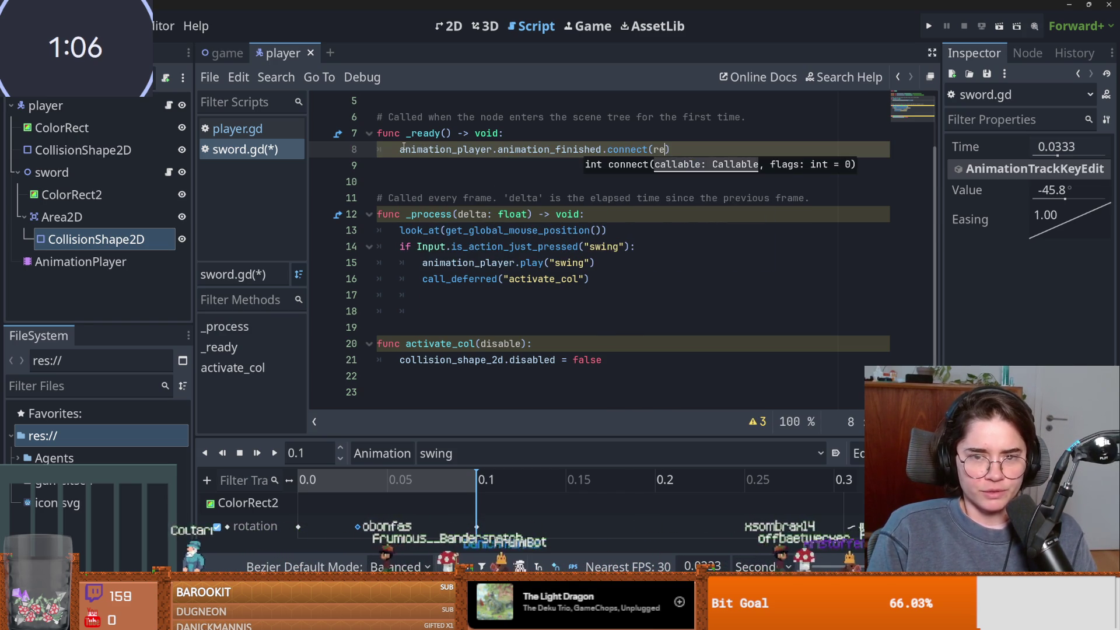
key("BackSpace")
key("BackSpace")
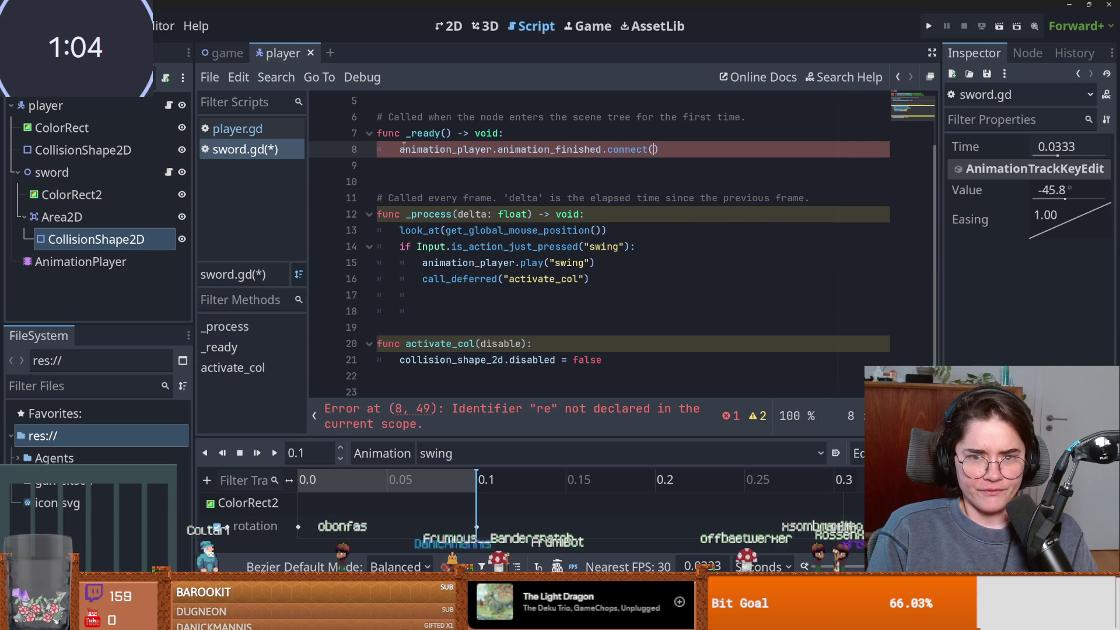
Complete the connection as animation_finished.connect(activate_col.bind(false)).
left_click(455, 344)
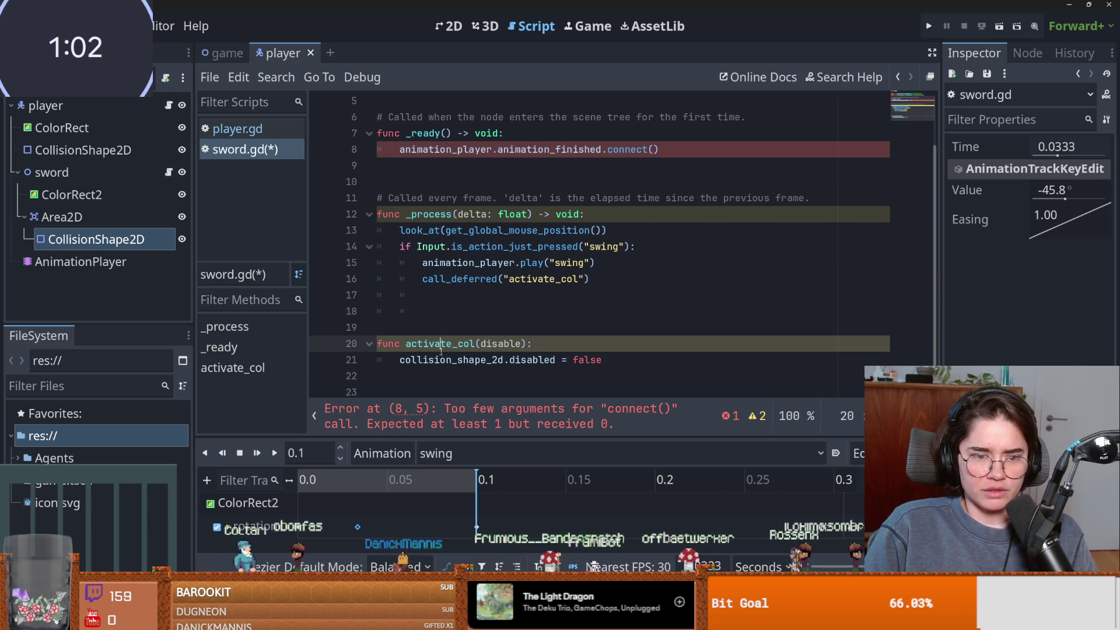
left_click(654, 150)
type("bind.")
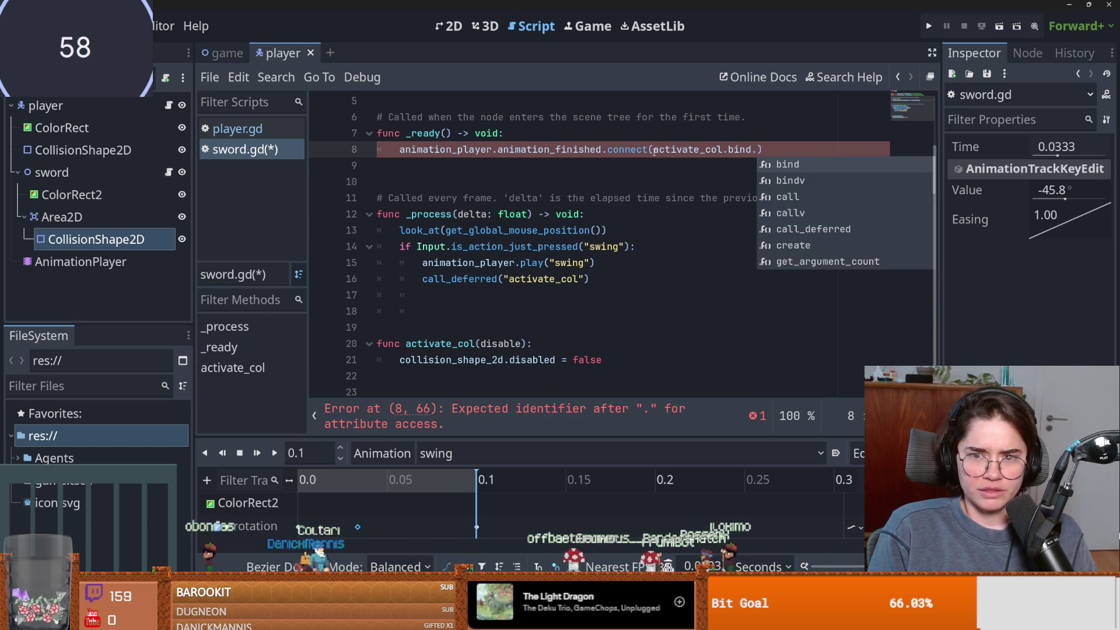
key("BackSpace")
type("(false")
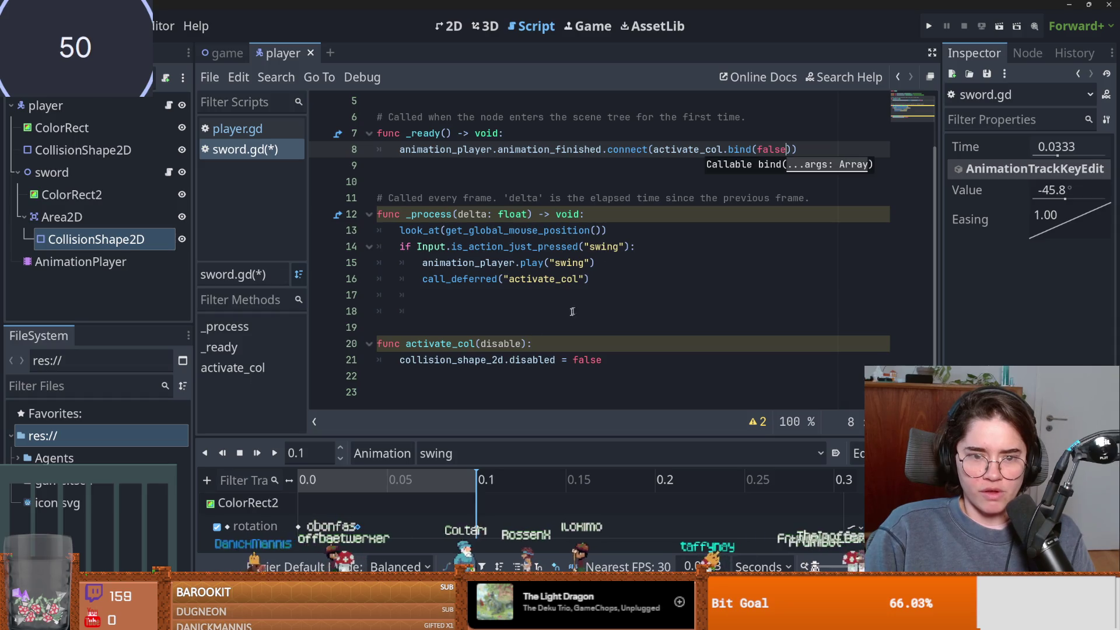
Make activate_col assign disabled = disable instead of the hard-coded false.
left_click(509, 343)
double_click(587, 362)
type("disable")
left_click(564, 301)
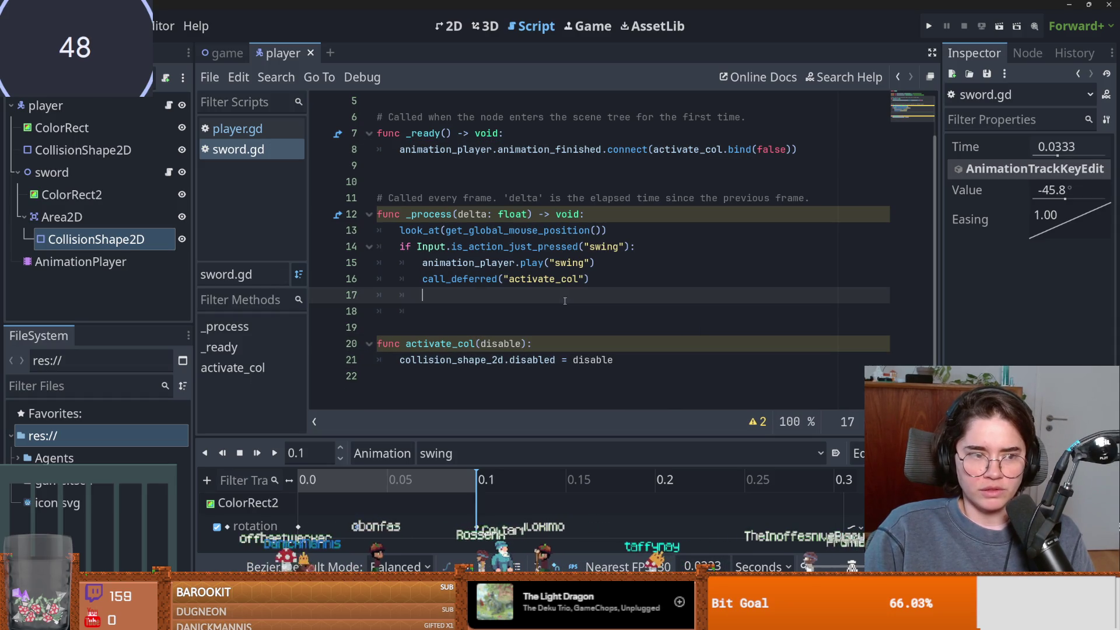
left_click(124, 244)
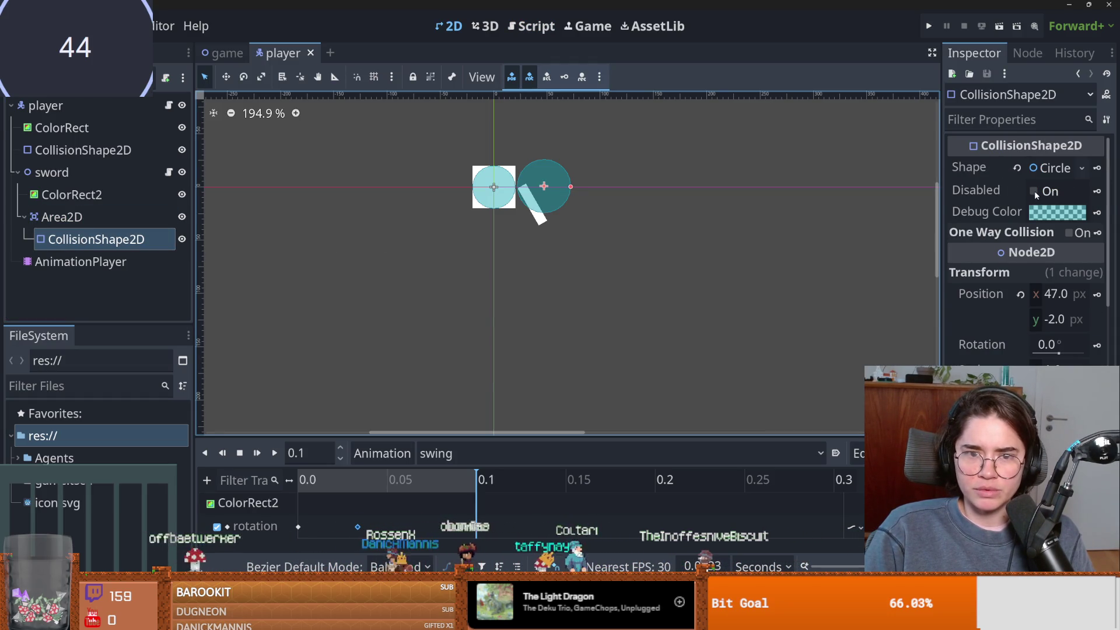
left_click(1035, 191)
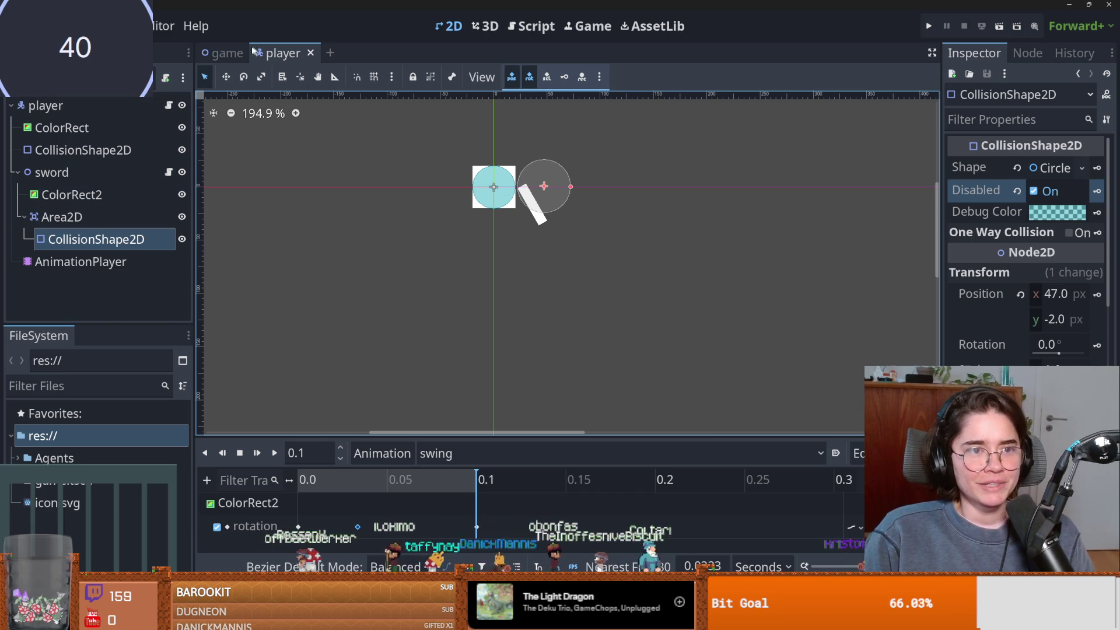
left_click(169, 172)
left_click(85, 217)
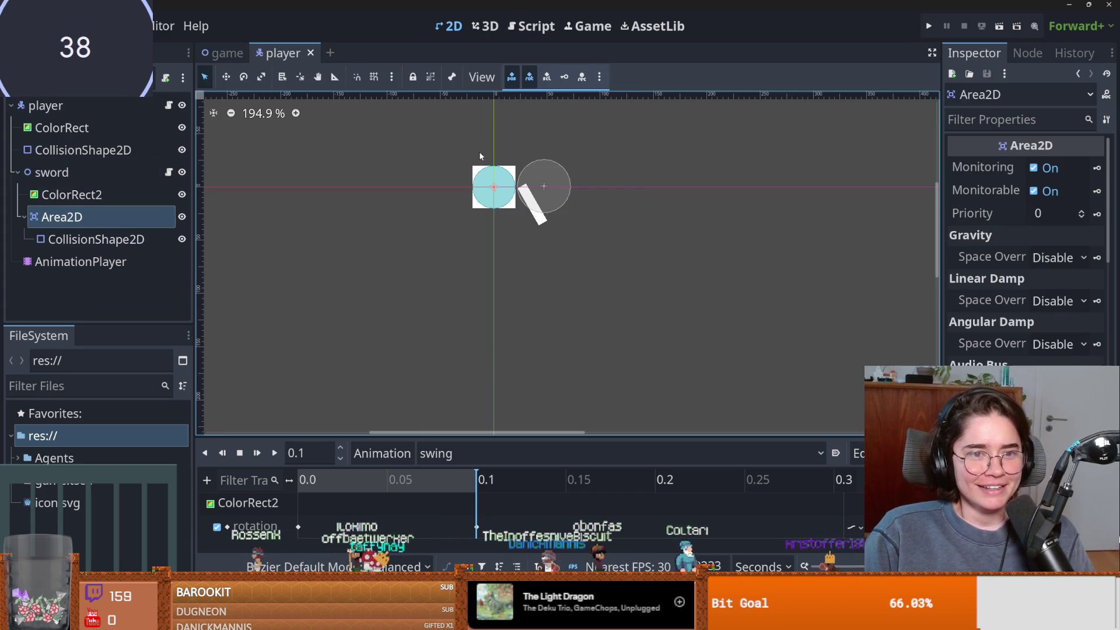
left_click(169, 172)
mouse_move(62, 217)
left_mouse_down()
mouse_move(493, 143)
mouse_move(484, 120)
left_mouse_up()
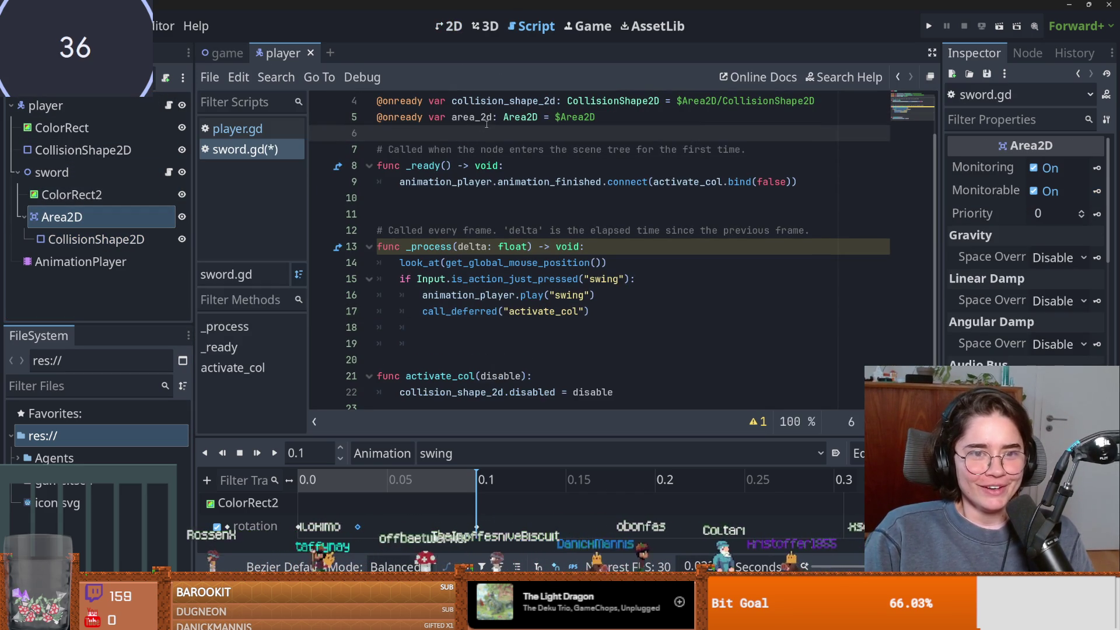
In _ready, add area_2d.body_entered.connect(kill).
double_click(472, 116)
key("ctrl+c")
left_click(518, 167)
key("Return")
key("ctrl+v")
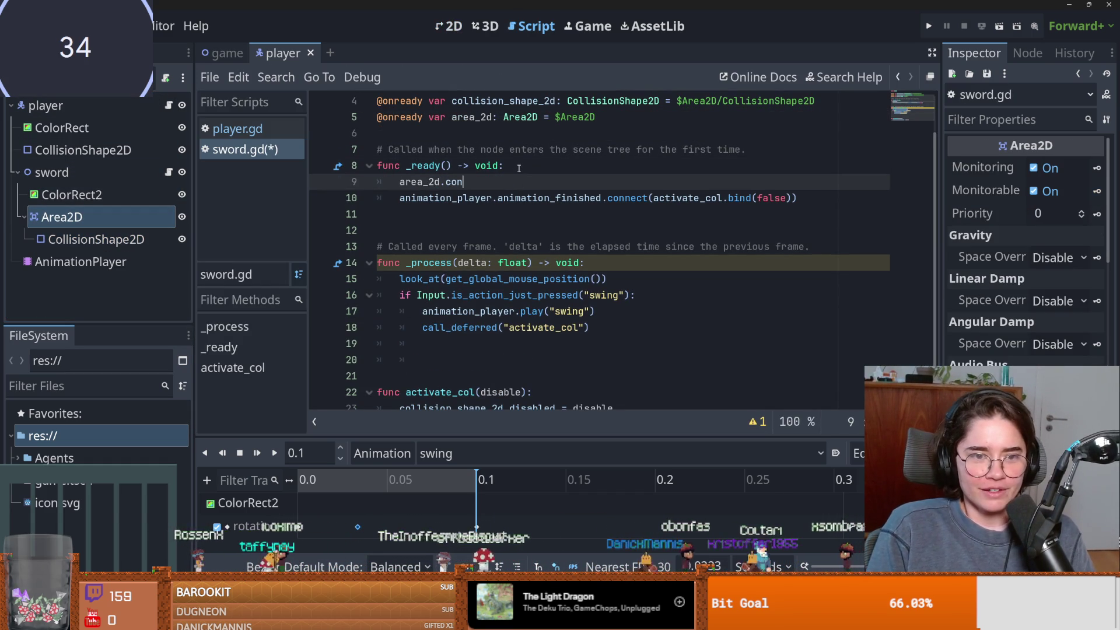
type("nn")
key("BackSpace")
key("BackSpace")
key("BackSpace")
type("b")
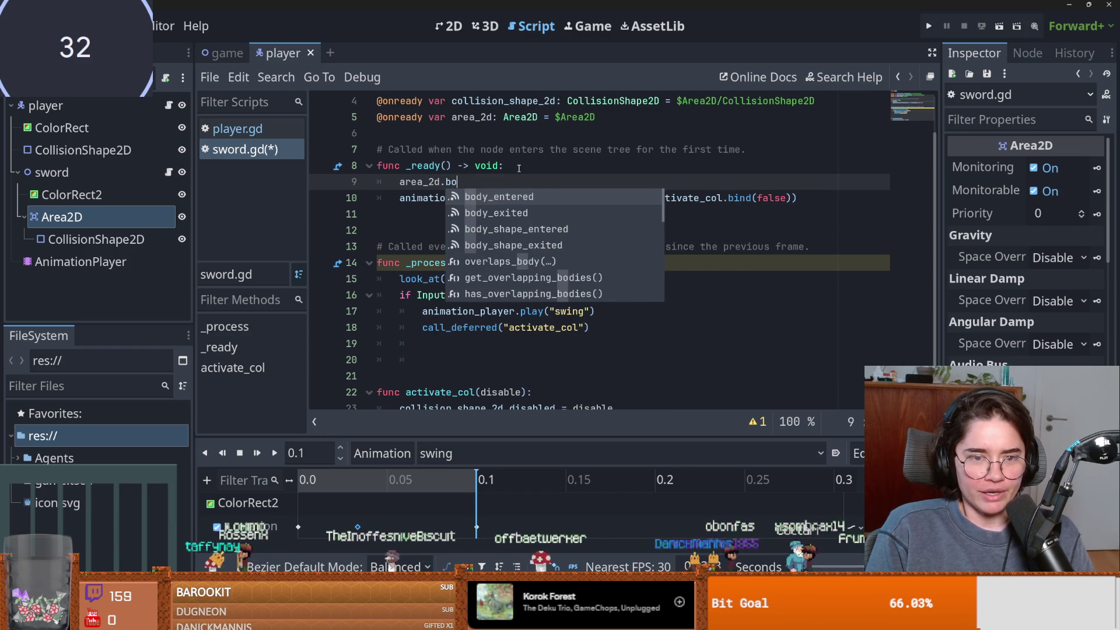
key("Return")
type(".con")
key("Return")
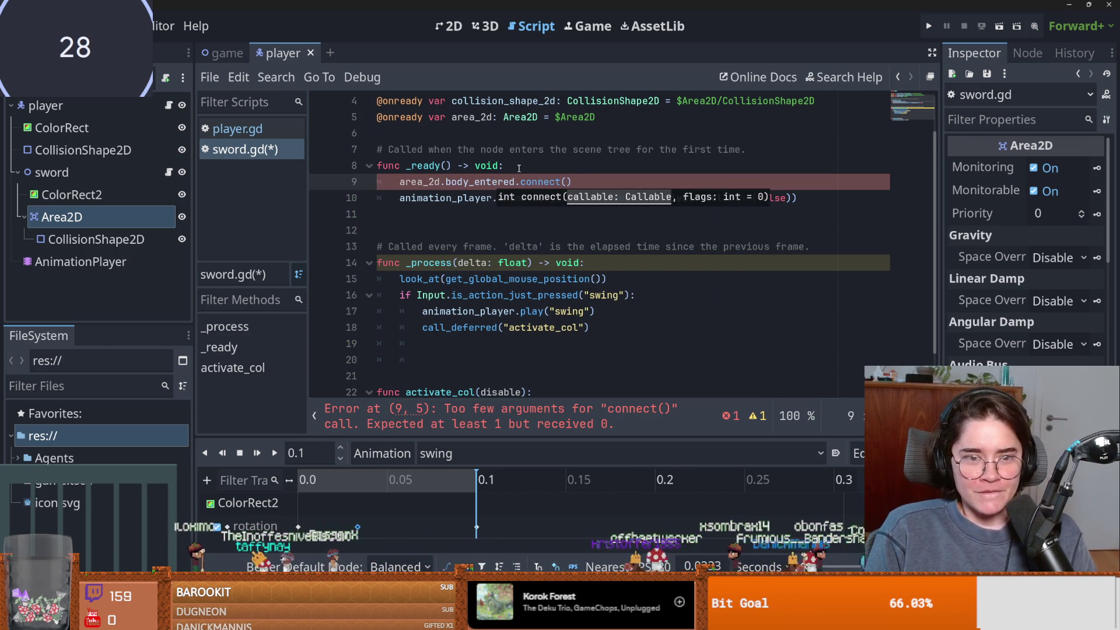
Define func kill(body) with an if body is Enemy: check.
left_click(417, 218)
key("Return")
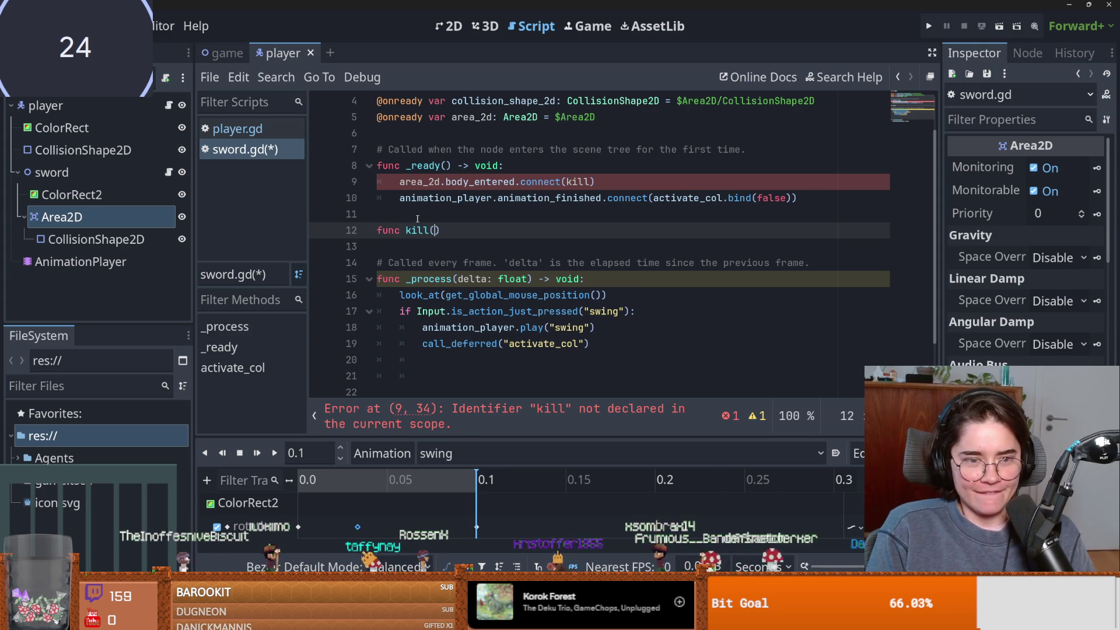
type(":")
key("Return")
type("if bosy")
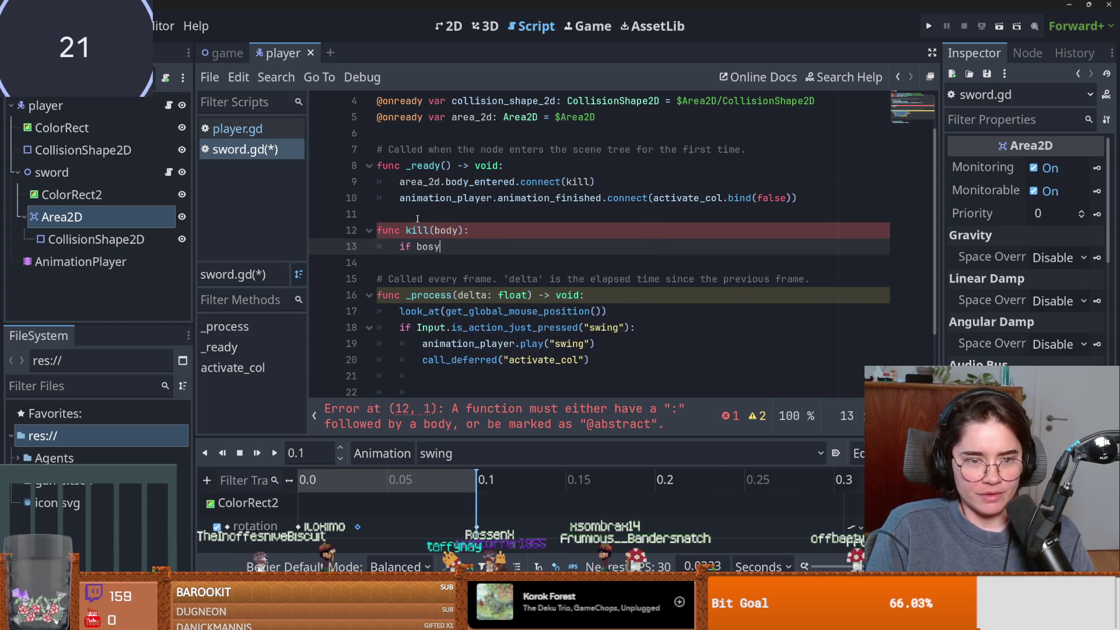
key("BackSpace")
key("BackSpace")
type("dy is enemy")
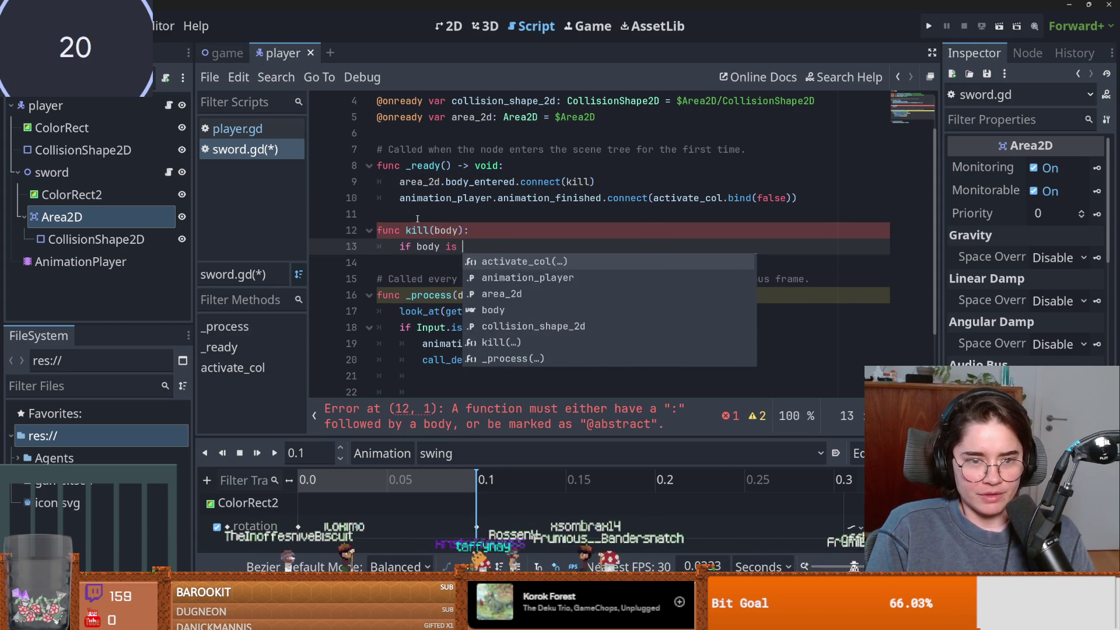
key("BackSpace")
key("BackSpace")
key("BackSpace")
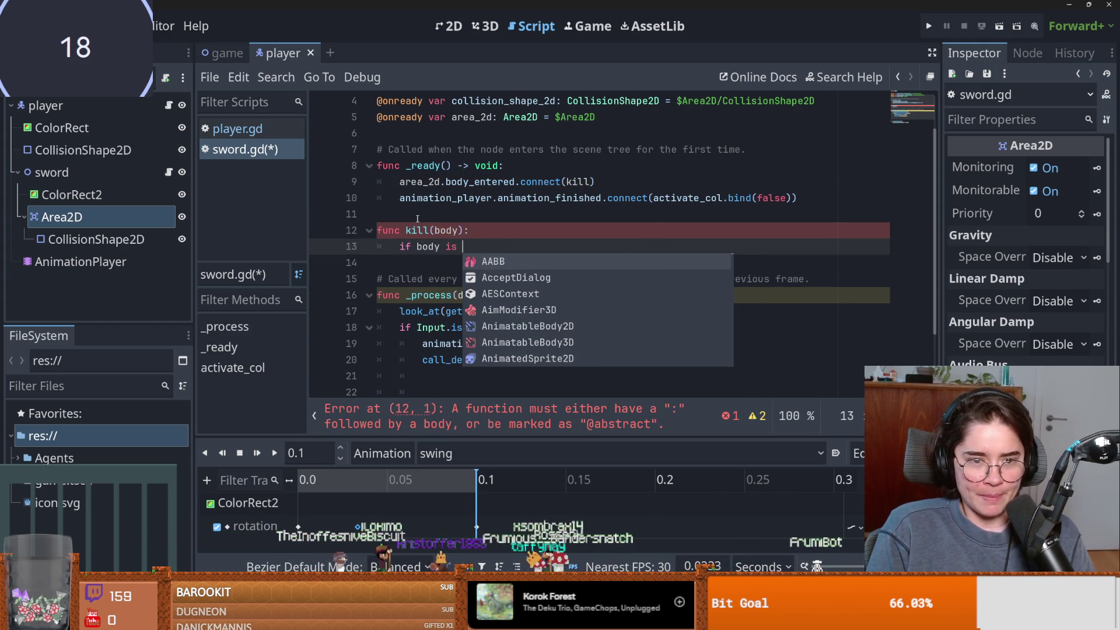
type("NEN")
key("BackSpace")
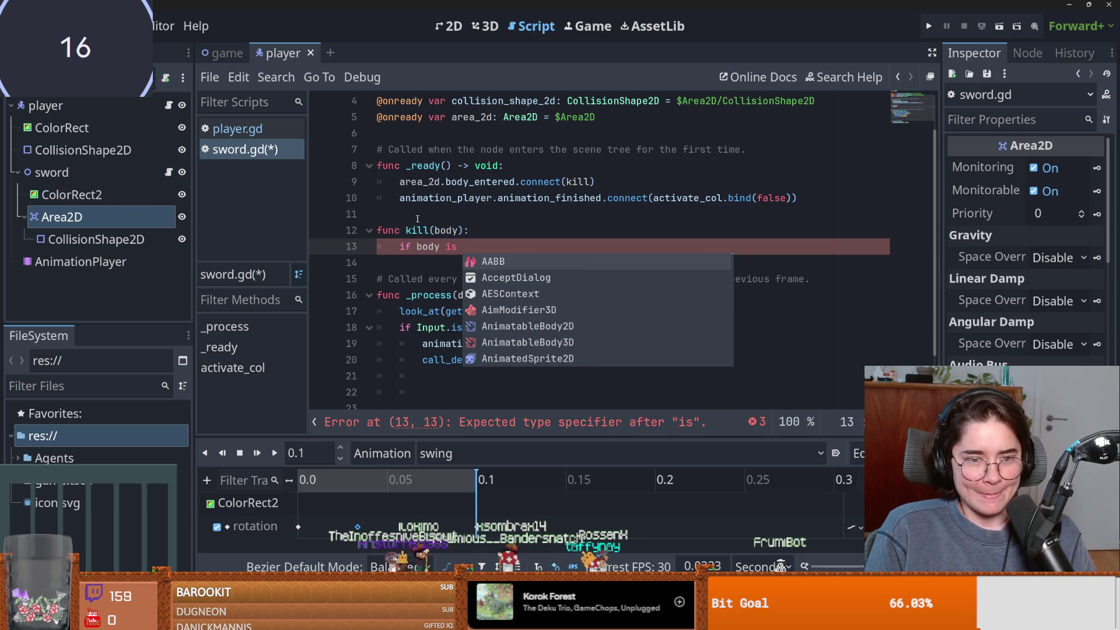
key("BackSpace")
key("BackSpace")
key("BackSpace")
type("is Enemy")
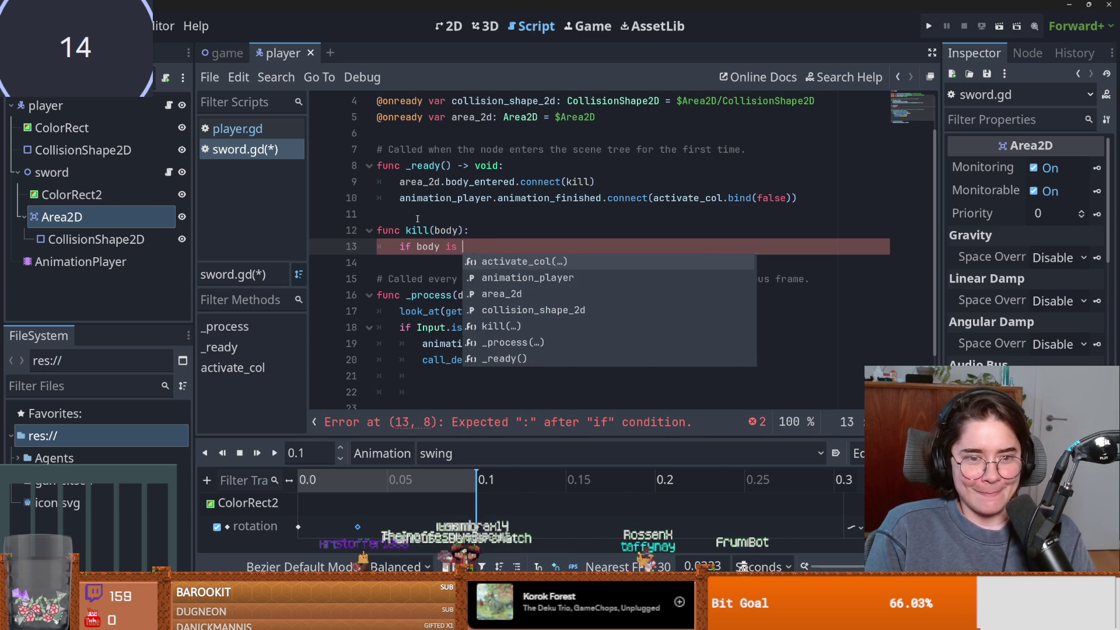
type(":")
Call body.queue_free() inside the Enemy check.
key("Return")
type("e")
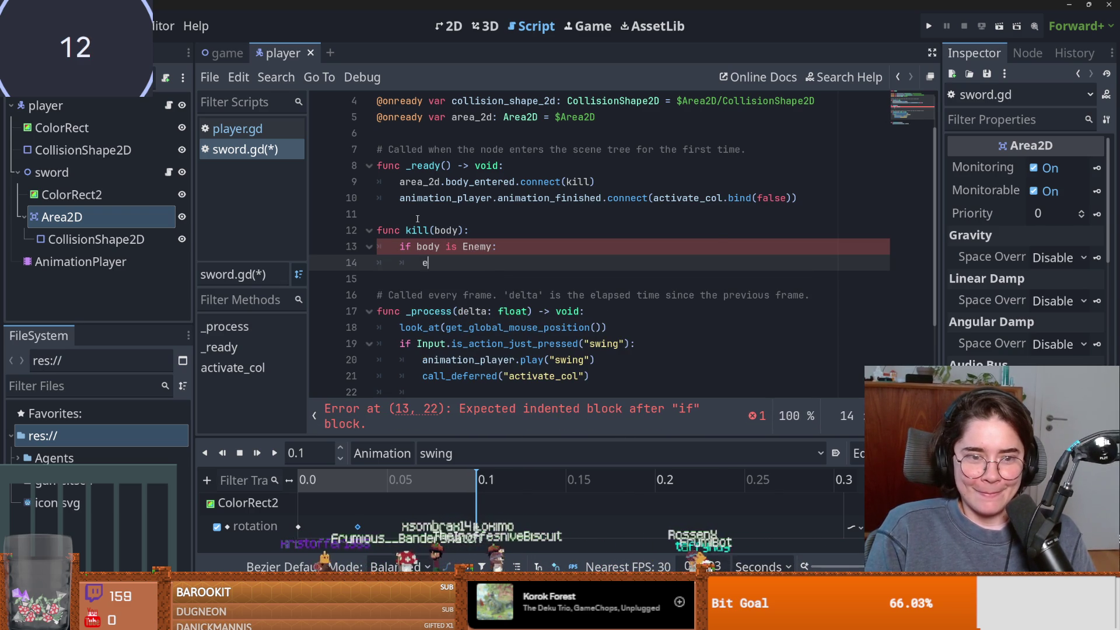
type("body.queueu")
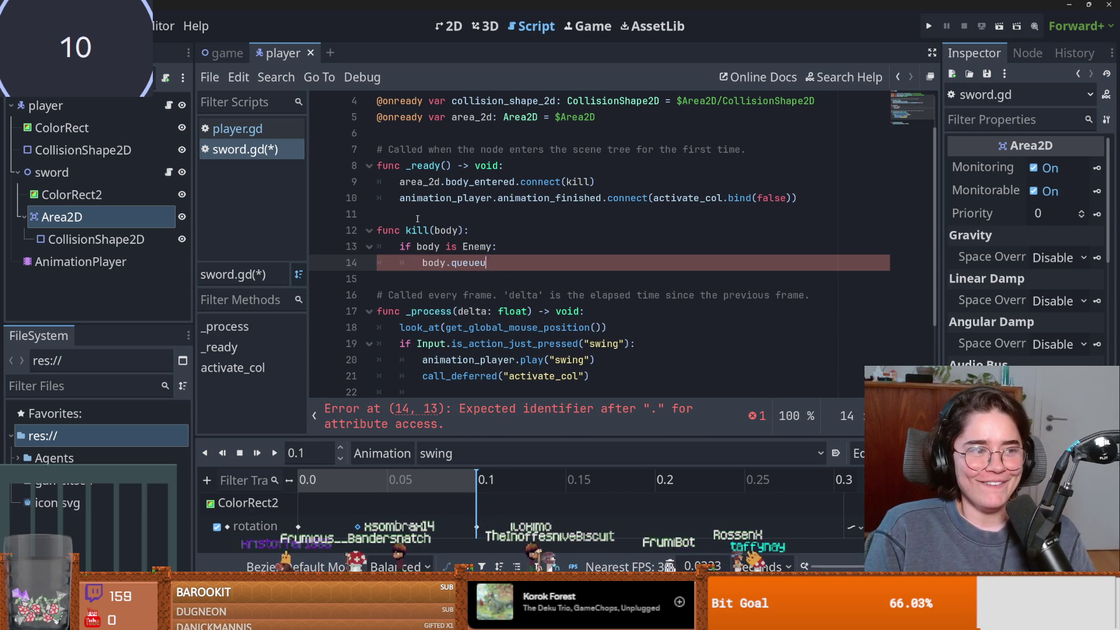
type("free(")
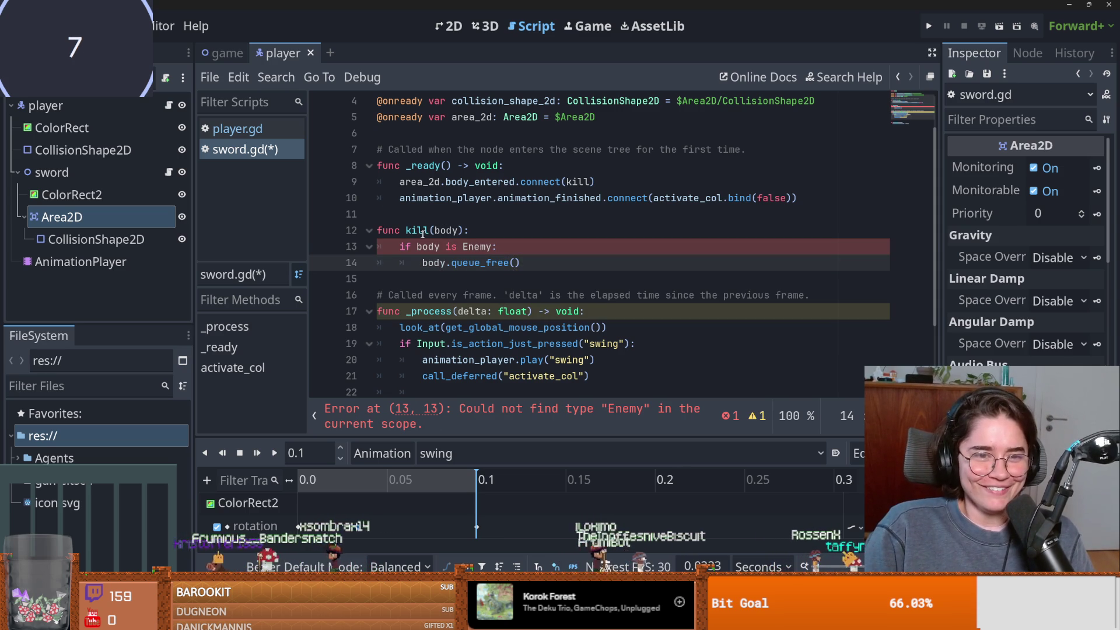
left_click(416, 247)
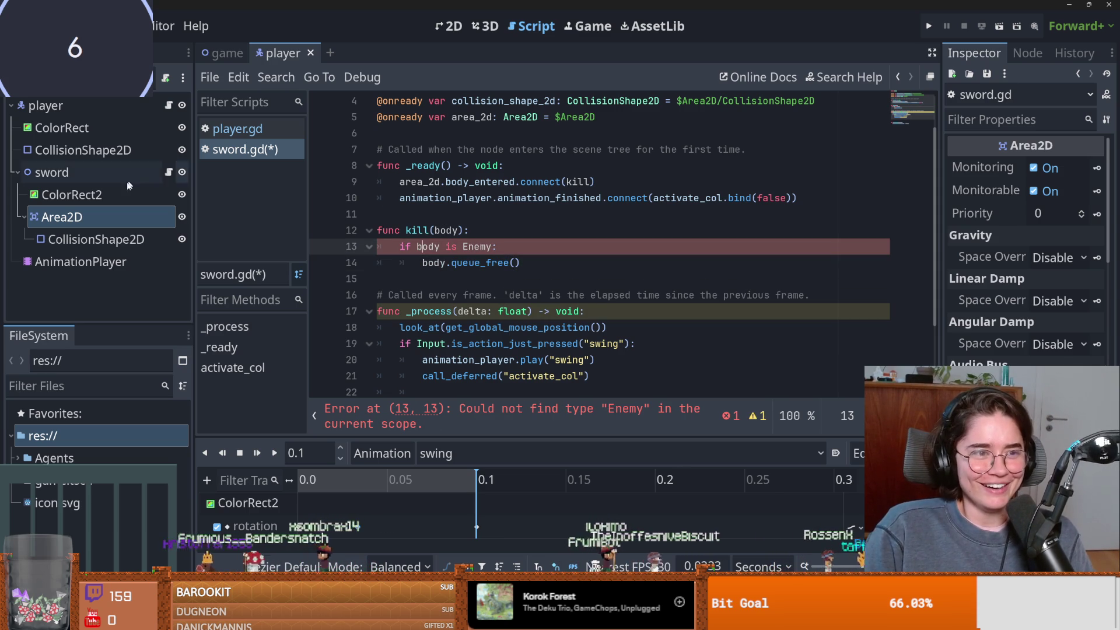
left_click(231, 54)
Attach a Basic Movement enemy.gd script to the enemy node, add class_name Enemy, and save.
left_click(146, 193)
key("ctrl+F1")
left_click(166, 79)
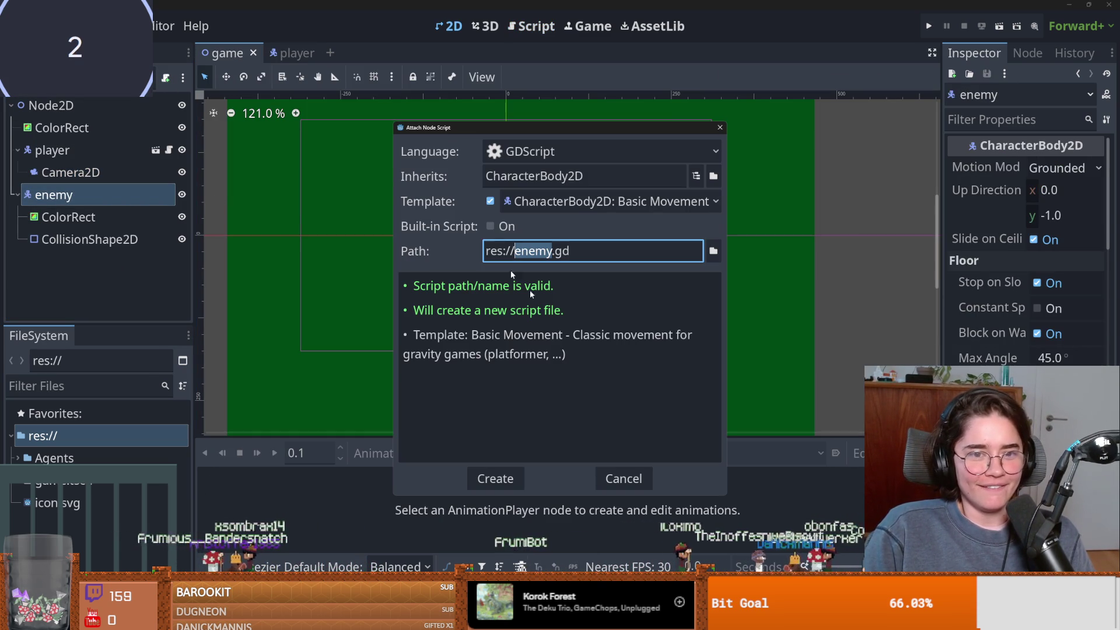
left_click(496, 479)
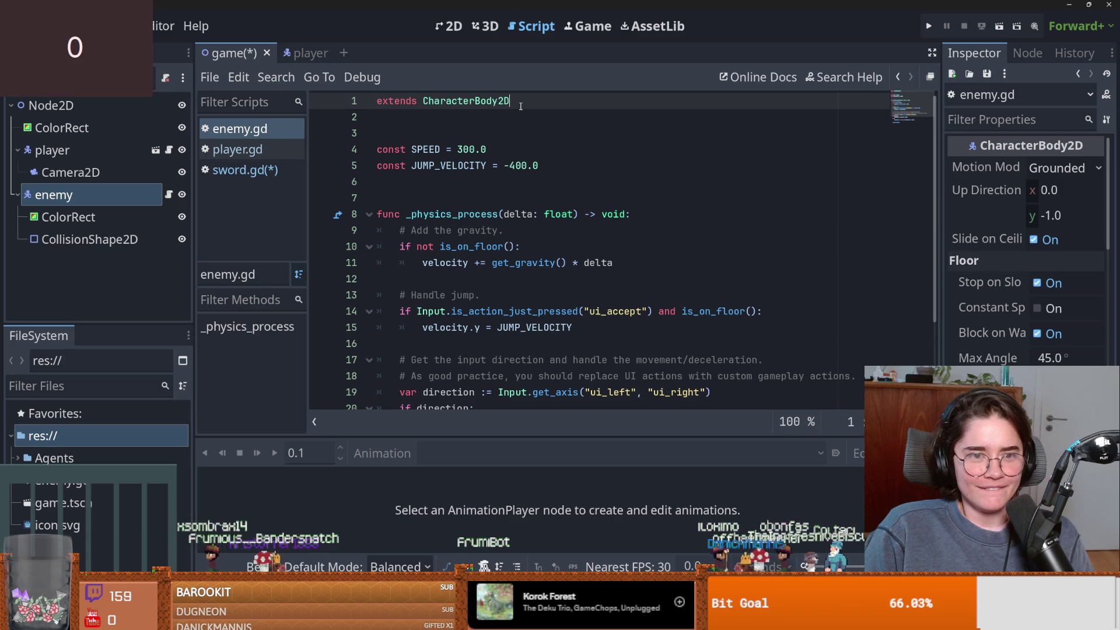
left_click(472, 115)
type("class_name Enemey")
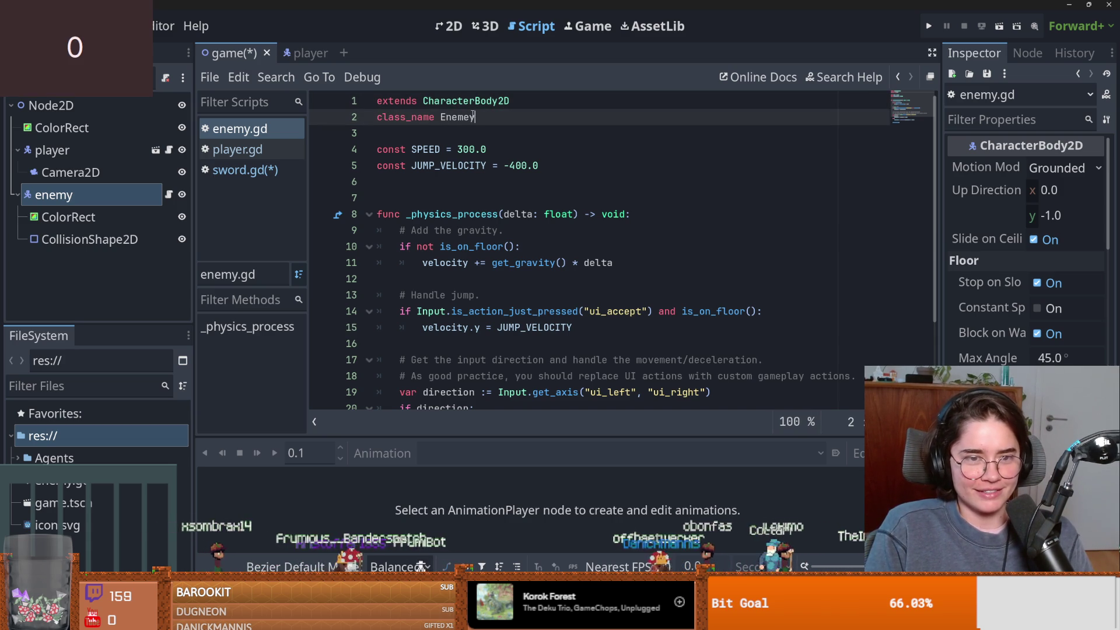
key("ctrl+s")
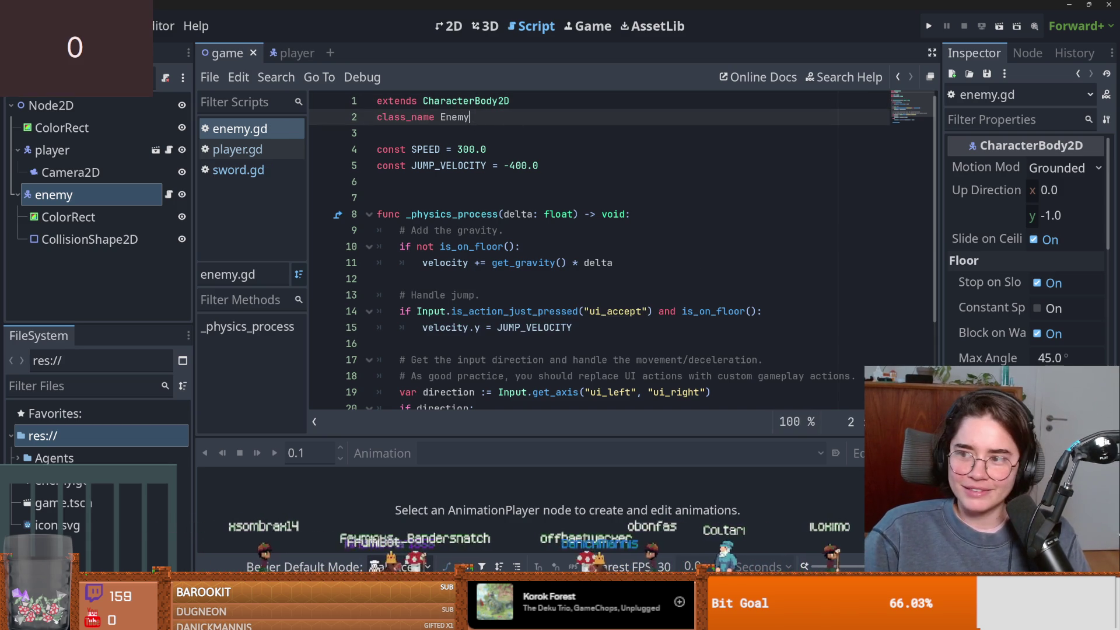
left_click(443, 247)
left_click(286, 76)
left_click(293, 73)
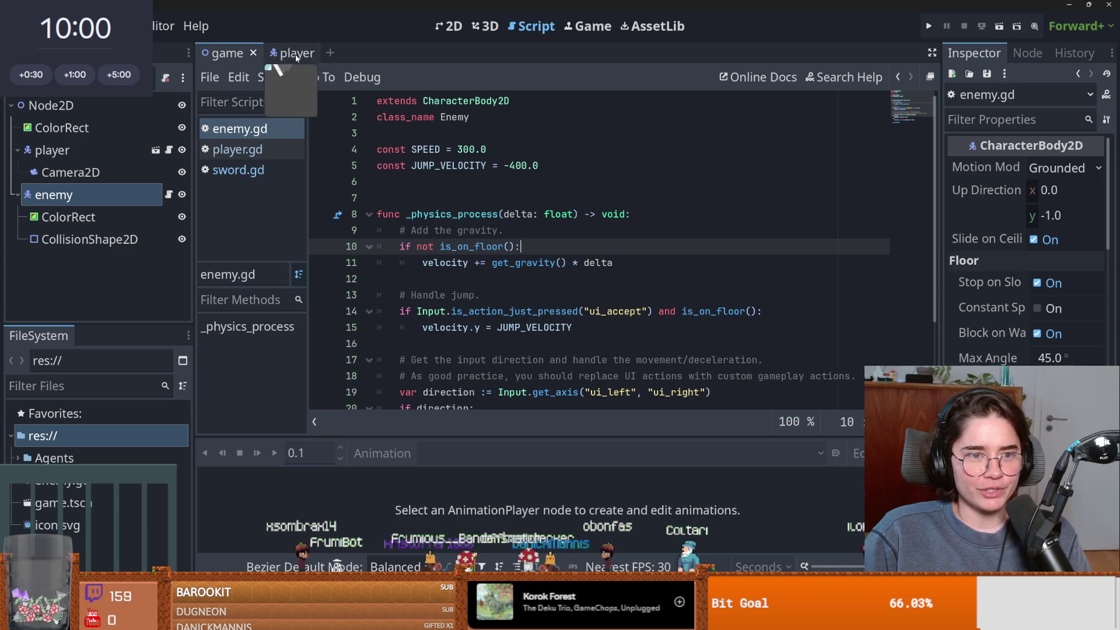
Run the project with the current scene as main scene, then stop it.
left_click(465, 150)
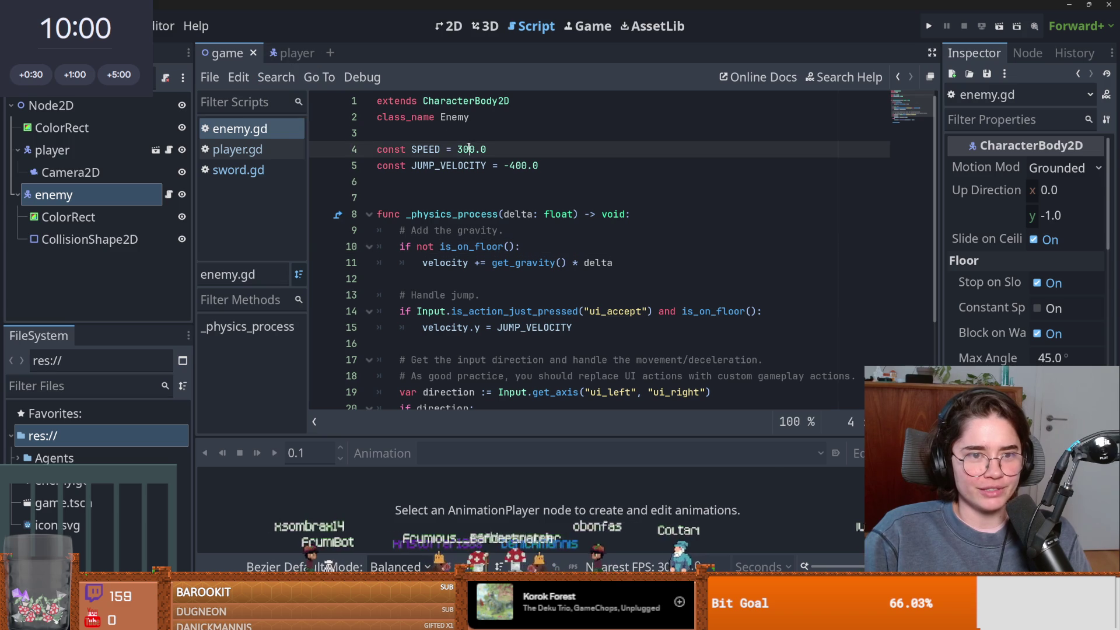
left_click(156, 150)
left_click(169, 172)
left_click(491, 228)
scroll(492, 228, "up", 1)
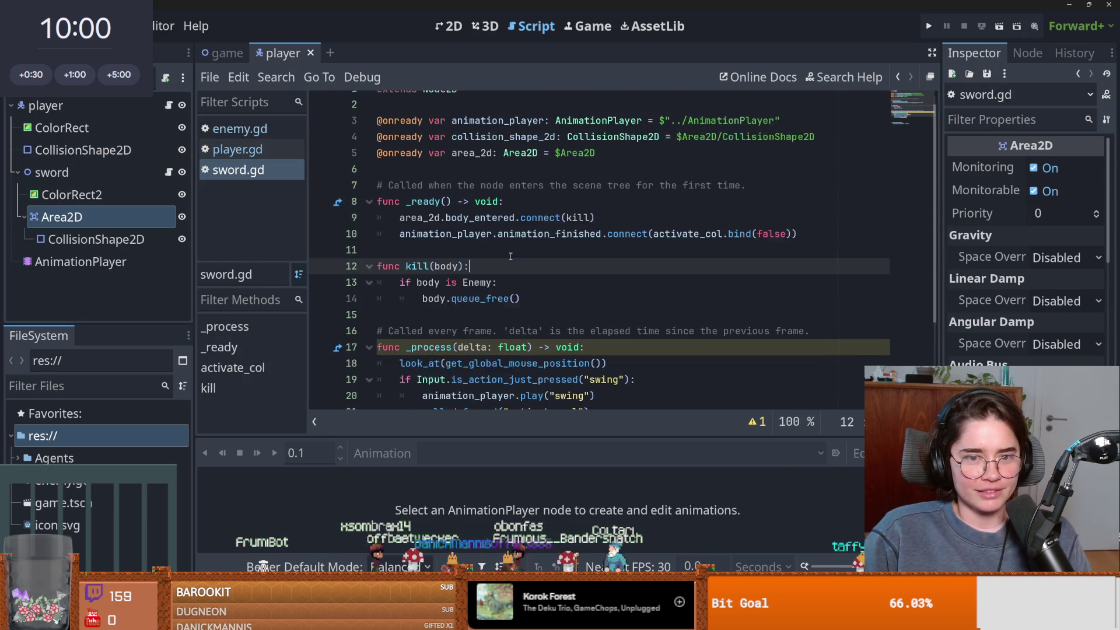
left_click(935, 28)
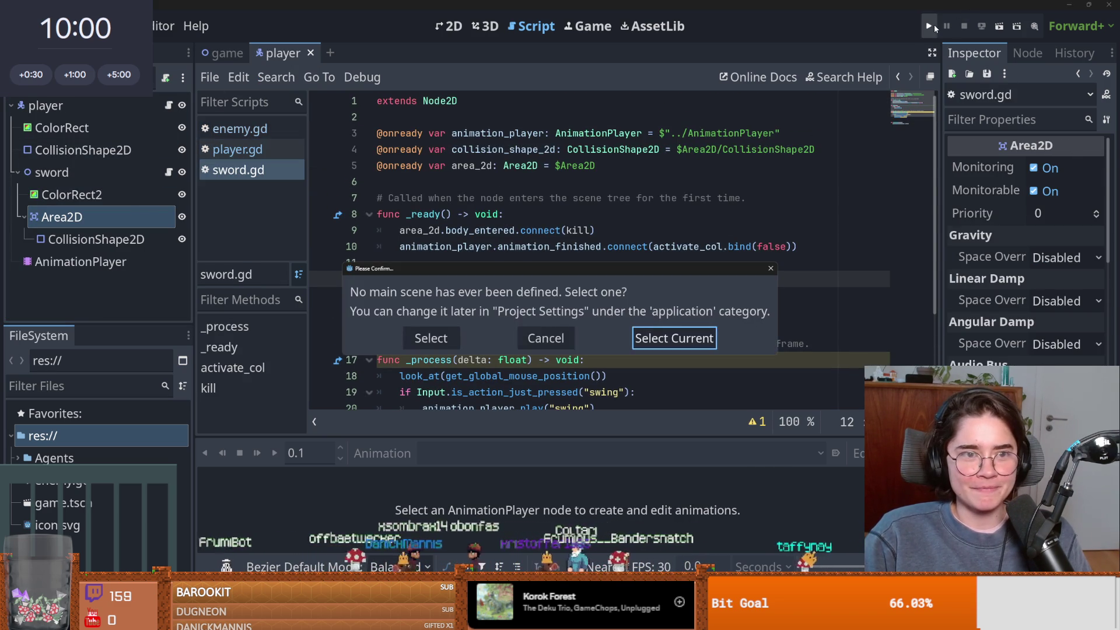
left_click(771, 269)
key("ctrl+Tab")
key("F6")
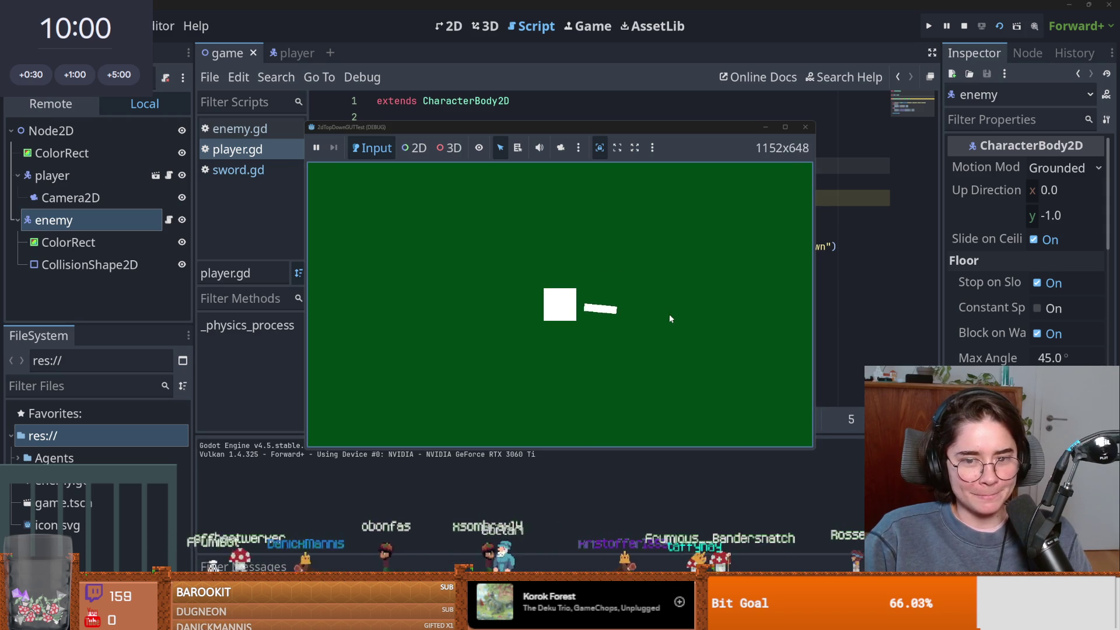
left_click(806, 127)
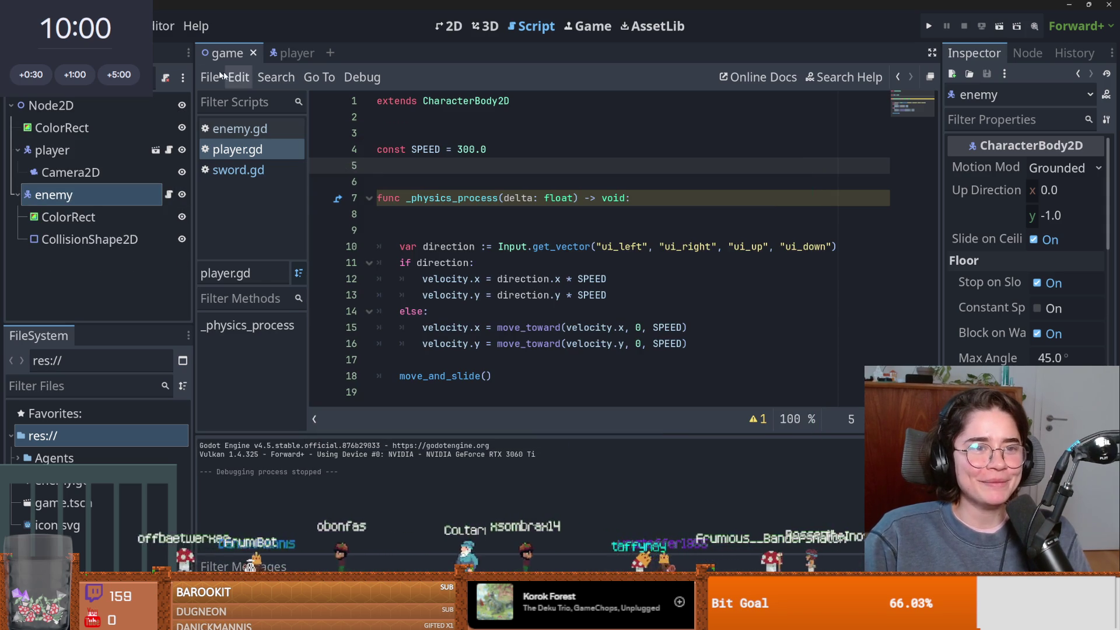
In enemy.gd, delete the gravity and jump-handling code blocks.
left_click(169, 194)
scroll(583, 234, "down", 3)
left_click_drag(613, 165, 297, 135)
key("BackSpace")
left_click_drag(572, 197, 291, 166)
key("BackSpace")
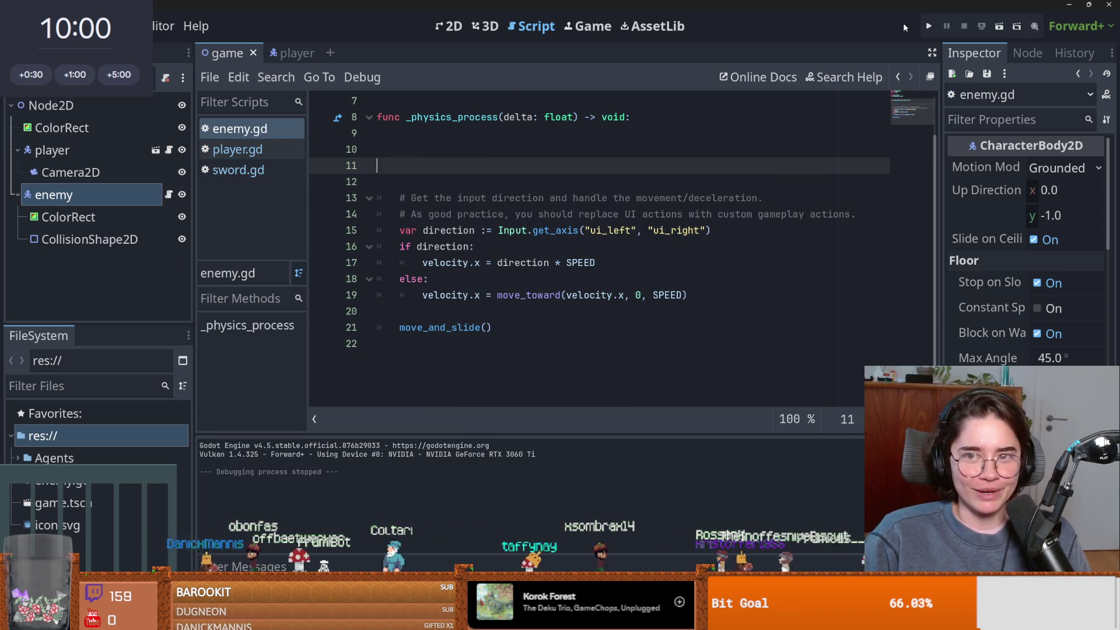
Test-run the enemy, then delete the input-driven movement code and run again.
left_click(991, 27)
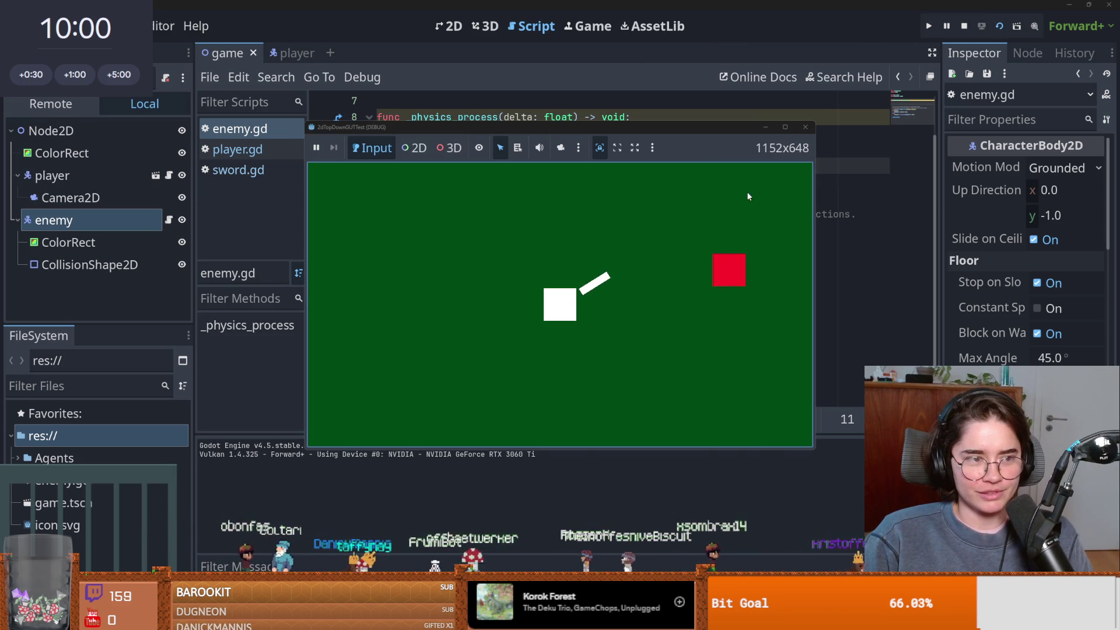
left_click(808, 129)
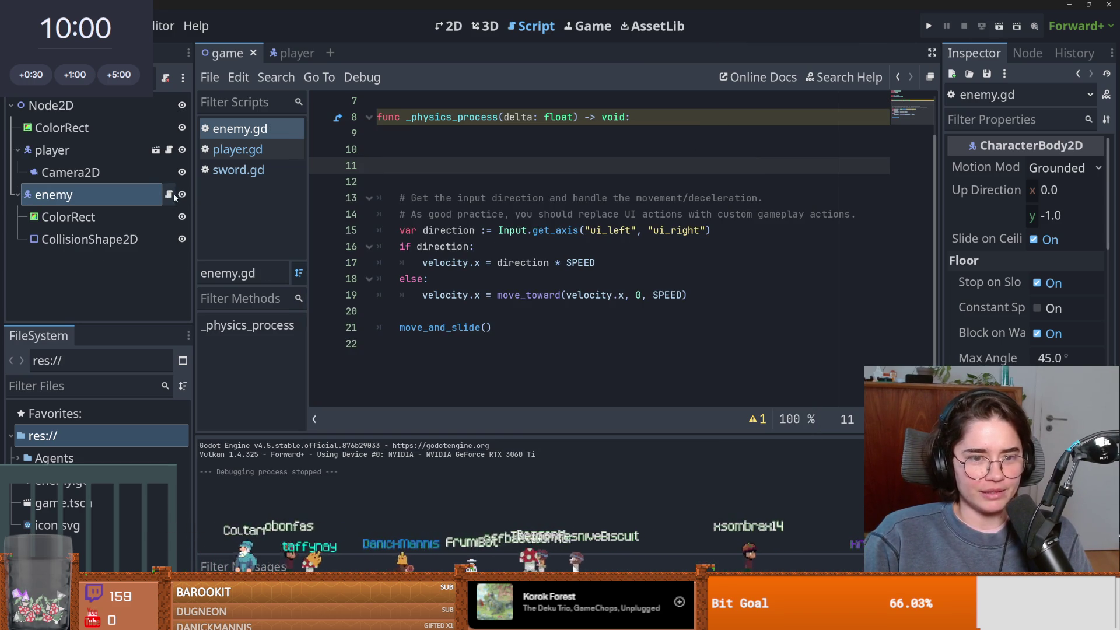
left_click_drag(576, 306, 718, 183)
key("BackSpace")
left_click(930, 27)
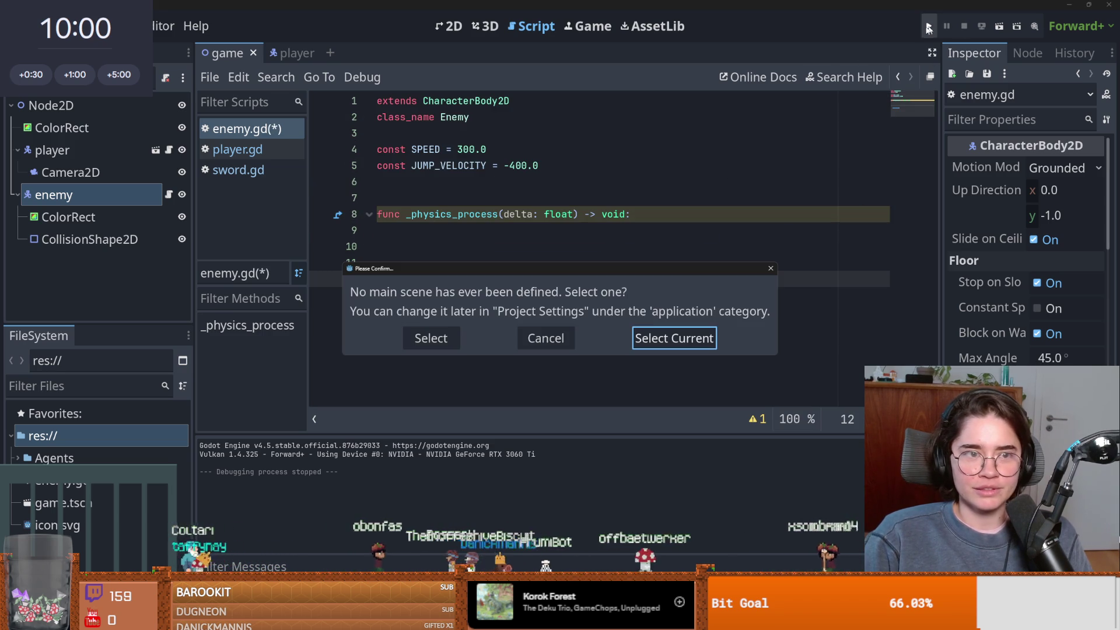
Run with the current scene as main and review the activate_col argument-count errors in Debugger > Errors.
key("Return")
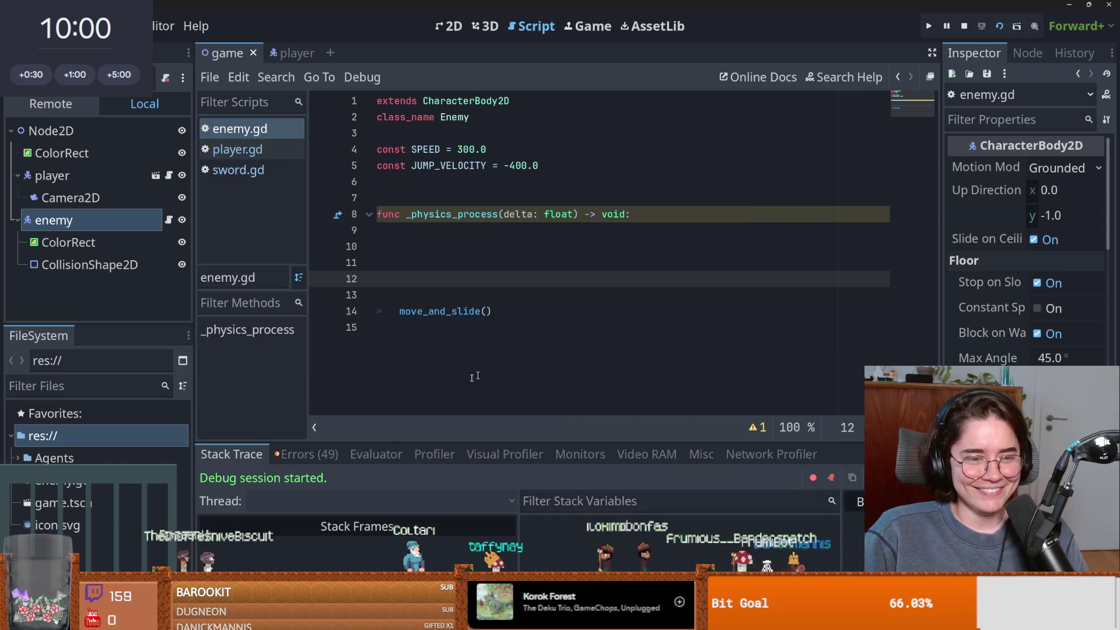
left_click(306, 454)
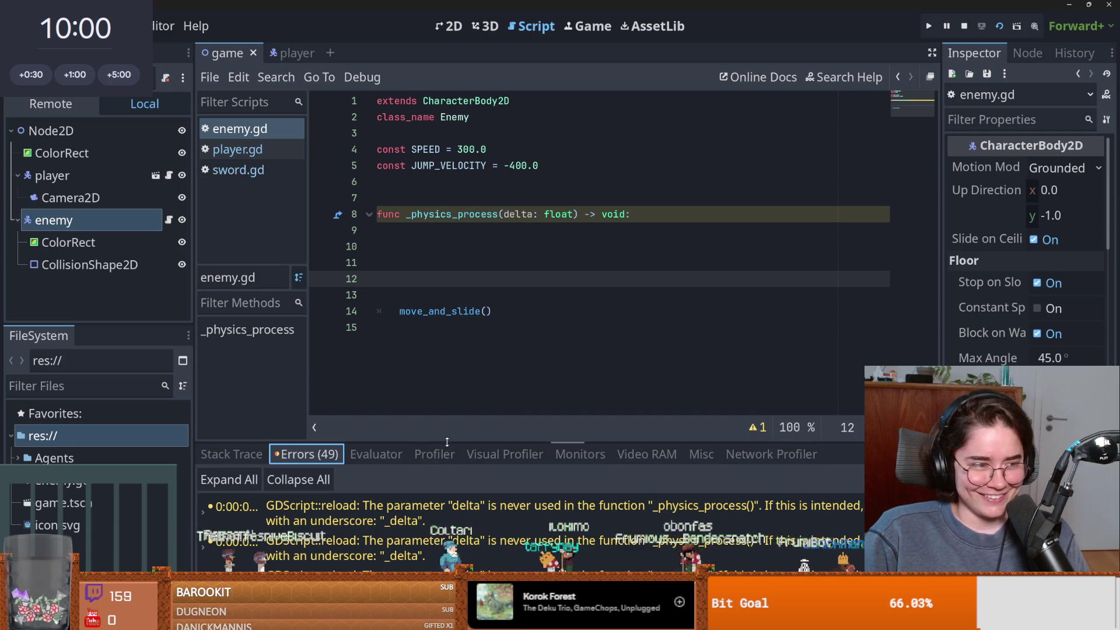
left_click_drag(512, 442, 511, 158)
left_click(478, 414)
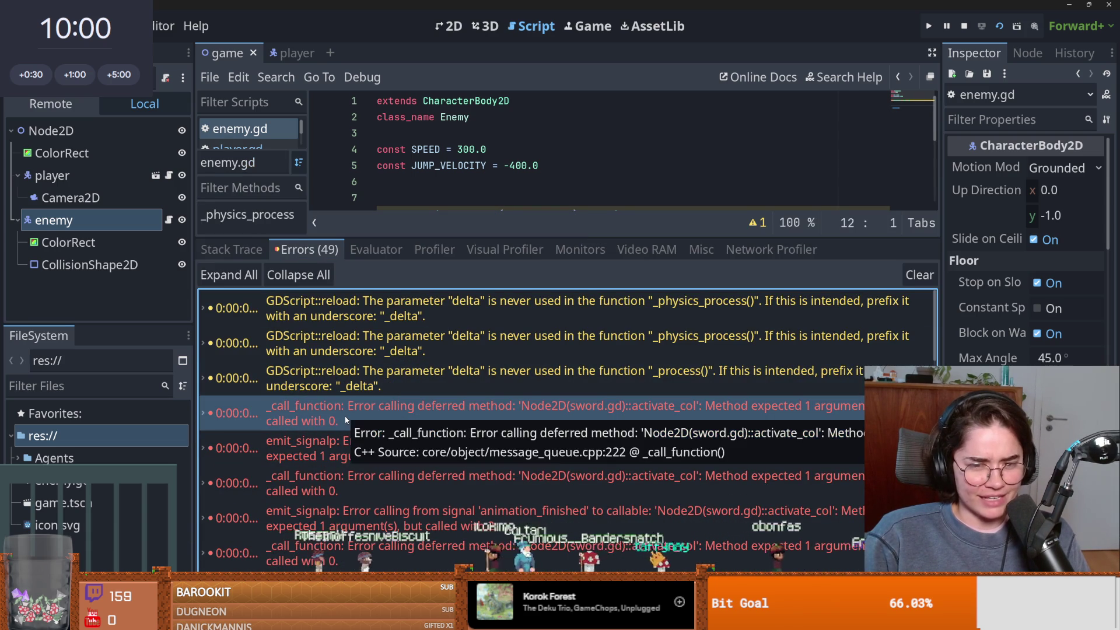
left_click(404, 506)
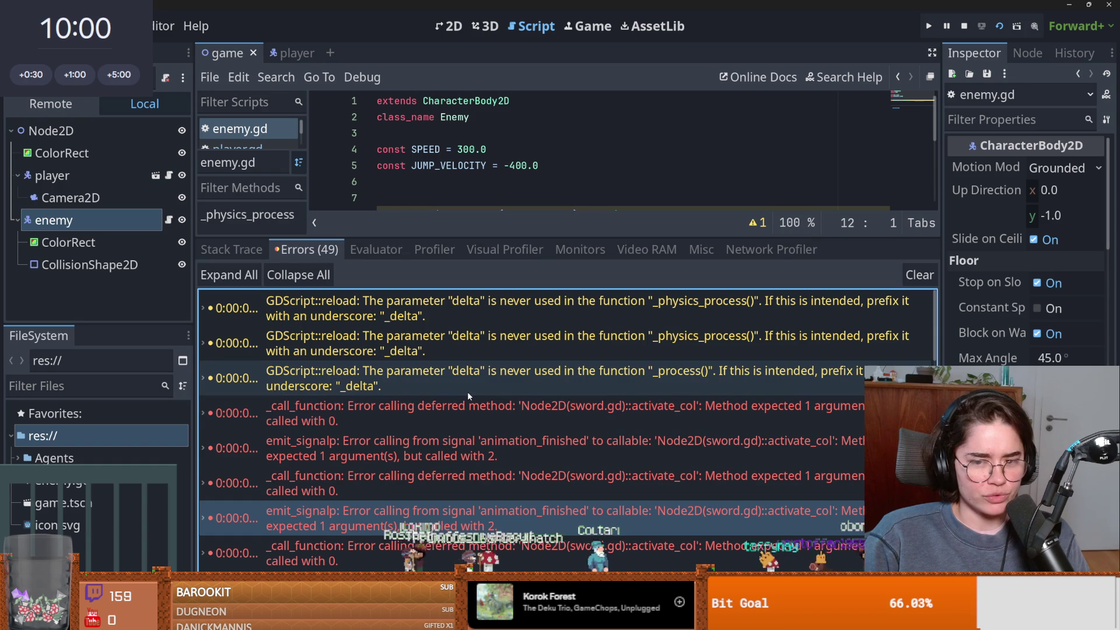
Look over the player's script, switch the debugger to Monitors, and reopen the player scene.
left_click(168, 176)
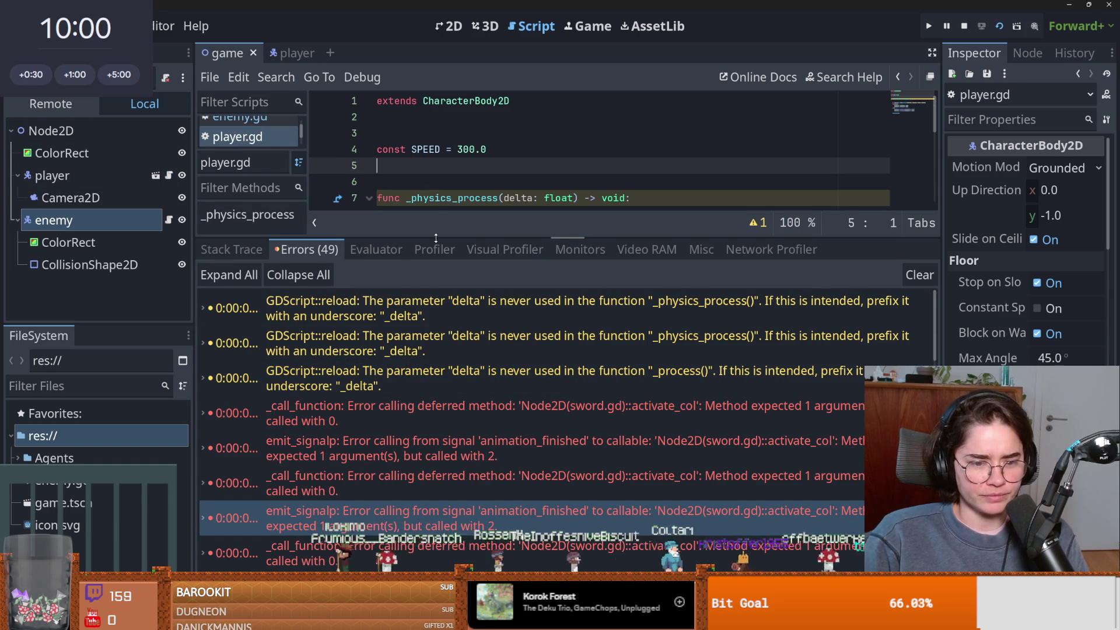
scroll(579, 491, "down", 5)
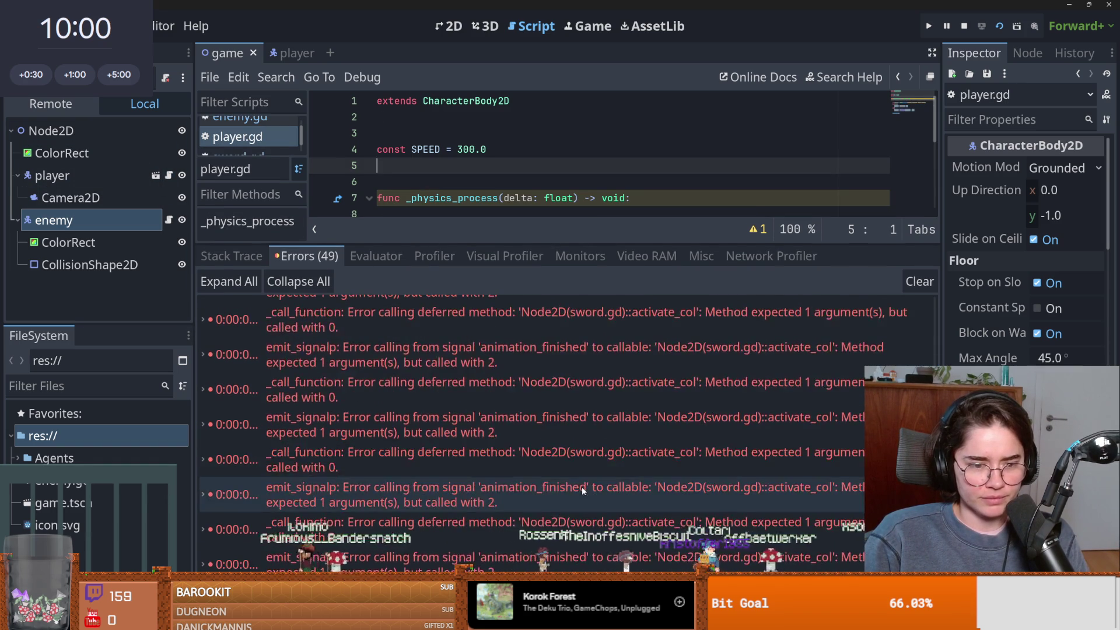
left_click(583, 257)
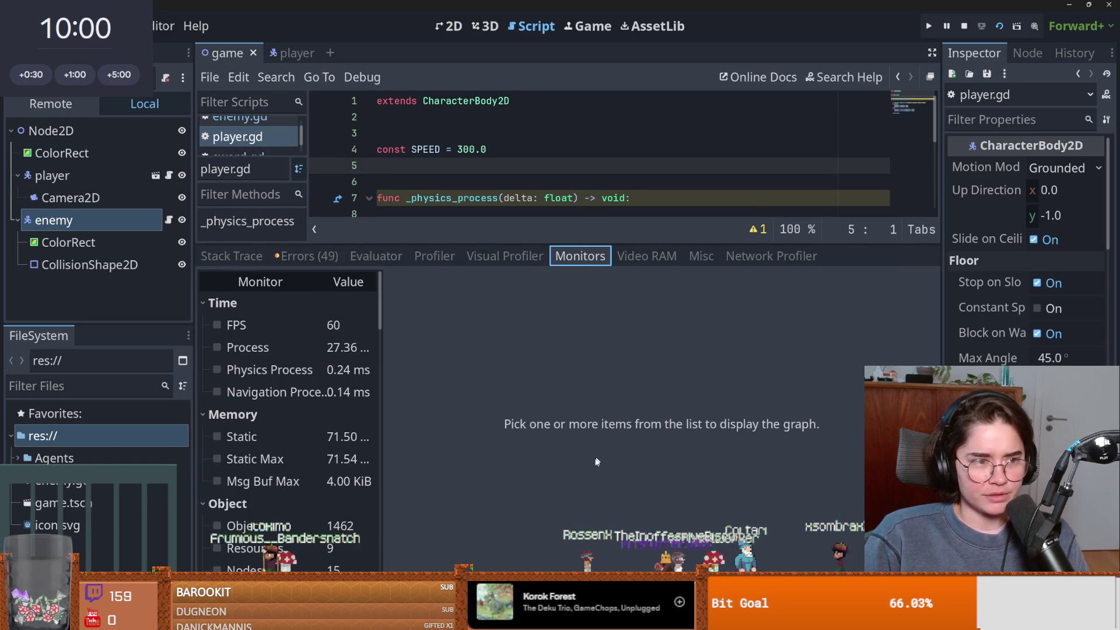
left_click(169, 175)
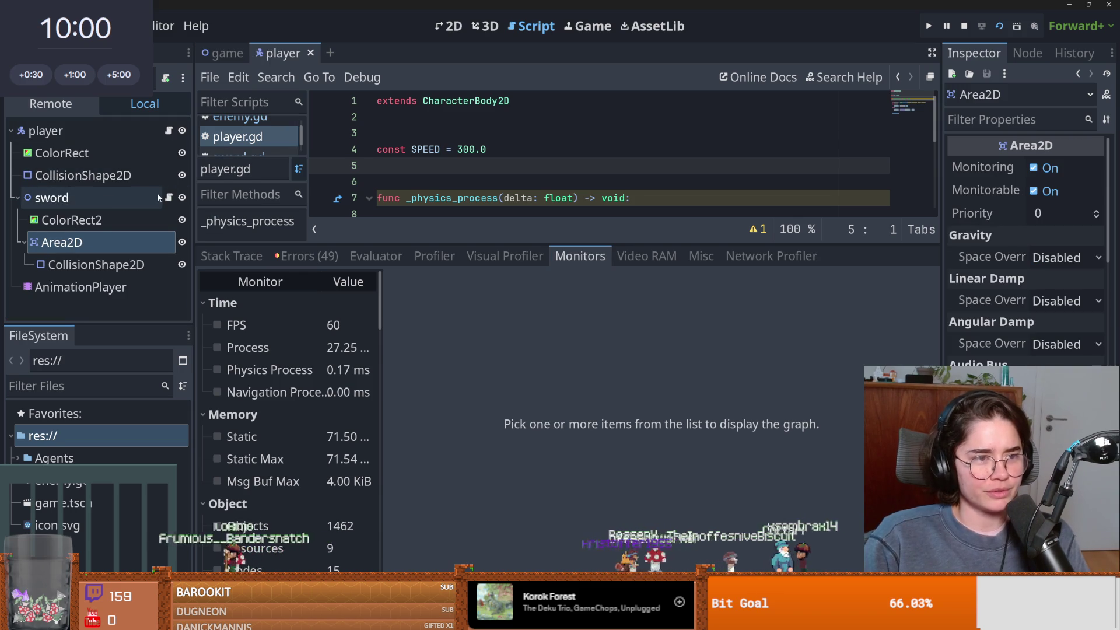
In sword.gd, change call_deferred("activate_col") to pass true as its argument.
left_click(168, 198)
left_click_drag(502, 243, 583, 442)
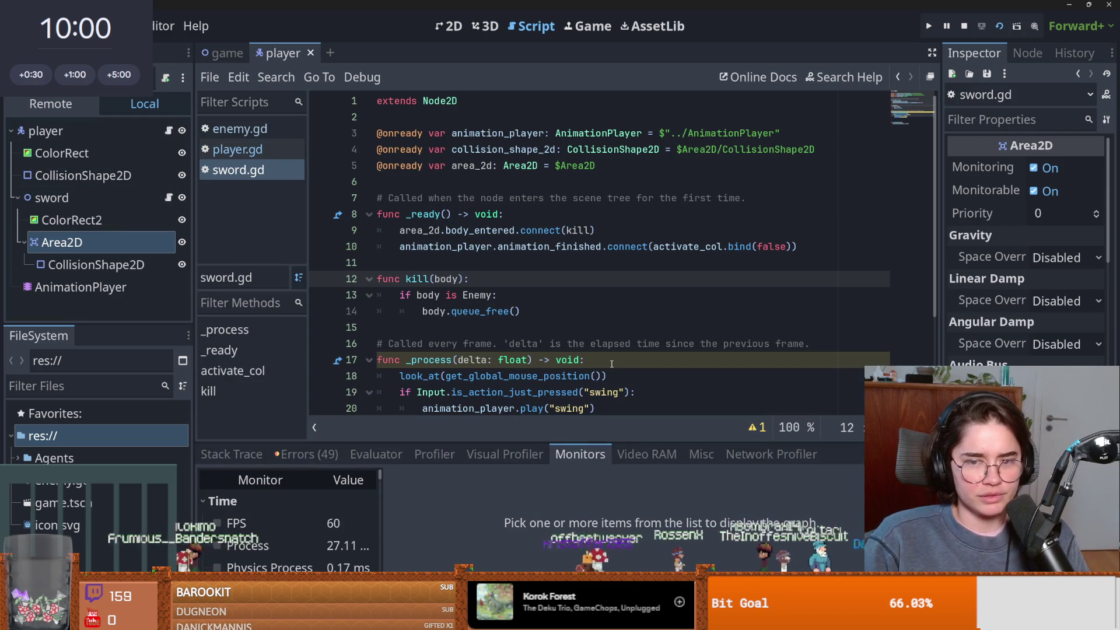
scroll(642, 292, "down", 3)
left_click(504, 345)
double_click(499, 360)
double_click(531, 280)
left_click(585, 295)
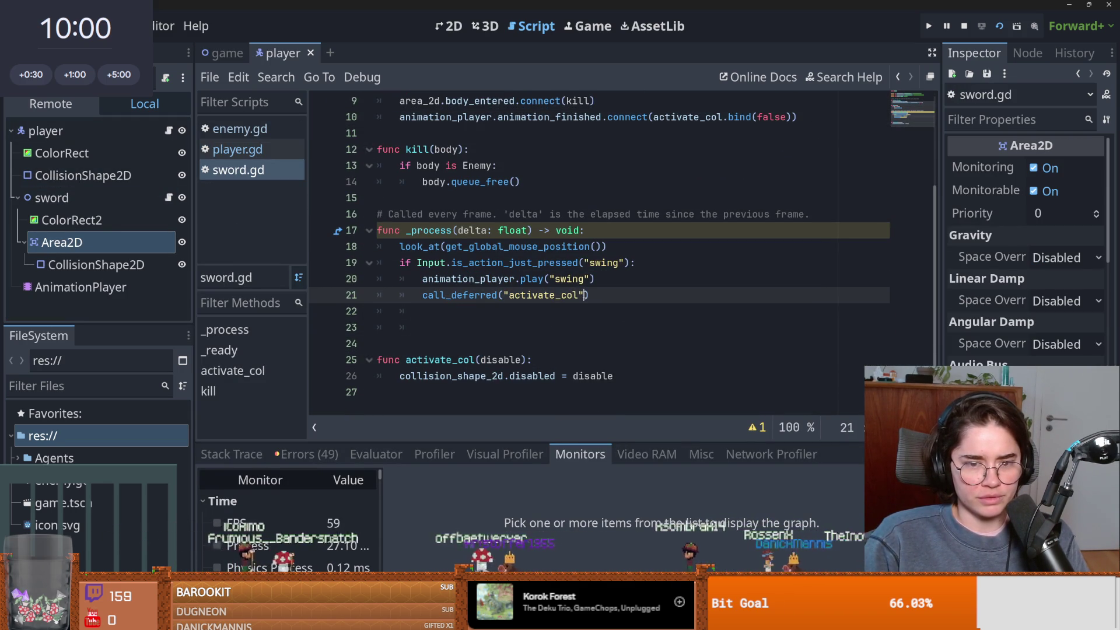
type(", tr")
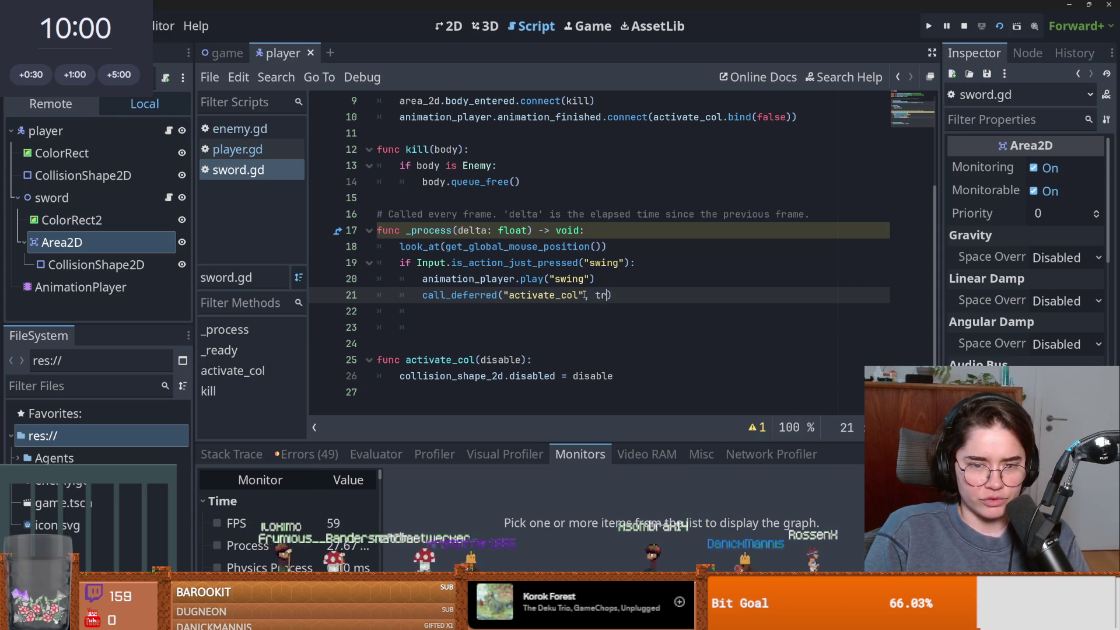
type("ue")
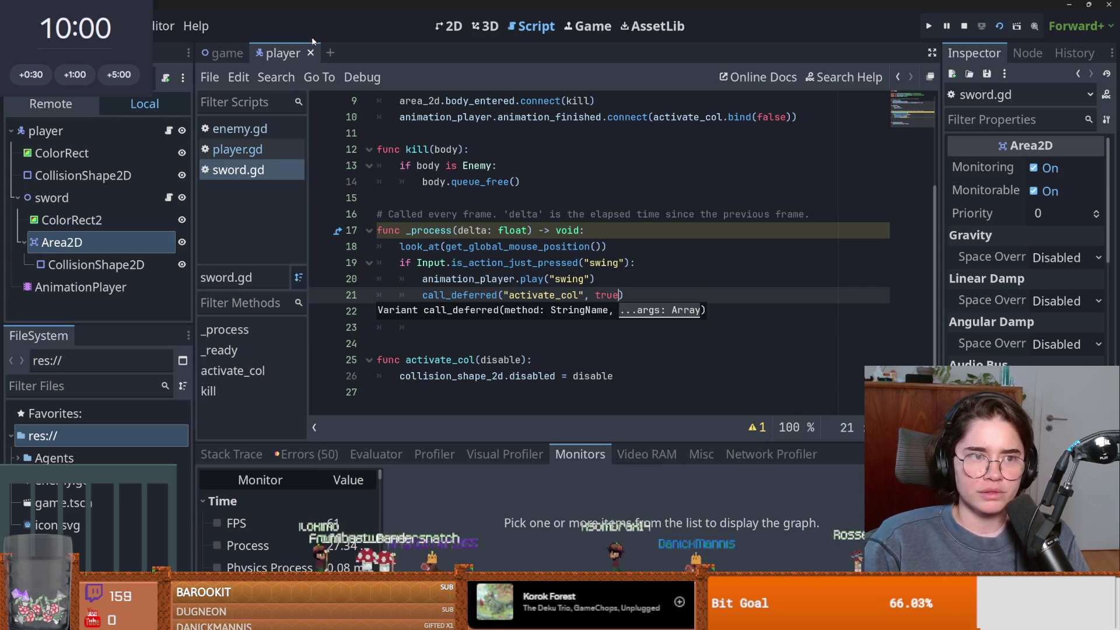
Run the game, swing the sword at the enemy, and review the 11 animation_finished errors.
key("ctrl+Tab")
left_click(929, 26)
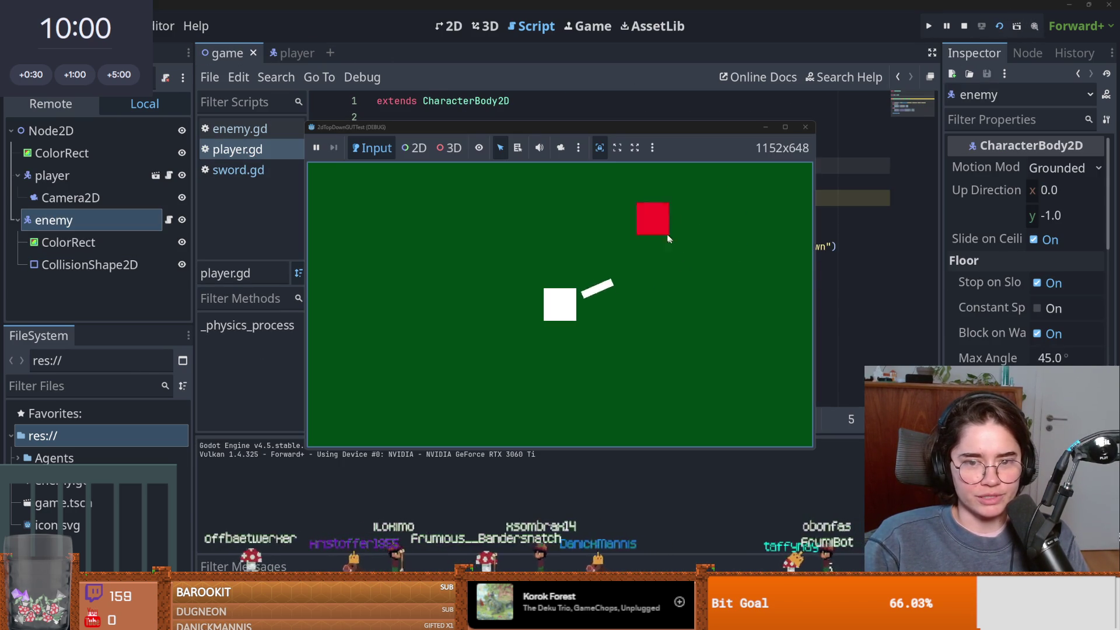
left_click(648, 220)
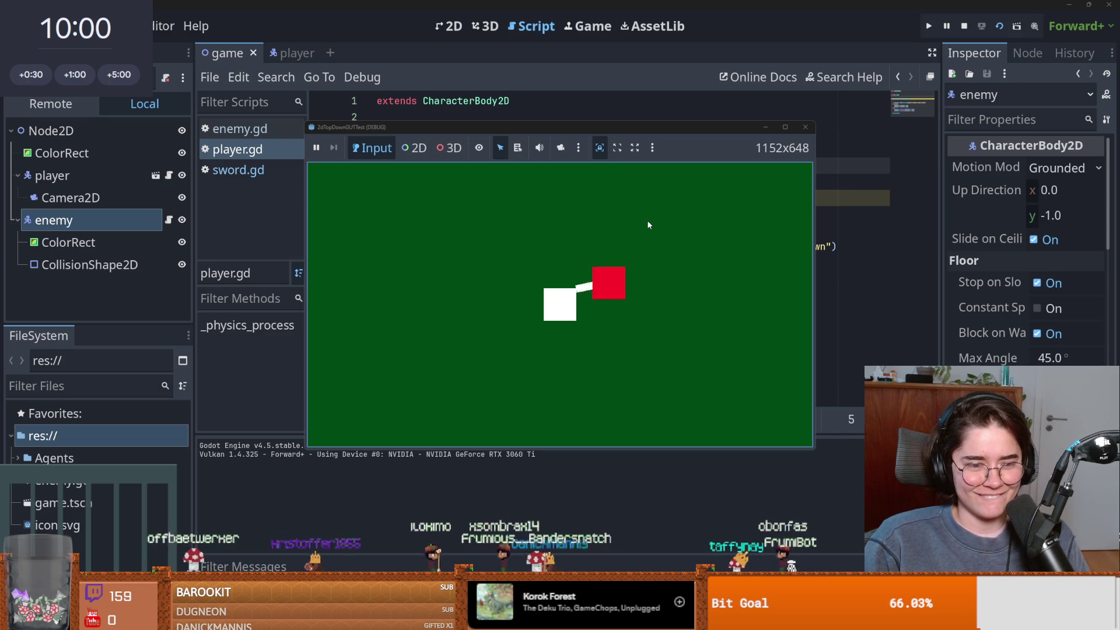
key("F8")
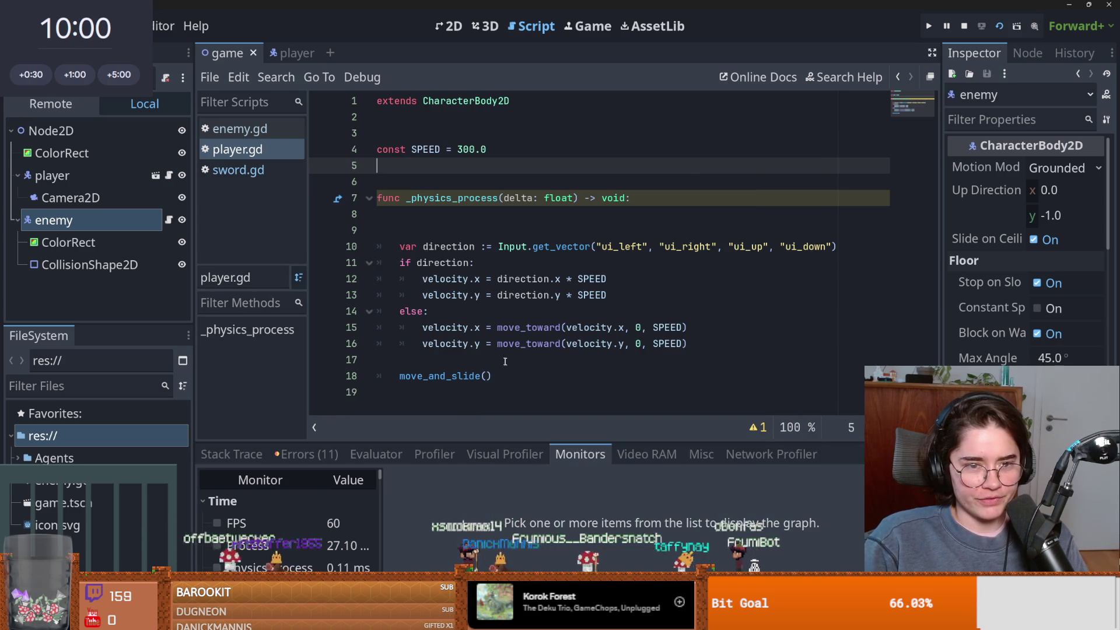
left_click(306, 454)
scroll(447, 513, "down", 2)
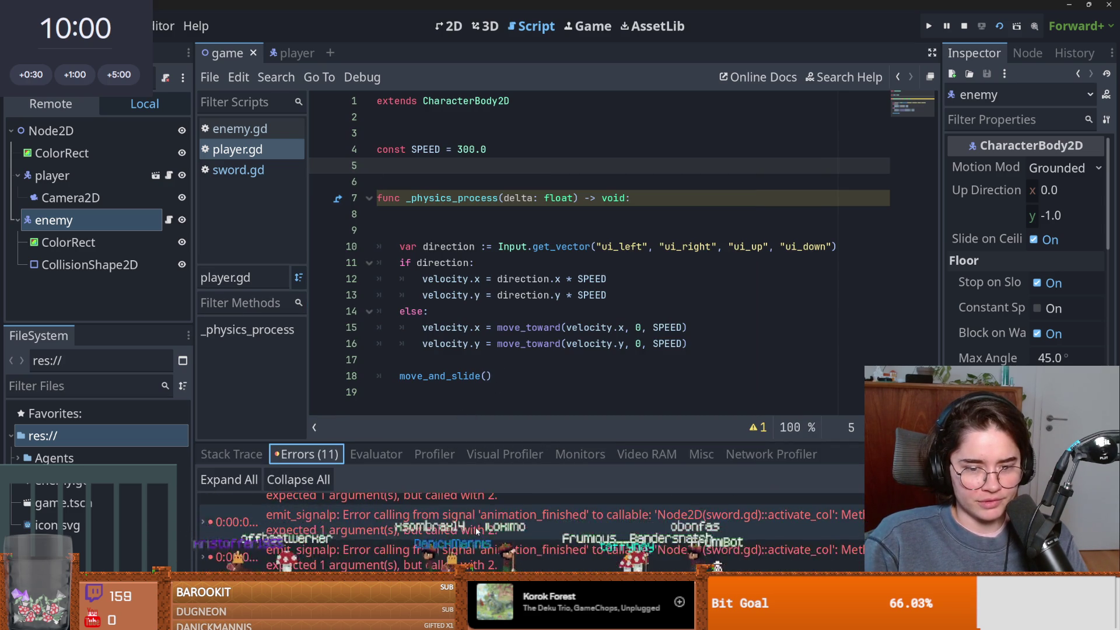
left_click(523, 541)
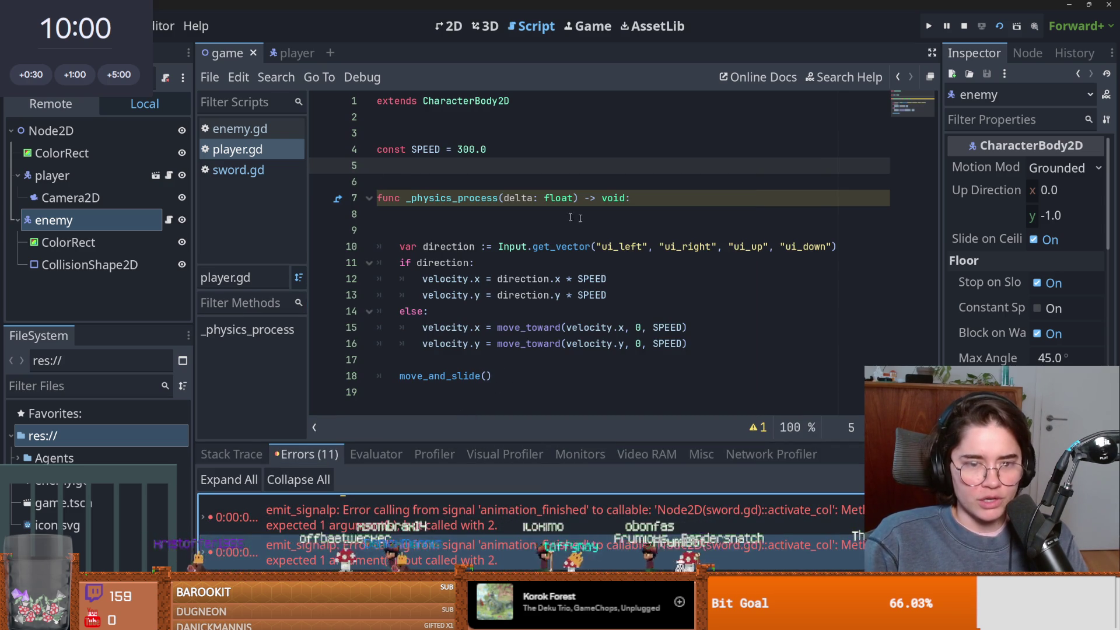
left_click(155, 176)
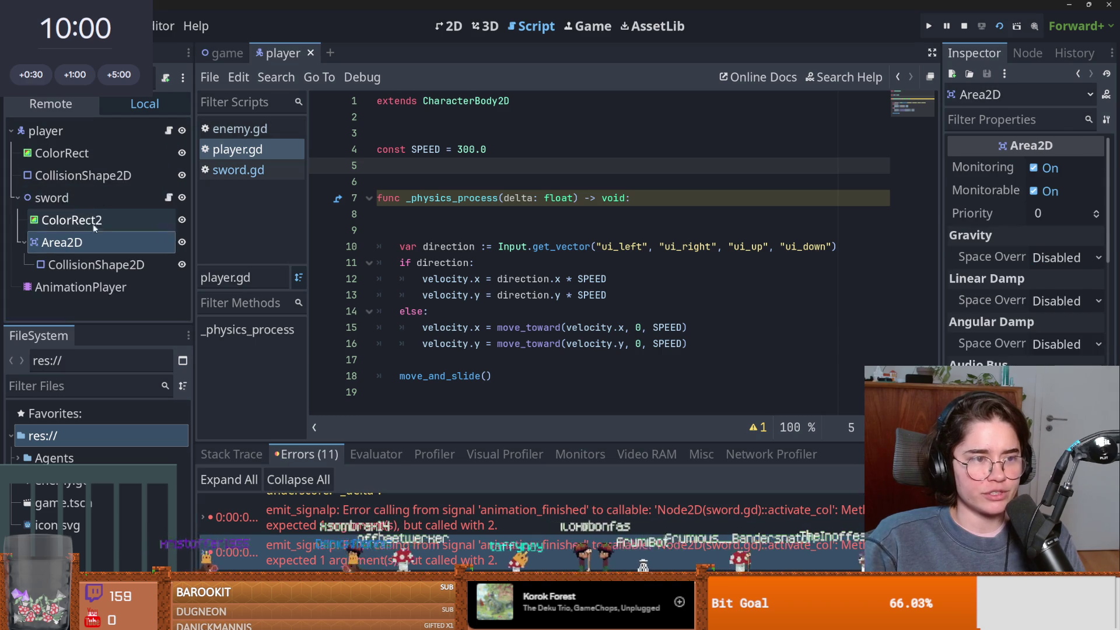
Open the AnimationPlayer class documentation from the node's context menu.
right_click(112, 287)
left_click(207, 500)
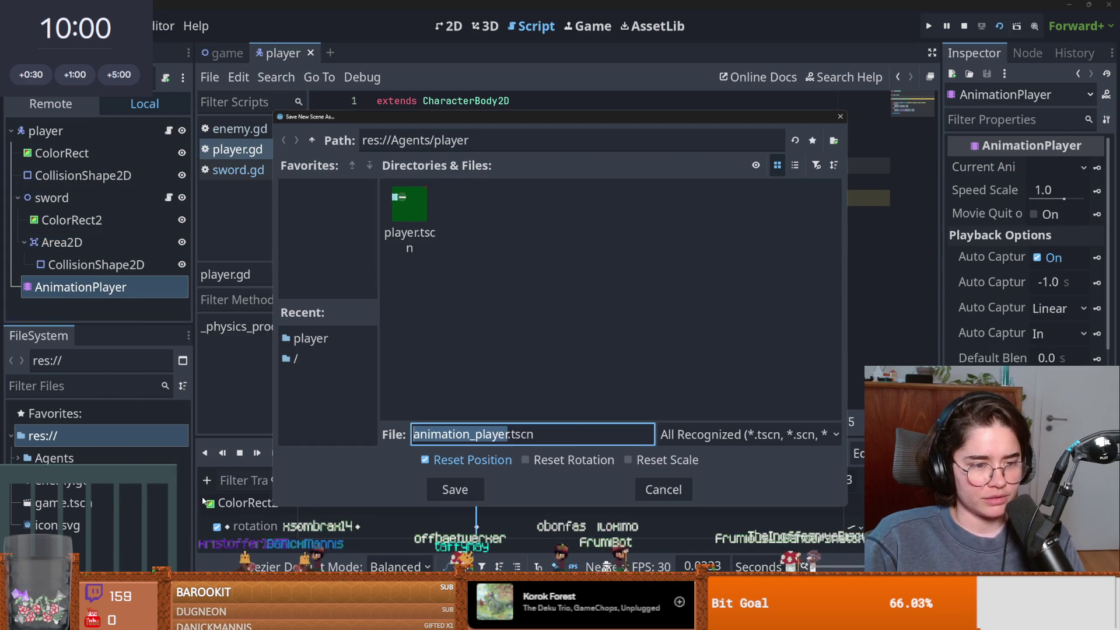
key("Escape")
right_click(142, 287)
left_click(210, 570)
Browse the AnimationPlayer docs, accidentally duplicating the node as AnimationPlayer2.
scroll(481, 327, "down", 10)
scroll(480, 327, "down", 5)
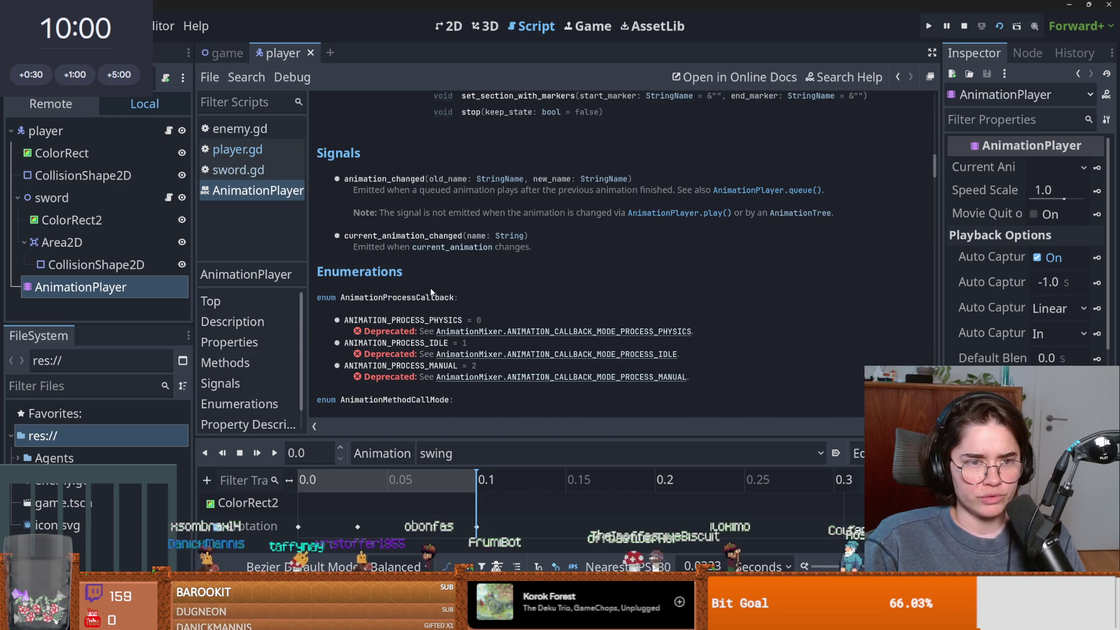
scroll(433, 283, "up", 5)
scroll(433, 286, "down", 3)
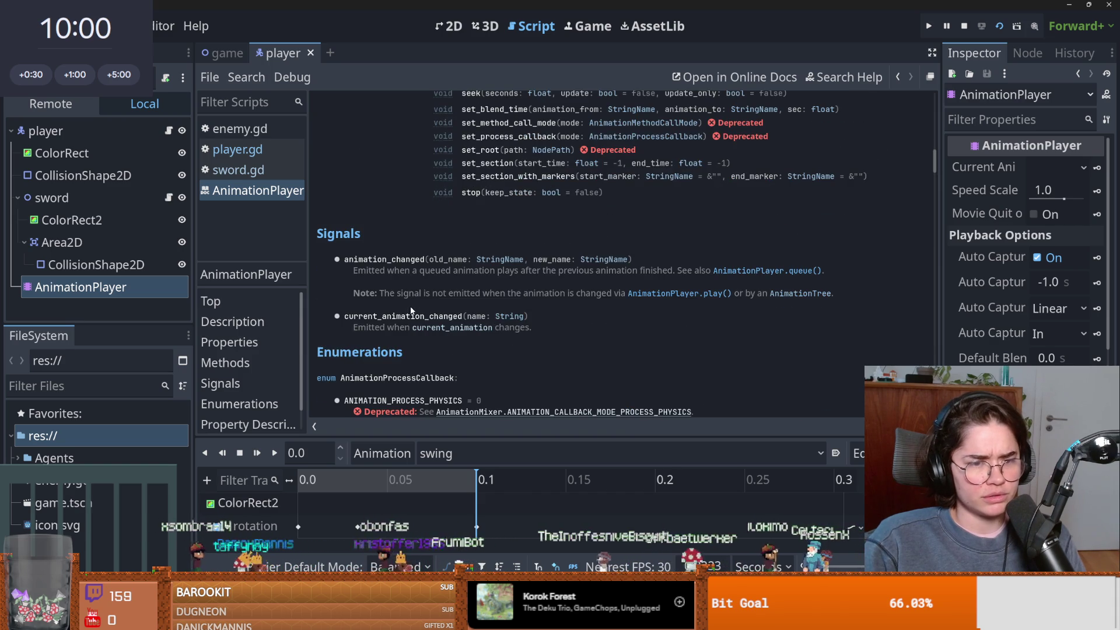
scroll(414, 295, "down", 5)
scroll(410, 308, "down", 3)
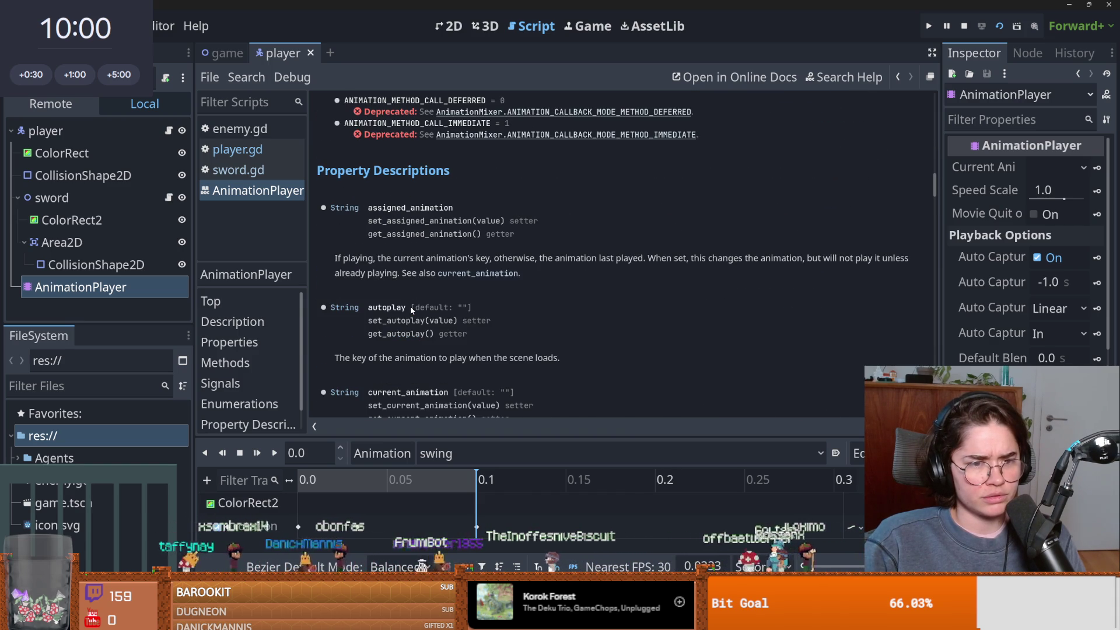
scroll(408, 309, "up", 4)
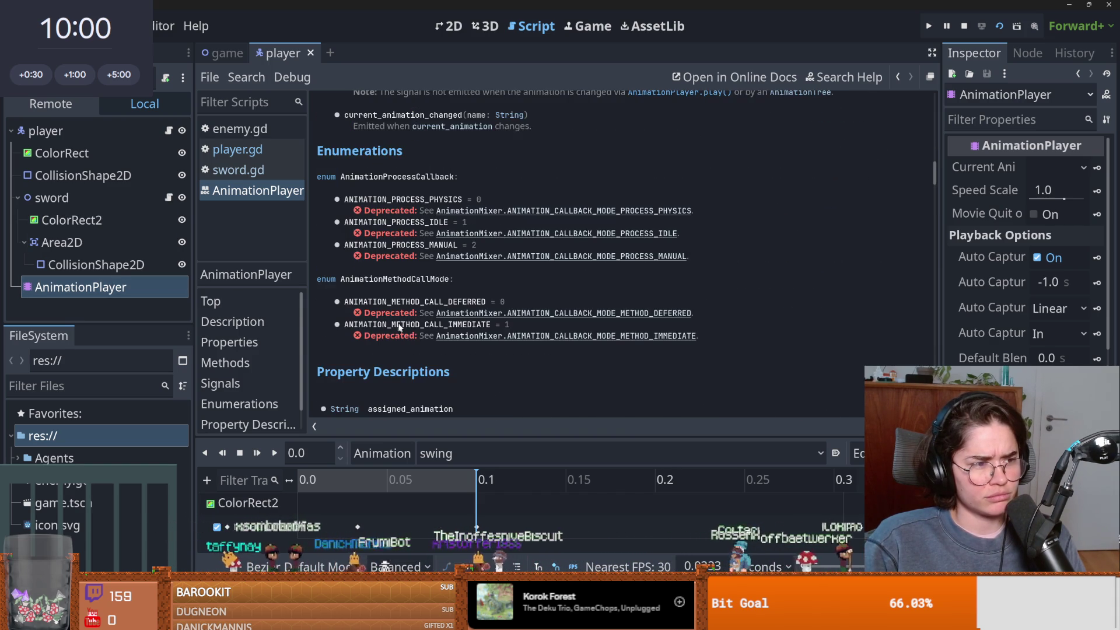
key("ctrl+d")
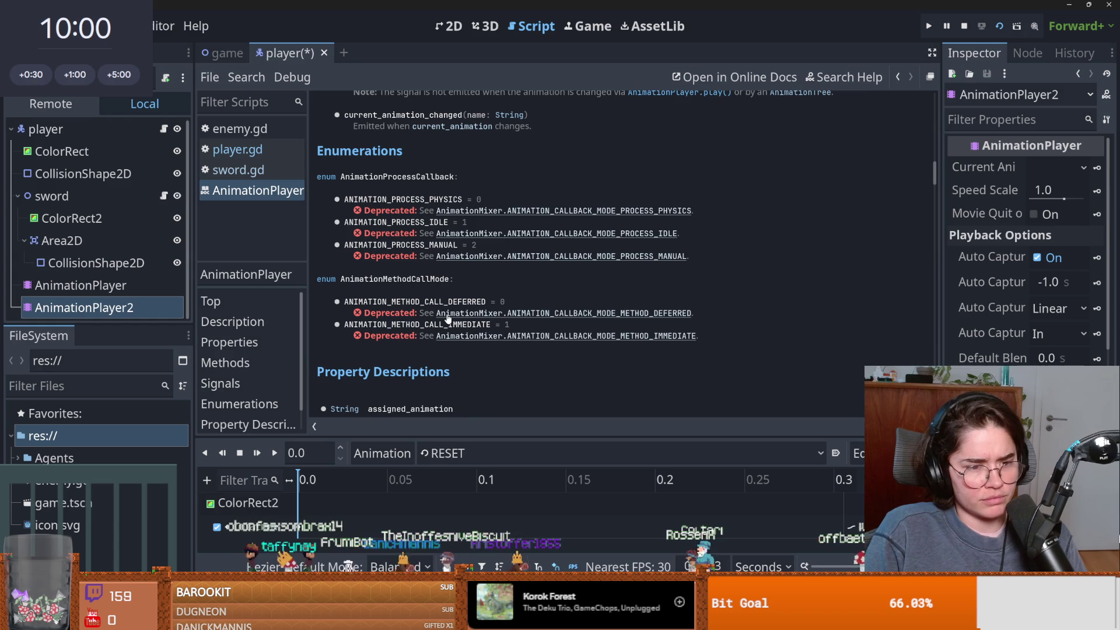
Search the AnimationMixer docs for 'animation_f', then return to sword.gd.
left_click(538, 314)
key("ctrl+f")
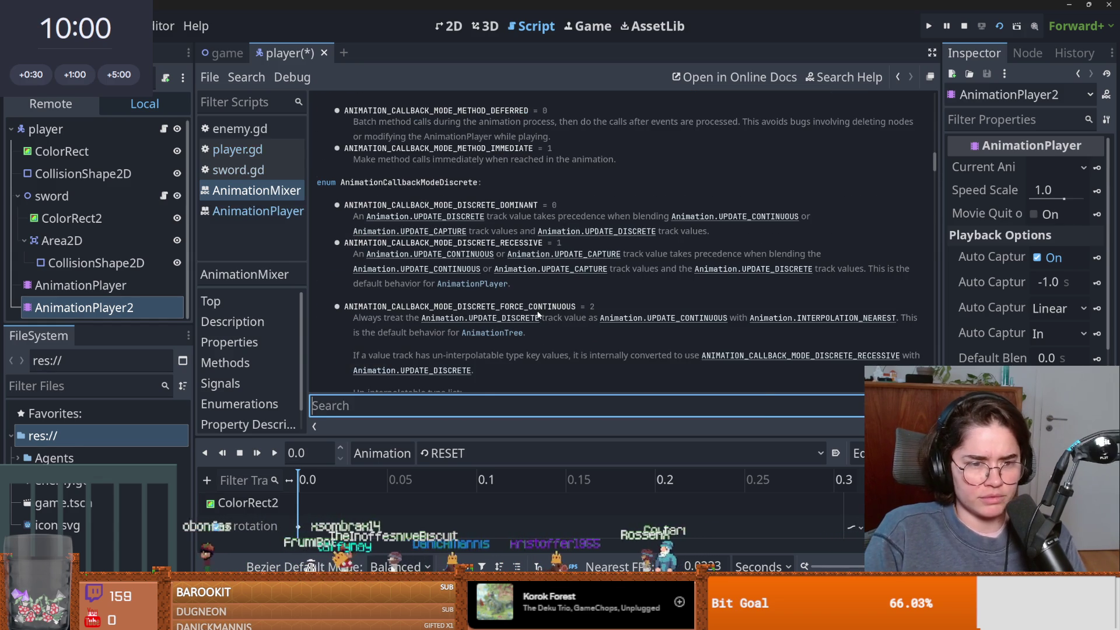
type("animation_fin")
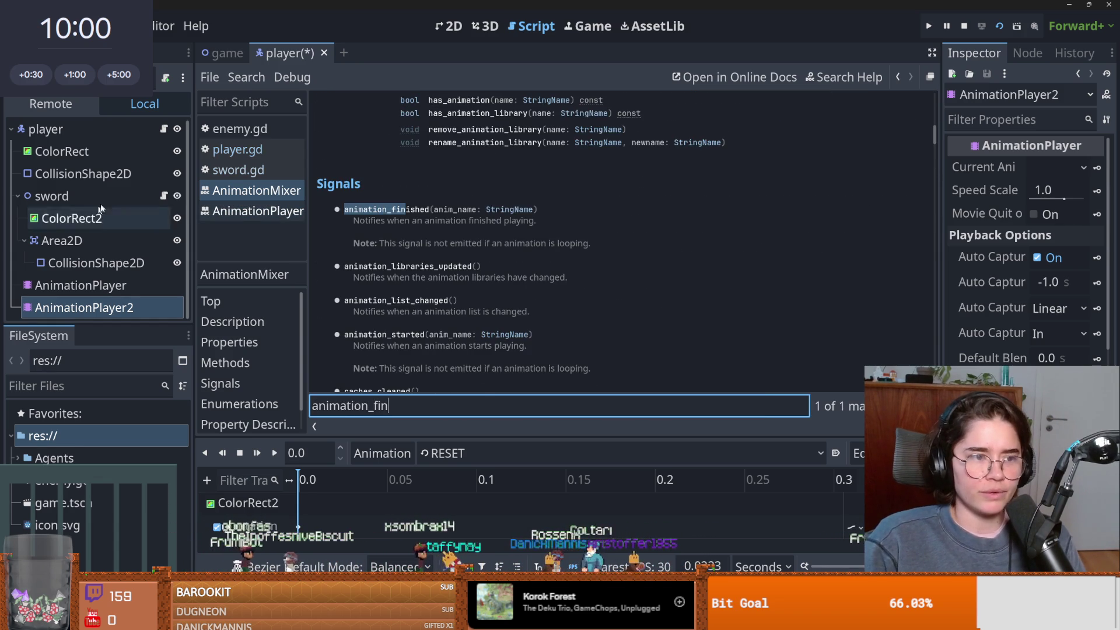
left_click(164, 196)
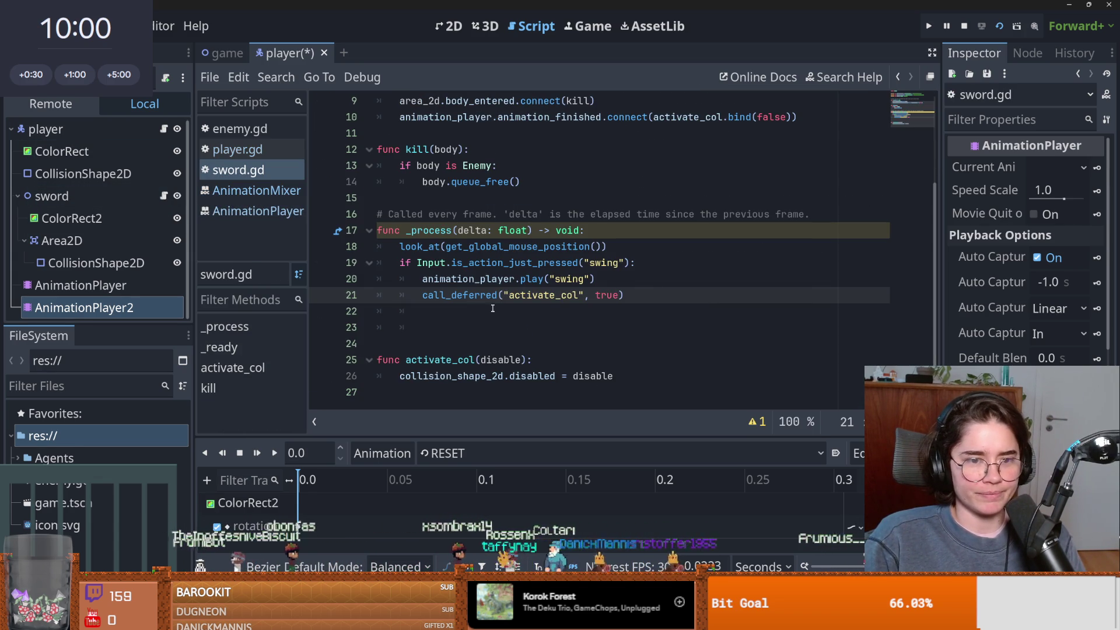
Review the animation_finished connection on line 10 and activate_col's disable parameter.
scroll(501, 357, "up", 2)
double_click(547, 215)
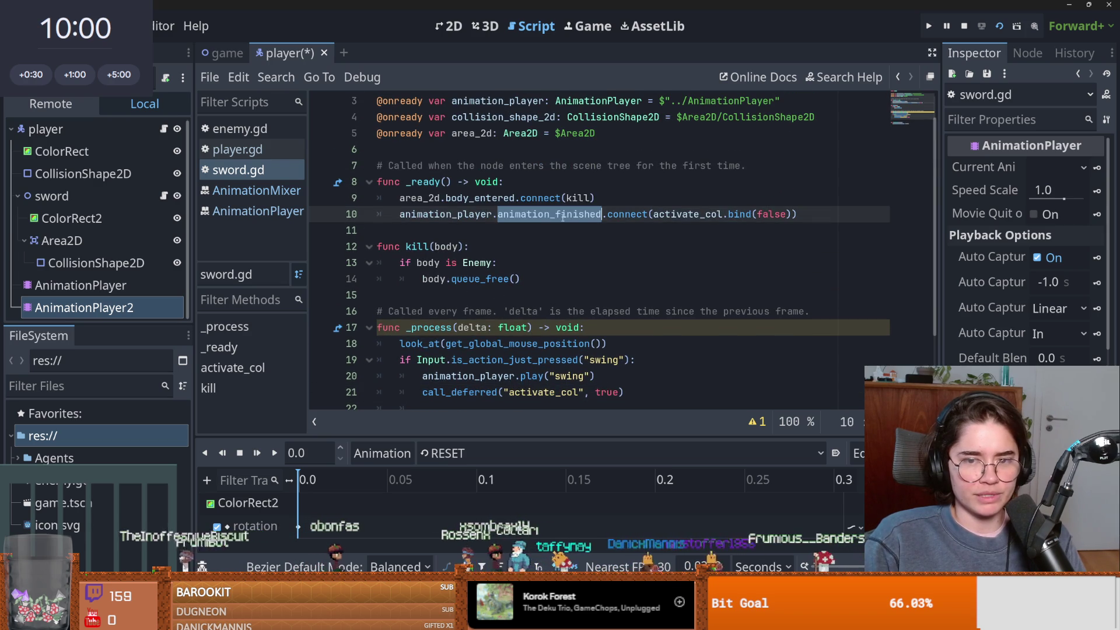
left_click(717, 216, "ctrl")
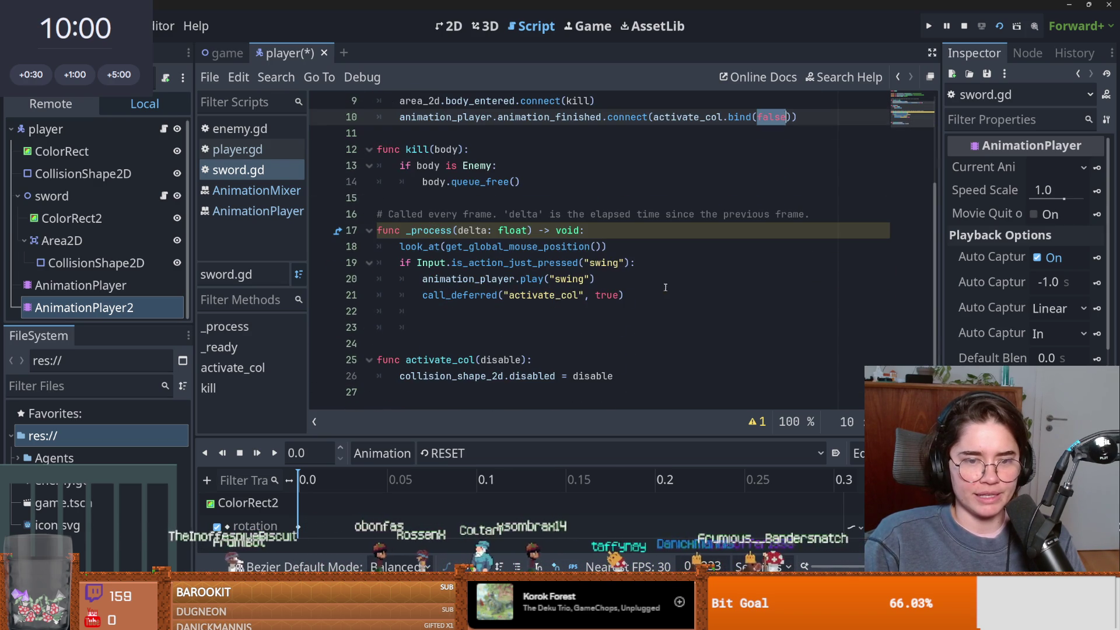
double_click(511, 360)
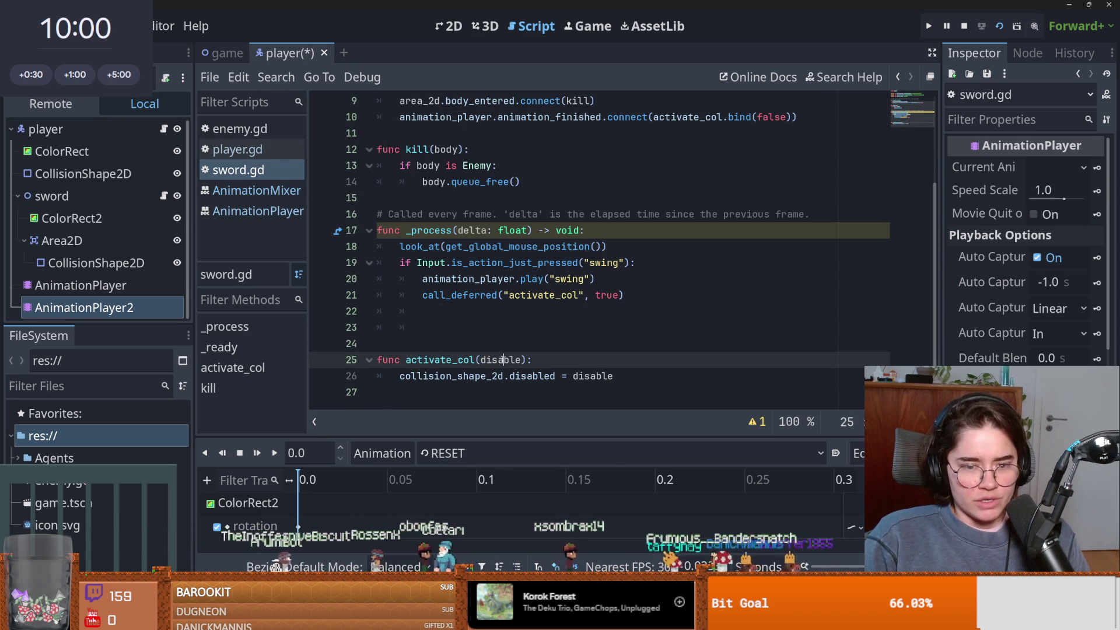
scroll(525, 346, "up", 2)
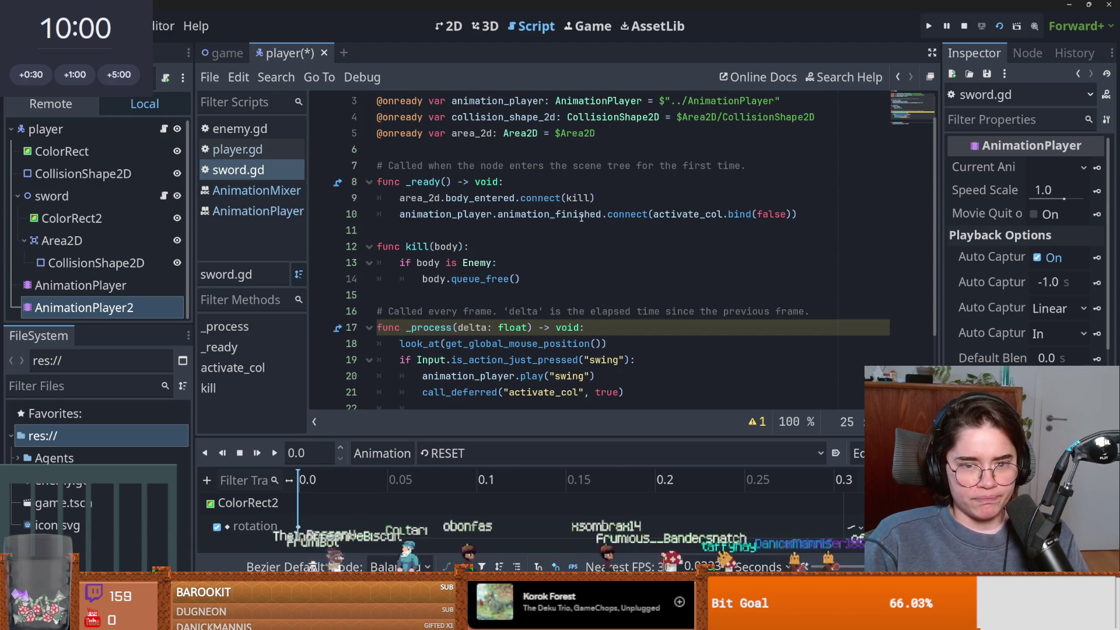
scroll(582, 217, "down", 2)
Add an anim_finished(anim_name) function that calls call_deferred("activate_col", false).
left_click(452, 315)
key("Return")
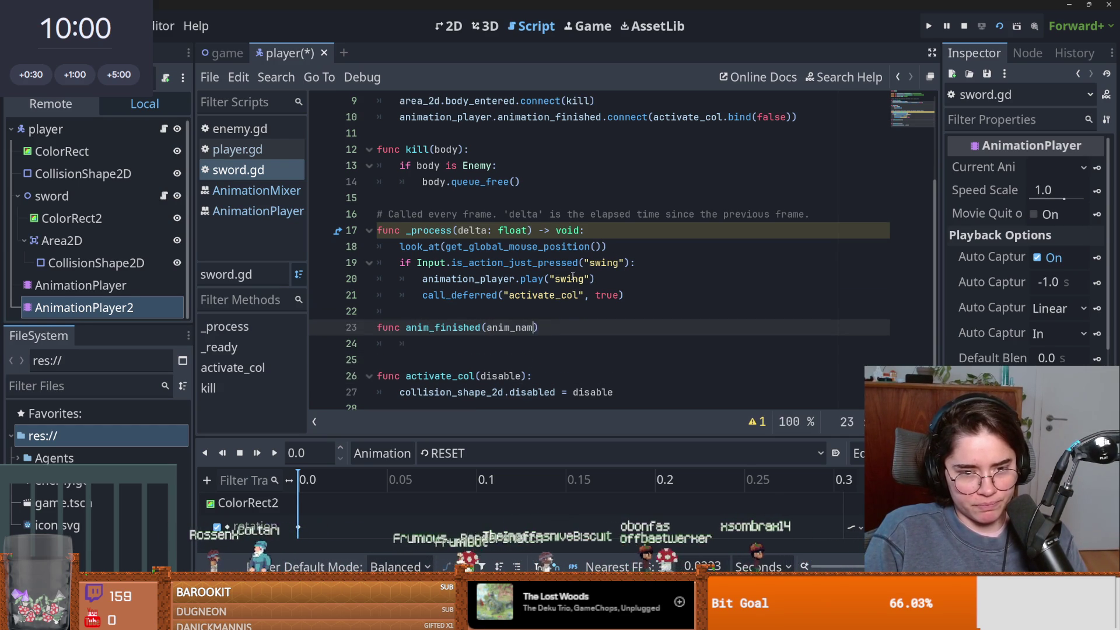
type(":")
key("Return")
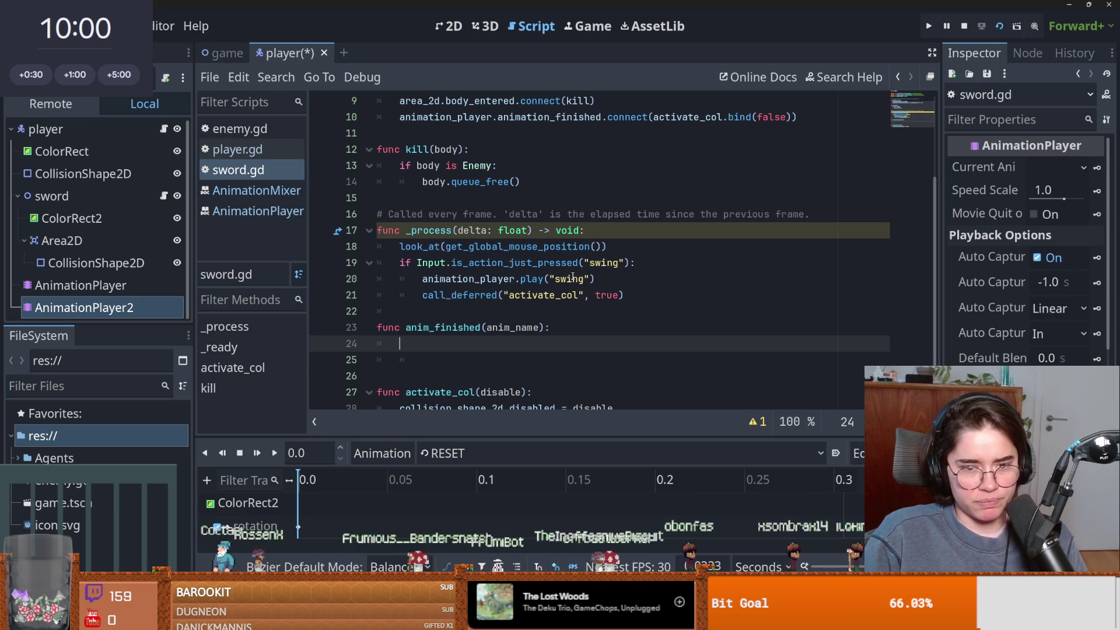
left_click_drag(422, 295, 624, 296)
key("ctrl+c")
left_click(408, 344)
key("ctrl+v")
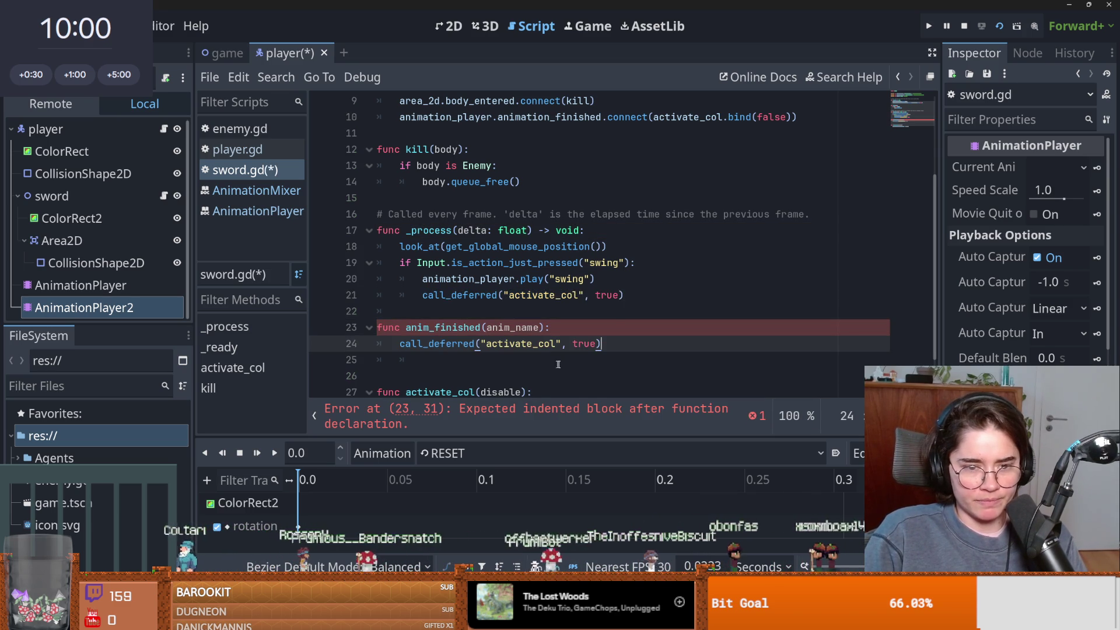
double_click(584, 343)
type("false")
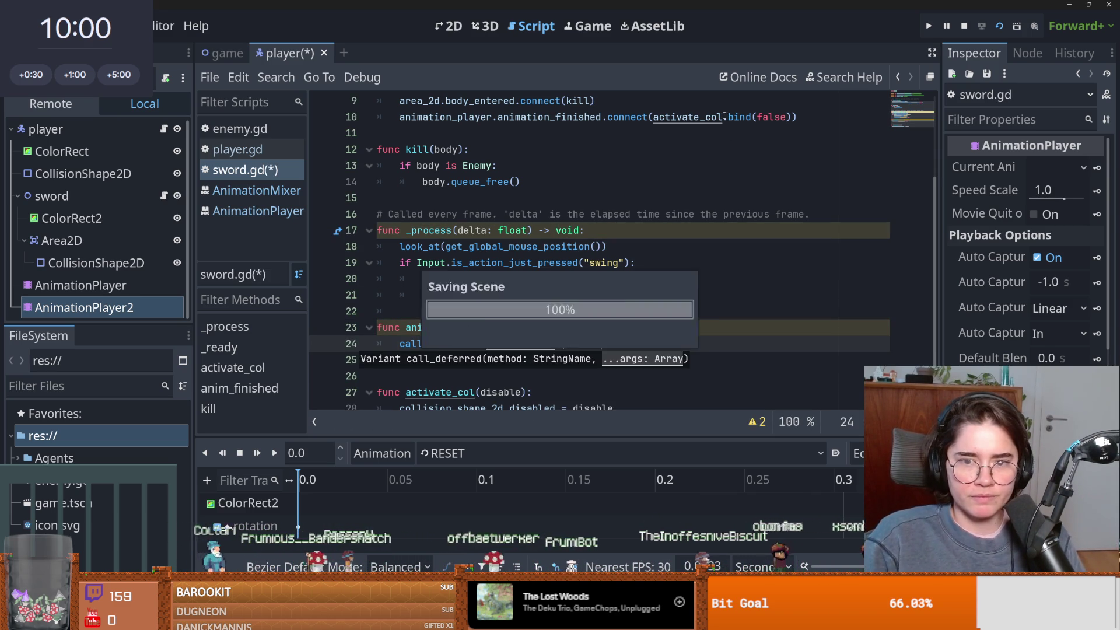
Remove bind(false) from the animation_finished connection, save sword.gd, and run the game.
left_click_drag(725, 116, 796, 117)
key("BackSpace")
key("ctrl+s")
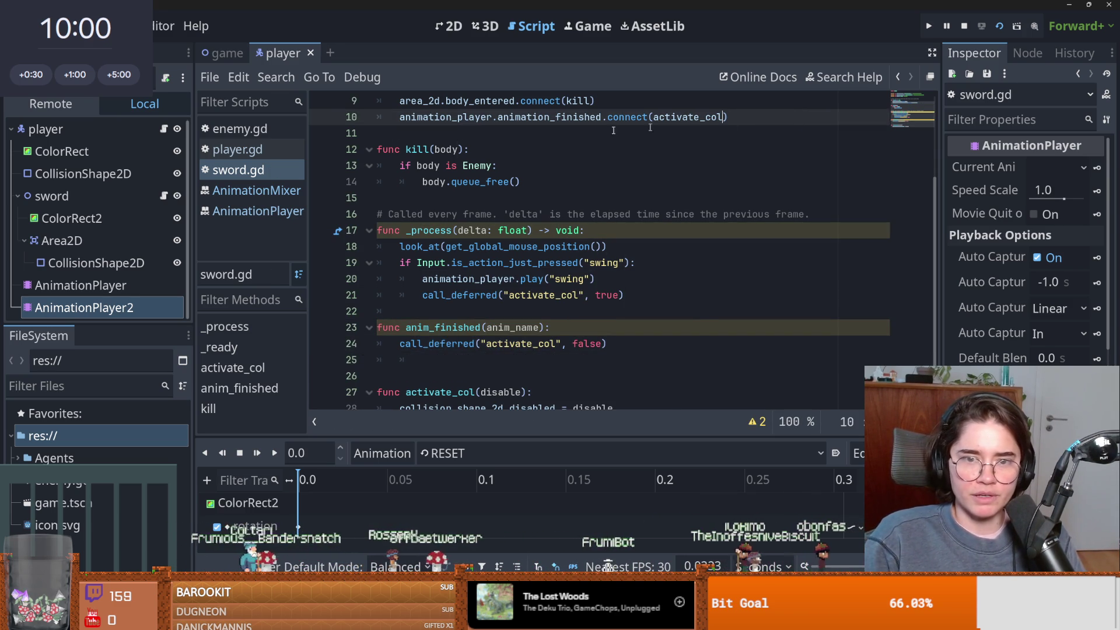
key("F5")
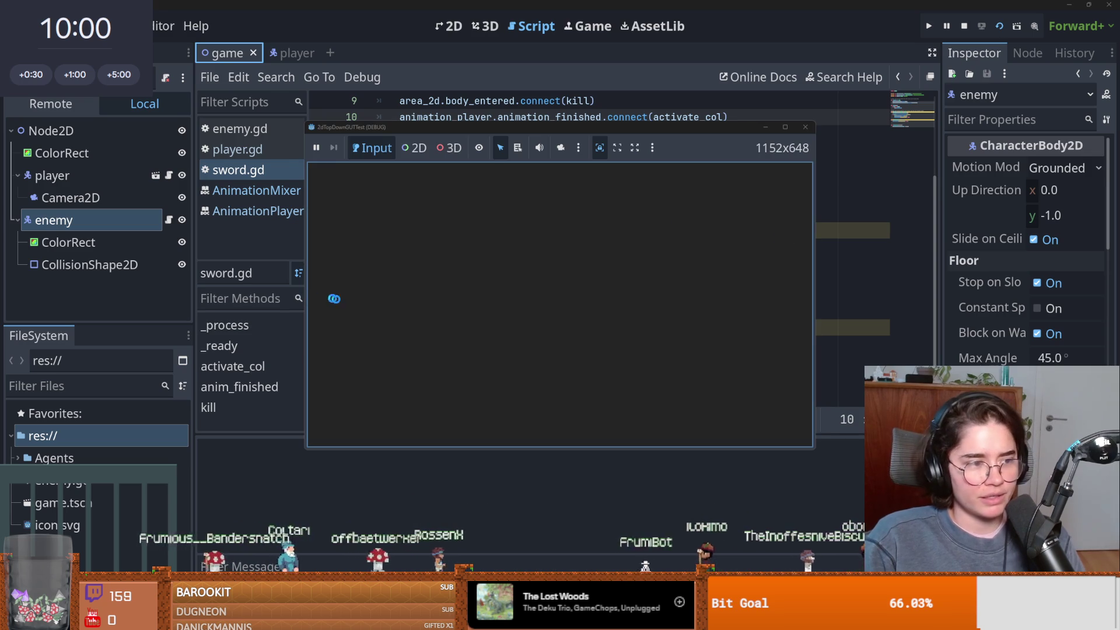
Swing the sword in the running game and inspect the disable error on line 28.
left_click(639, 233)
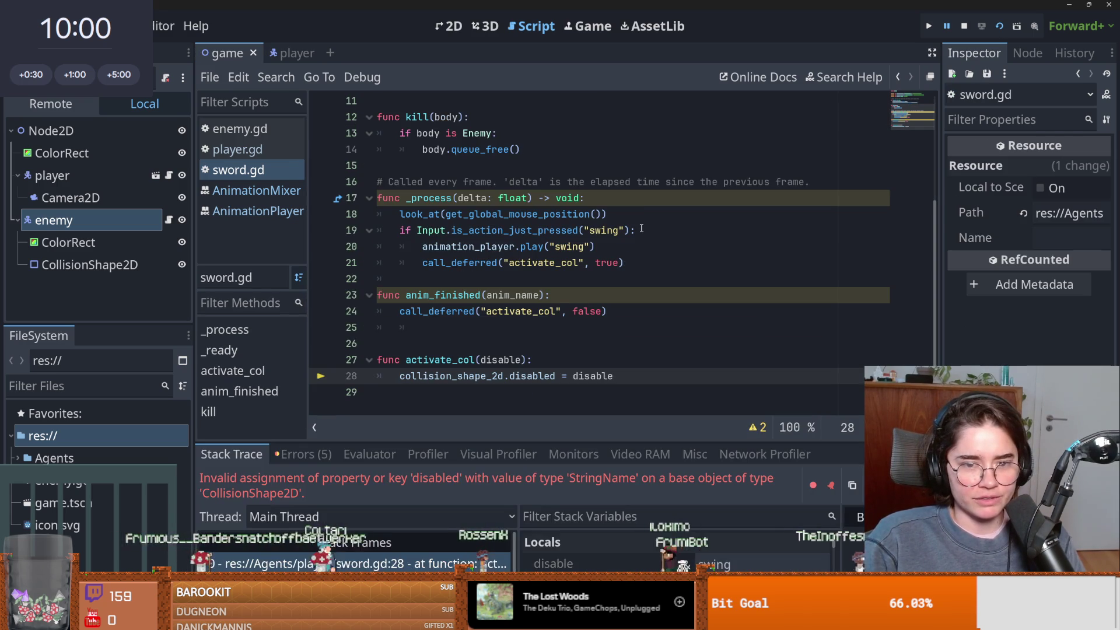
double_click(603, 377)
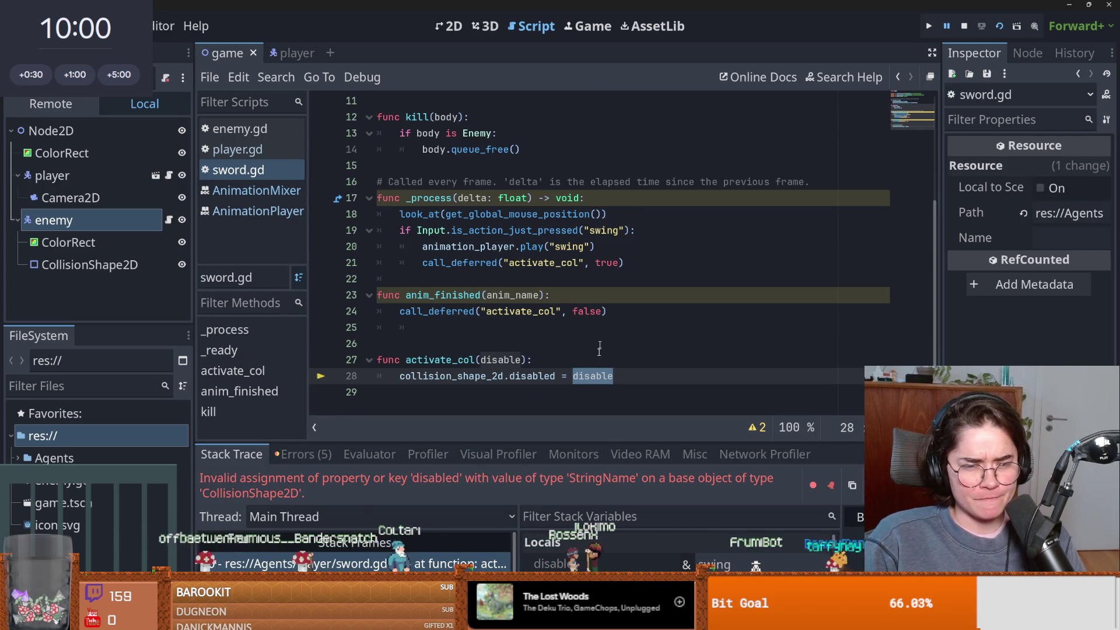
left_click(505, 344)
Connect animation_finished to anim_finished instead of activate_col, then test-run and close the game.
scroll(502, 362, "up", 3)
double_click(549, 231)
left_click(674, 229)
scroll(677, 233, "down", 2)
double_click(443, 343)
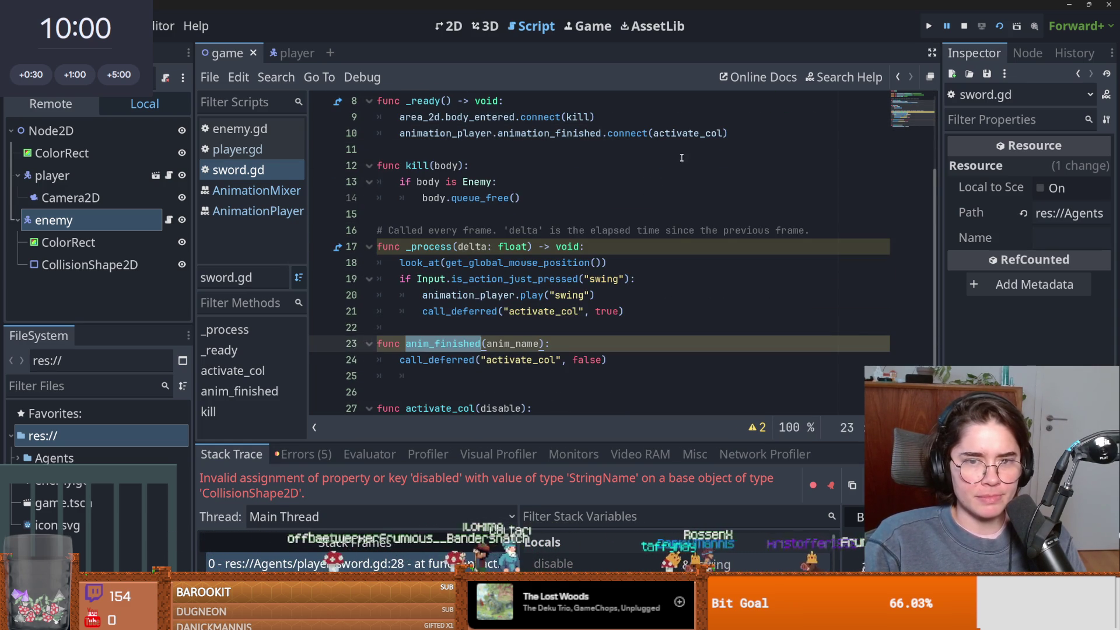
double_click(689, 133)
key("F5")
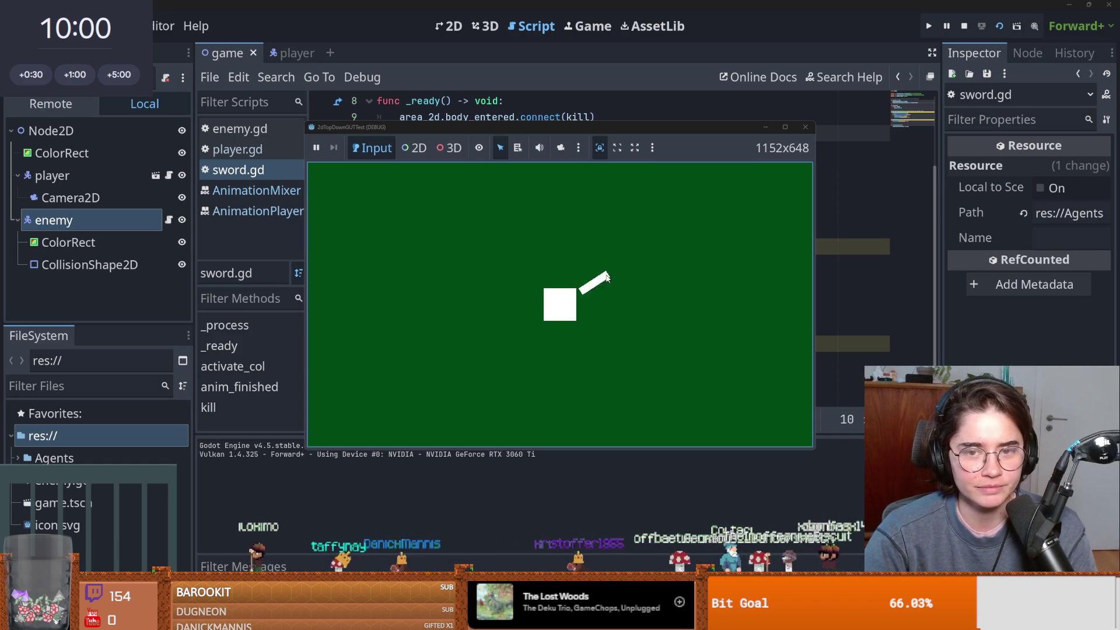
left_click(806, 127)
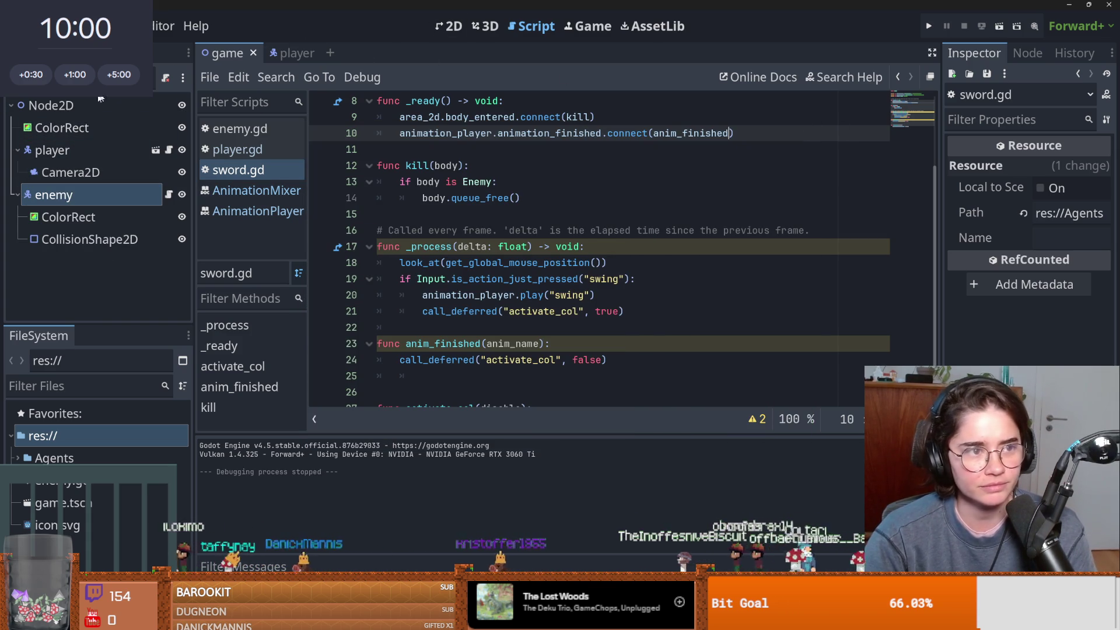
In the 2D view, duplicate the enemy twice and drag the copies into new arena positions.
left_click(449, 26)
key("ctrl+d")
left_click_drag(620, 203, 621, 293)
key("ctrl+d")
left_click_drag(621, 201, 497, 187)
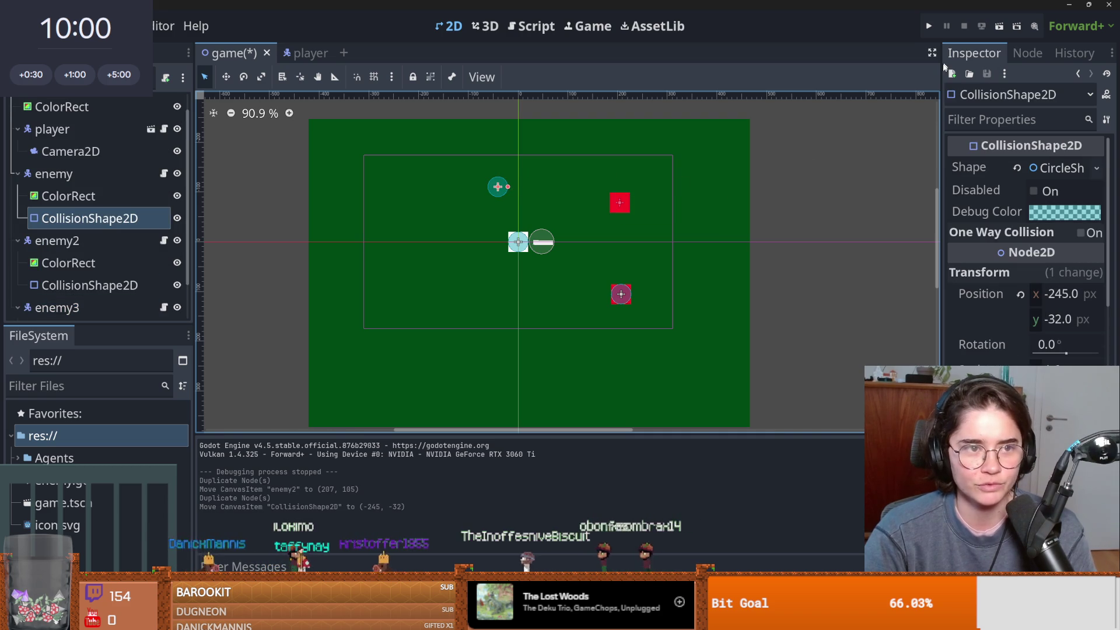
Test-run the scene with the new enemies, then reopen enemy.gd and run it again.
left_click(997, 27)
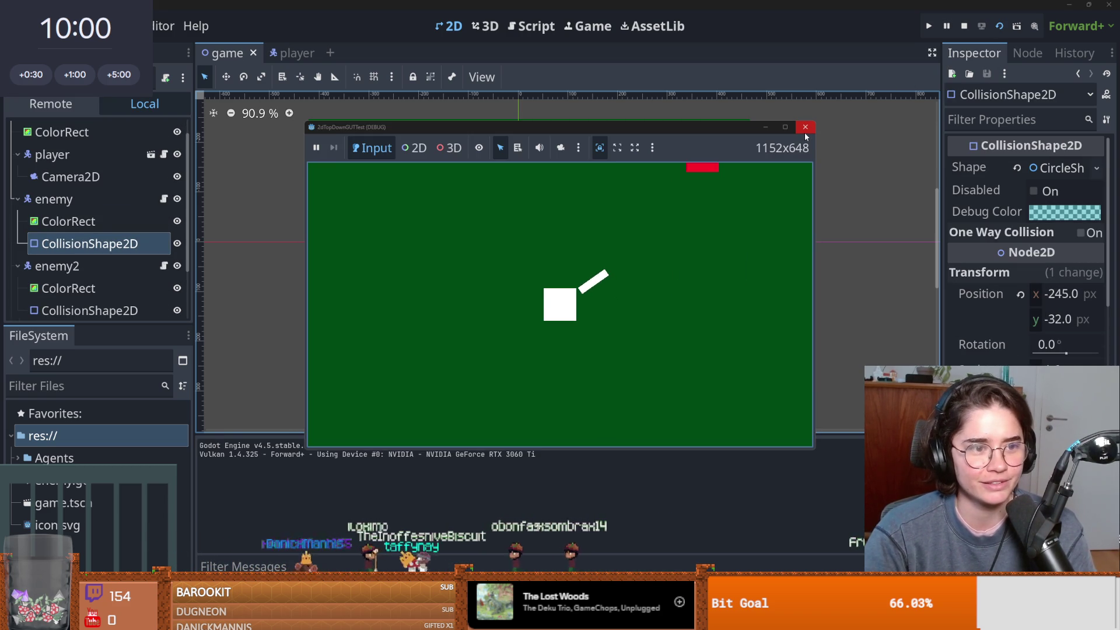
left_click(786, 128)
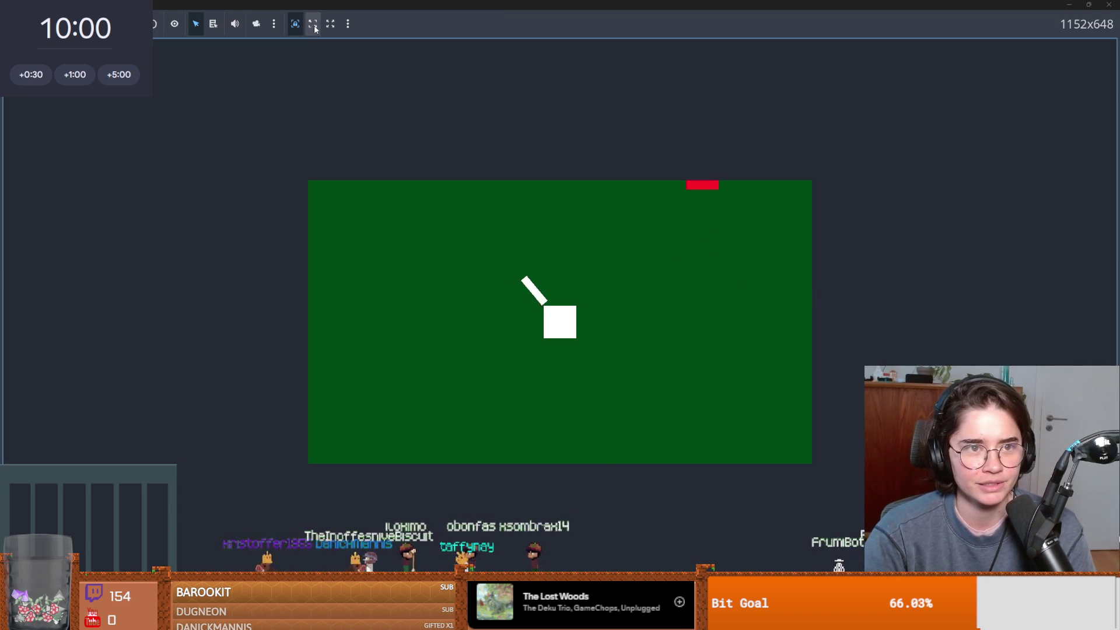
left_click(331, 23)
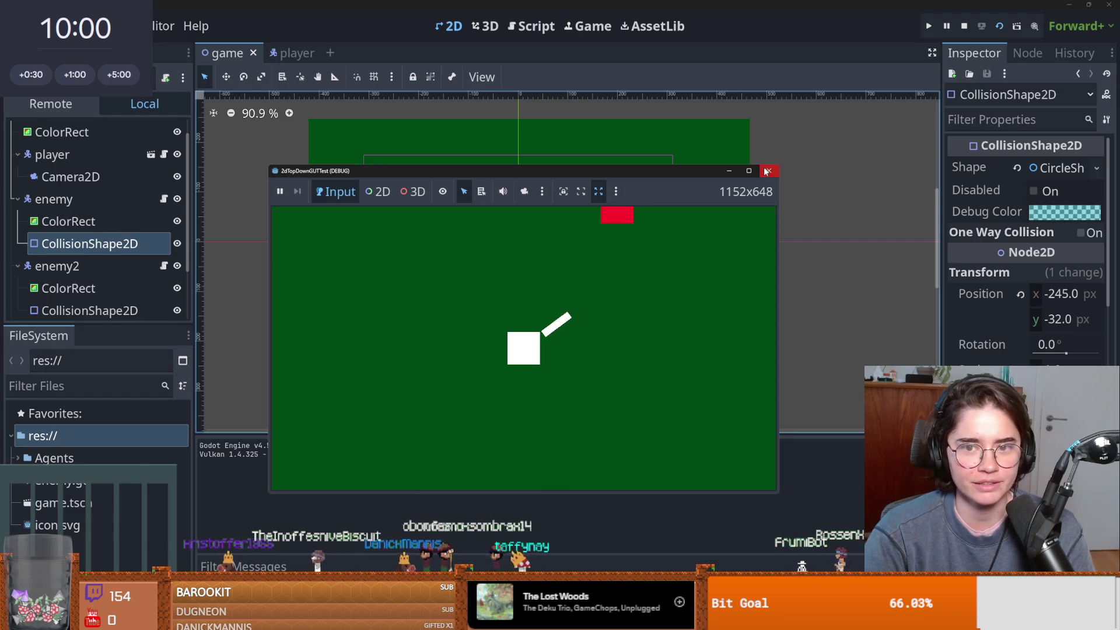
left_click(769, 170)
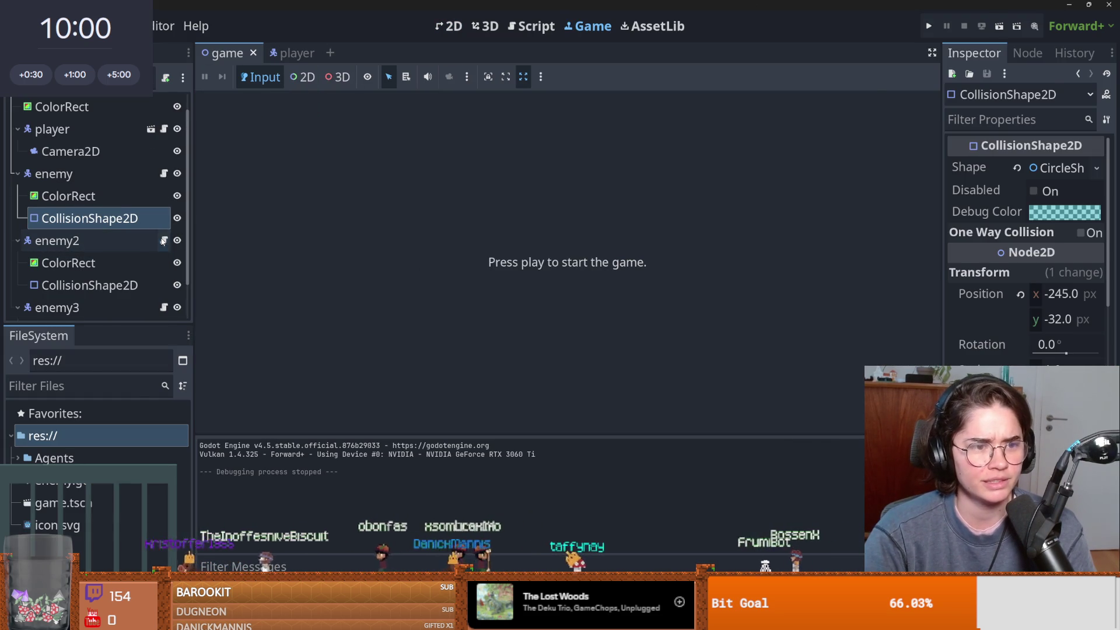
left_click(163, 240)
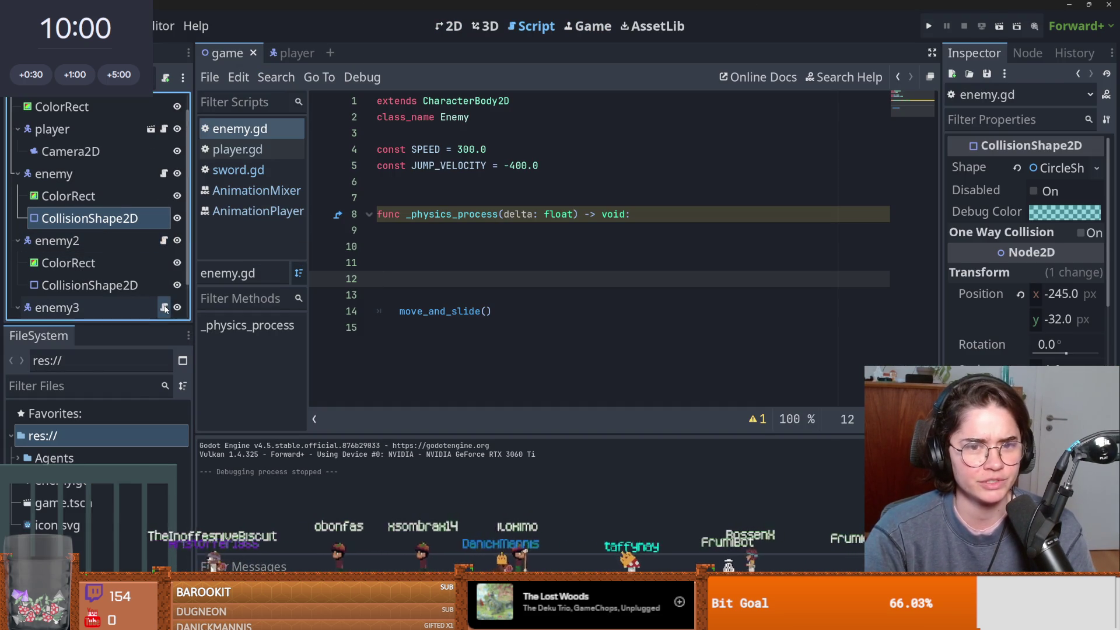
left_click(997, 27)
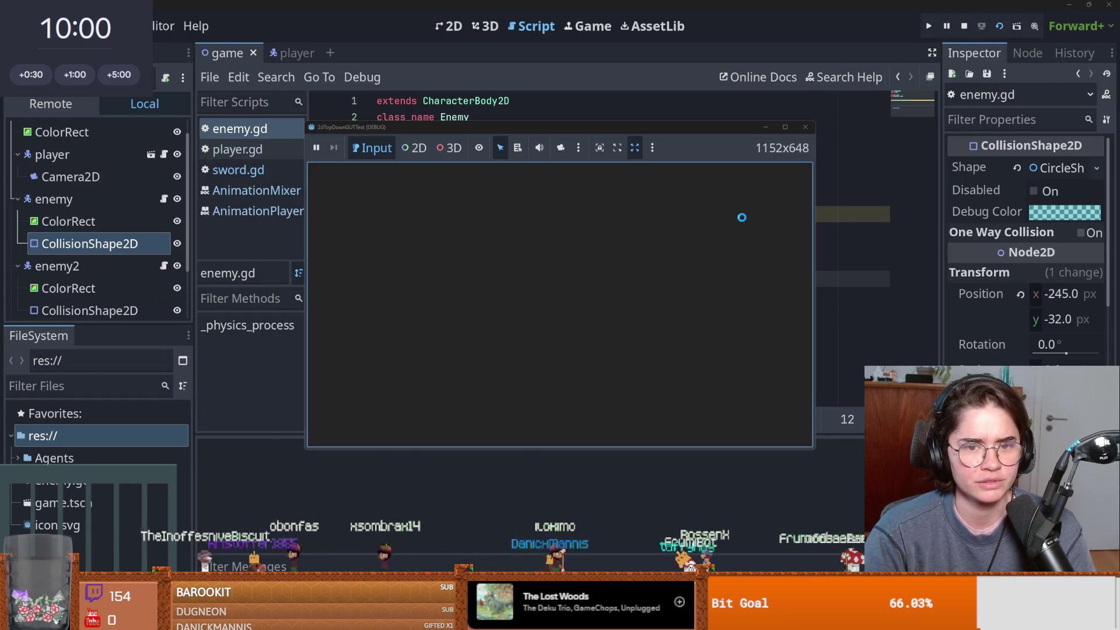
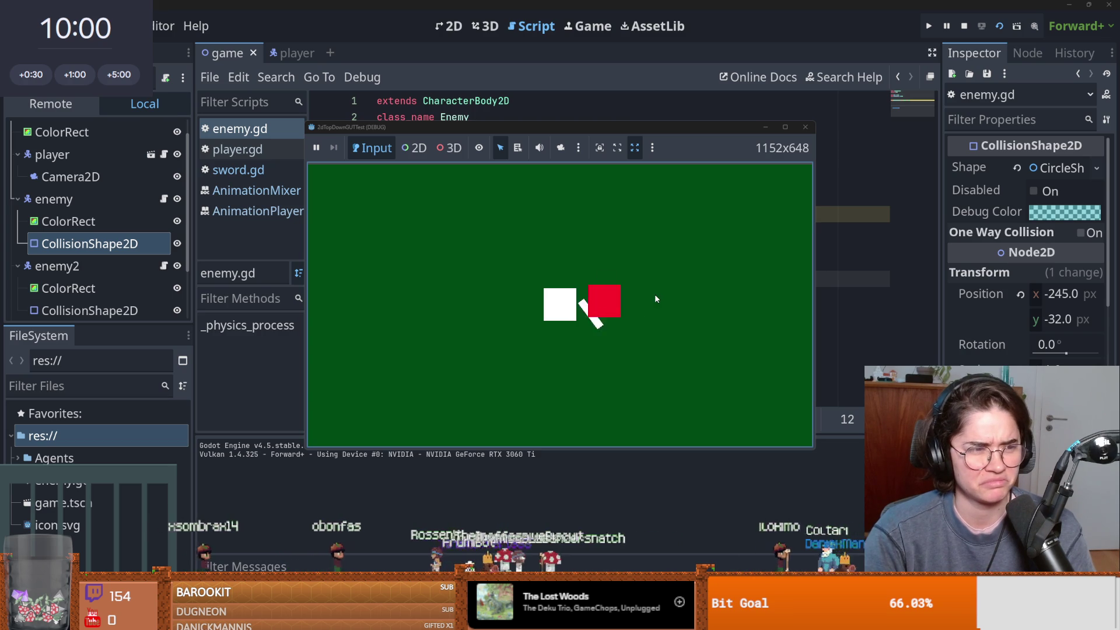
Stop the running game and switch to the 2D view of the game scene.
left_click(806, 127)
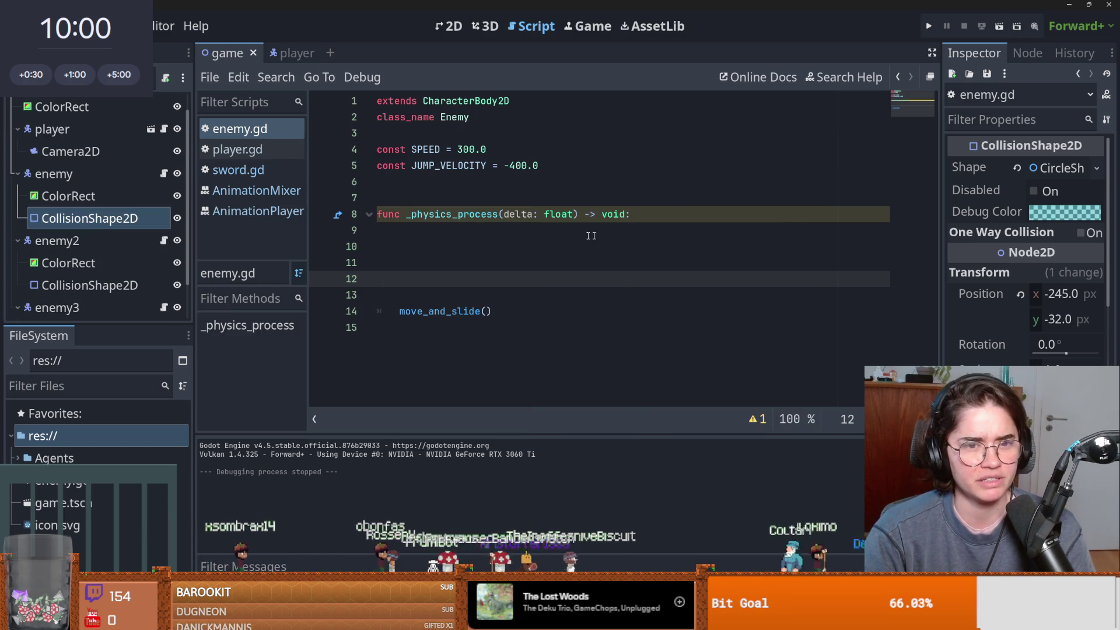
left_click(630, 234)
key("ctrl+F1")
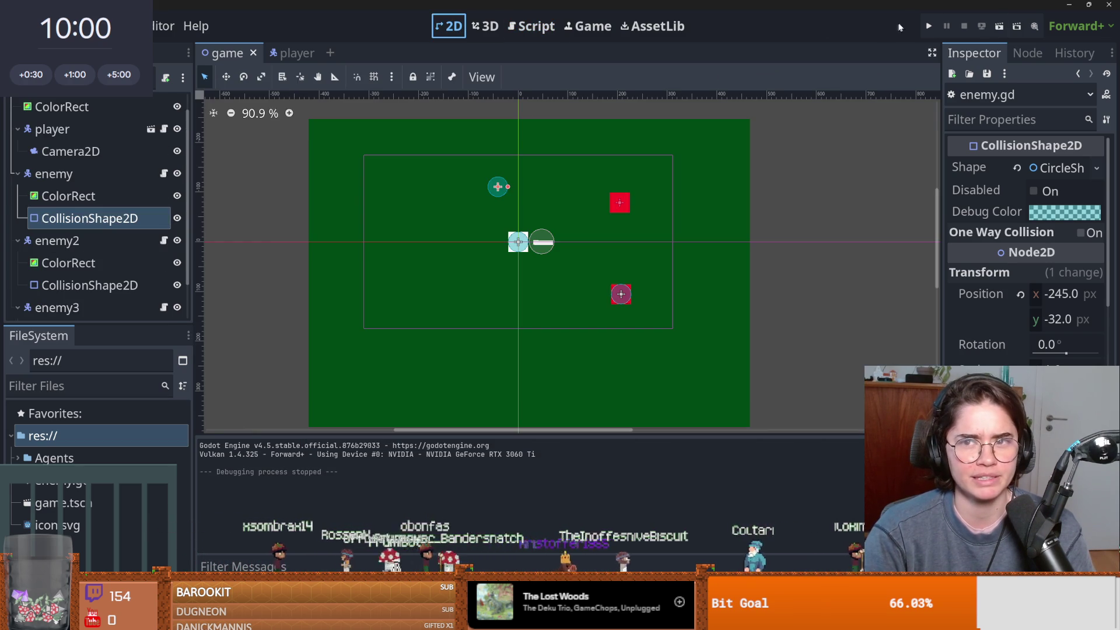
Run the game scene once more, stop it, and select the enemy3 node.
left_click(1005, 28)
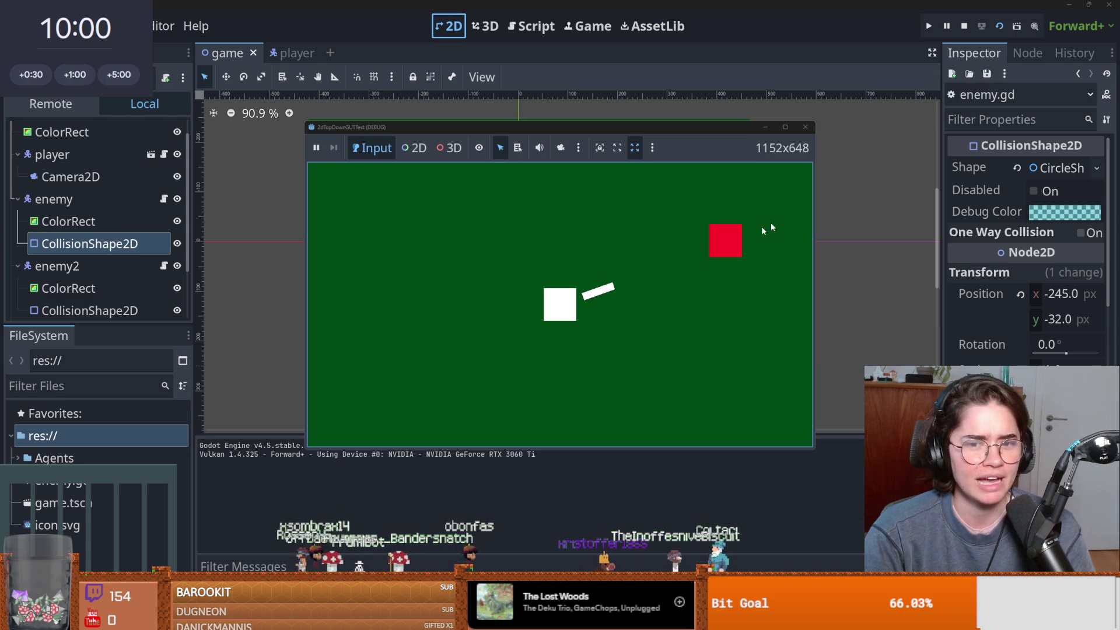
left_click(807, 131)
scroll(85, 274, "down", 3)
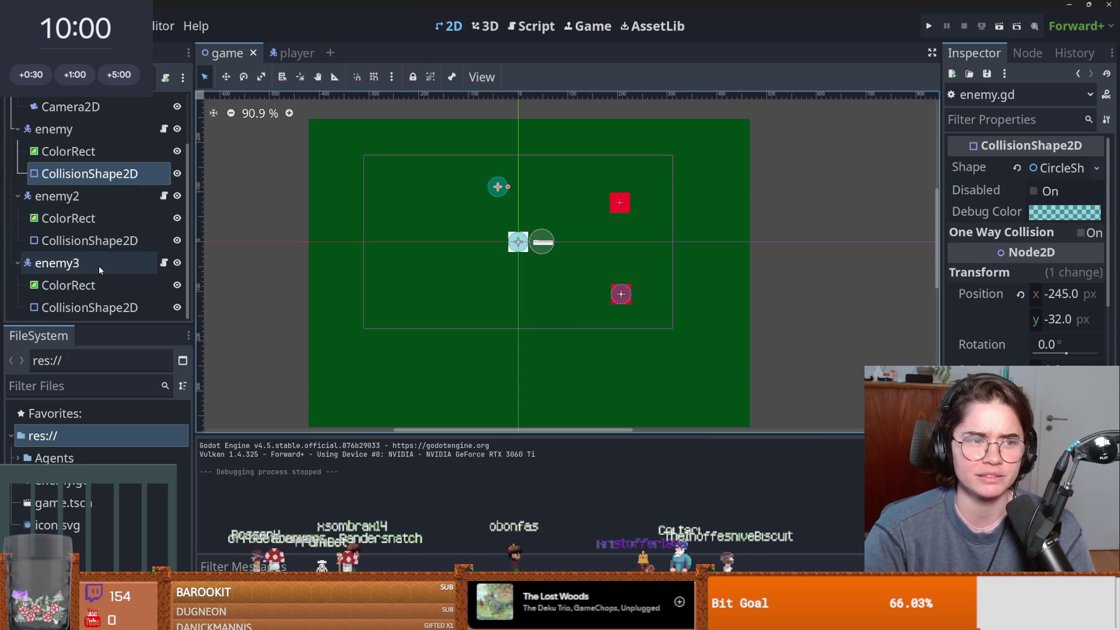
left_click(88, 264)
Delete the enemy3 and enemy2 nodes along with their children.
right_click(93, 264)
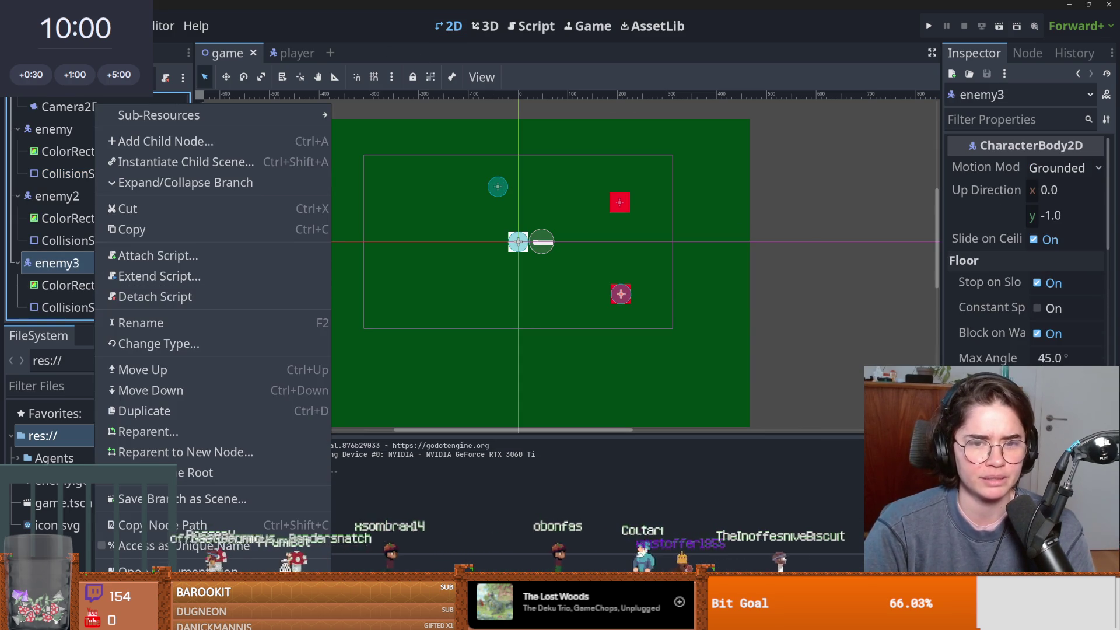
key("Delete")
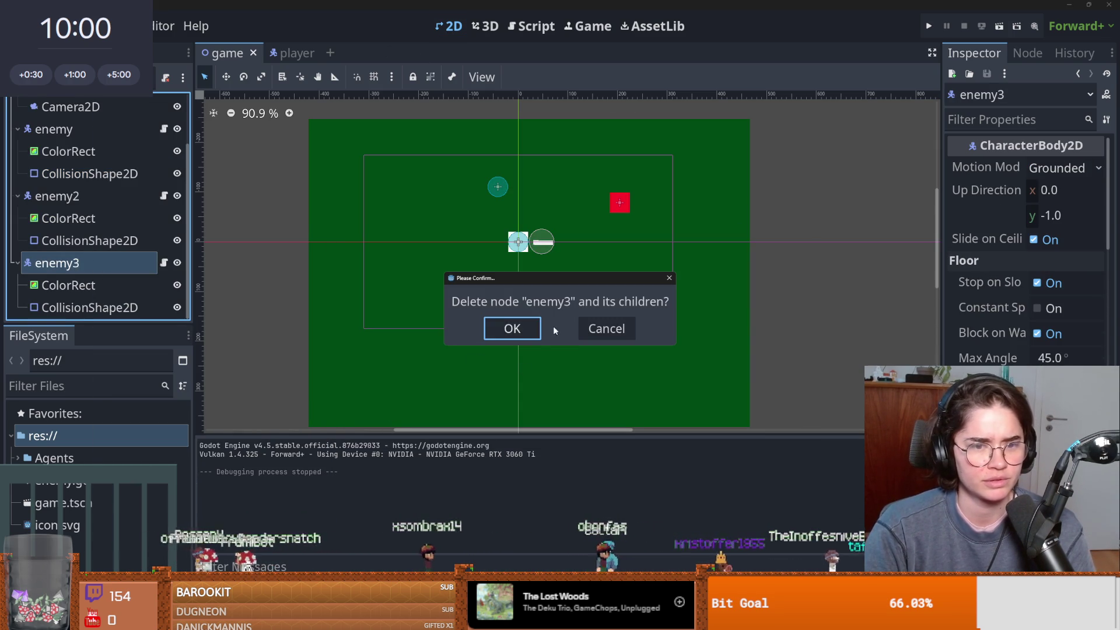
key("Return")
left_click(95, 262)
right_click(96, 263)
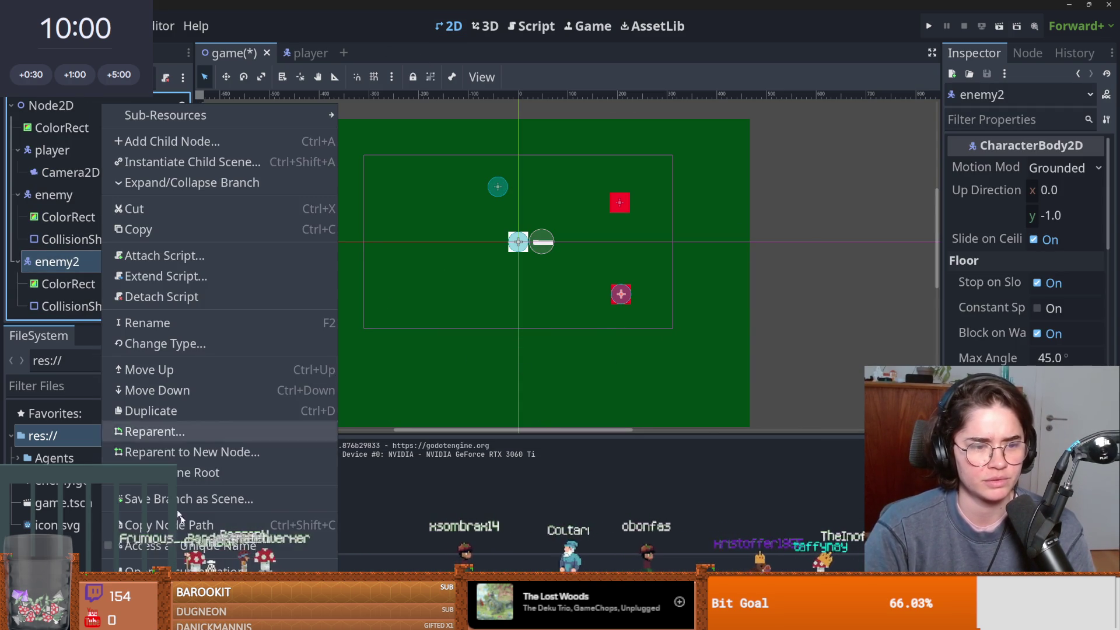
key("Delete")
key("Return")
Save the enemy branch as a scene in a new Agents/enemy folder and open it.
right_click(81, 196)
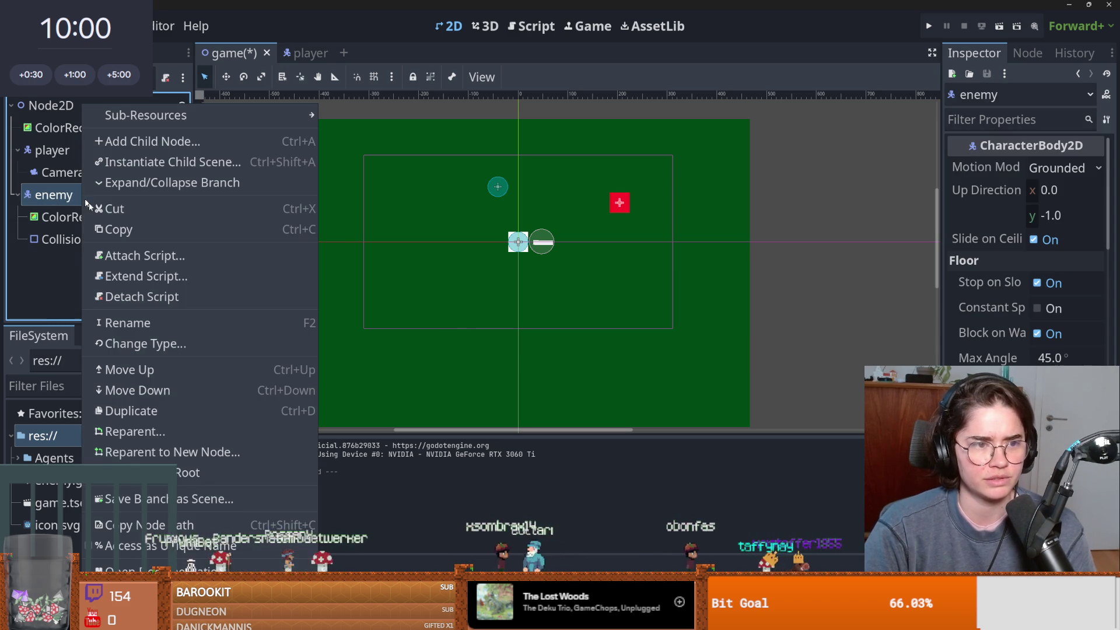
left_click(169, 499)
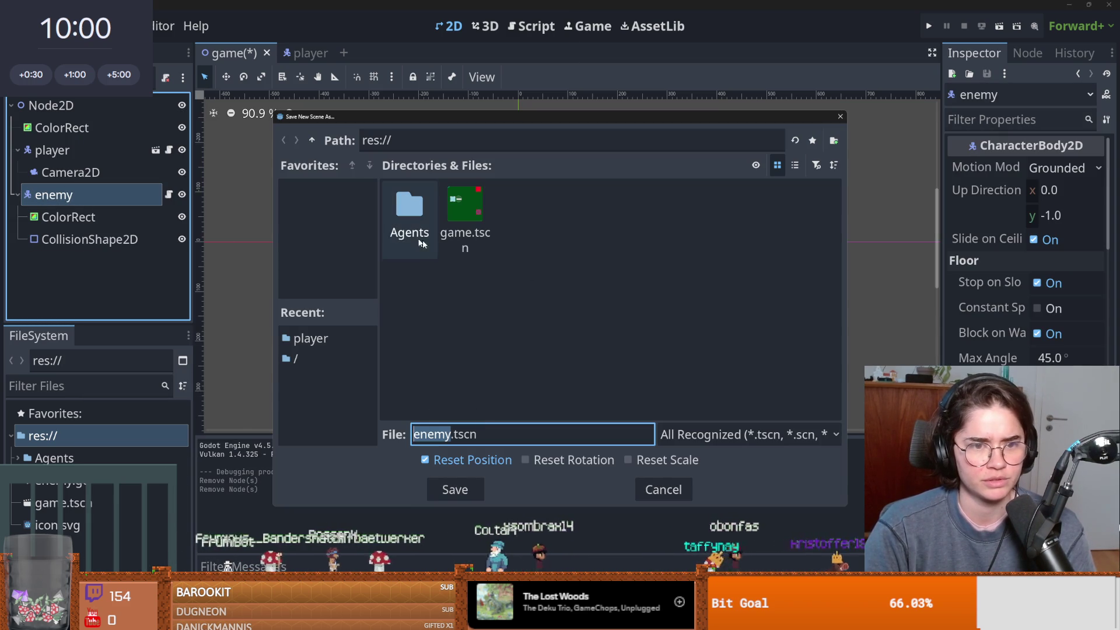
double_click(408, 203)
left_click(834, 140)
type("enemy")
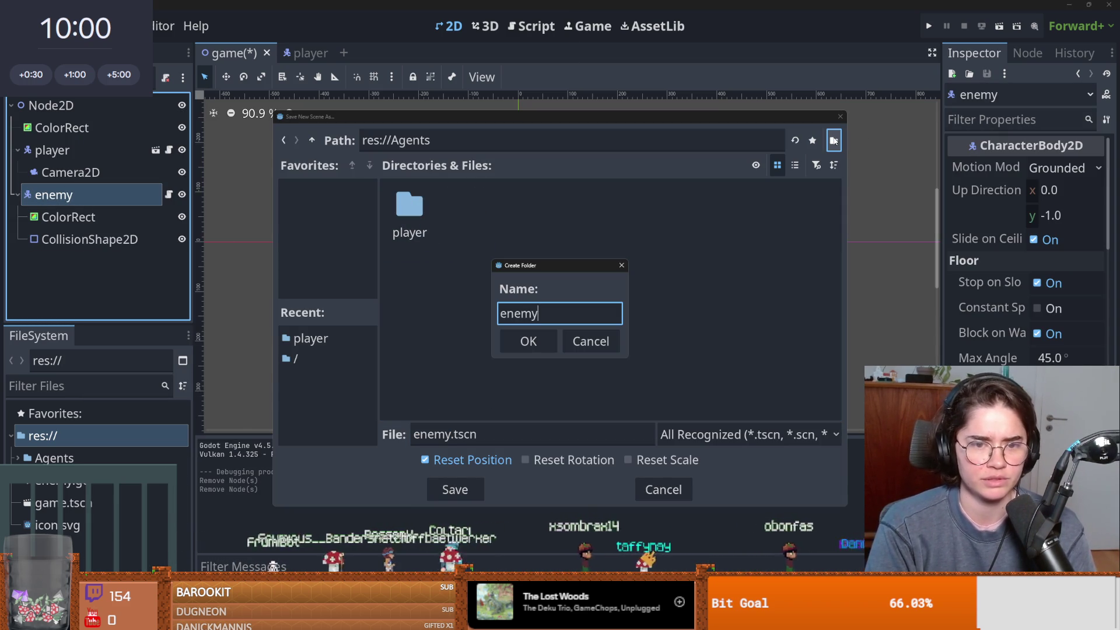
key("Return")
left_click(455, 489)
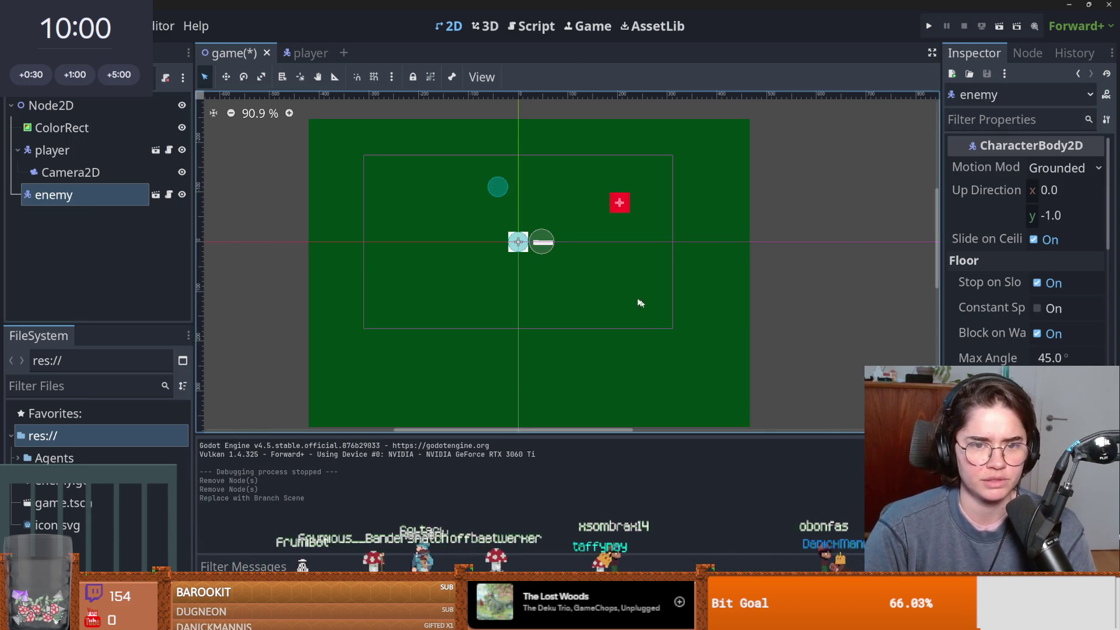
left_click(168, 195)
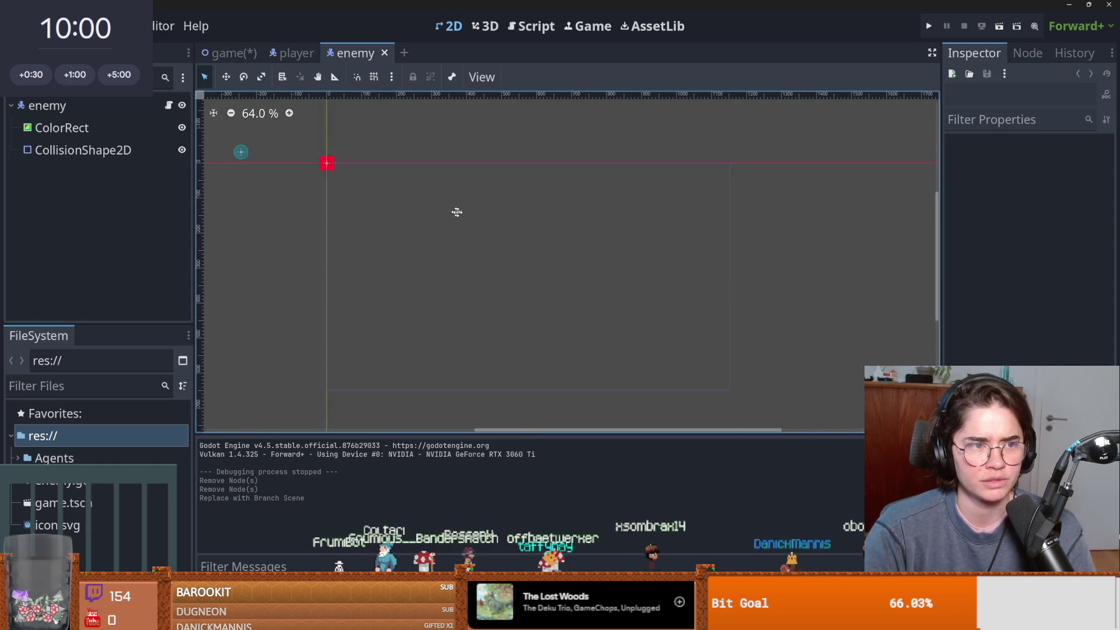
Delete the _physics_process function and the SPEED and JUMP_VELOCITY constants from enemy.gd.
left_click(168, 106)
left_click_drag(377, 216, 499, 316)
key("BackSpace")
left_click_drag(533, 166, 328, 145)
key("BackSpace")
key("BackSpace")
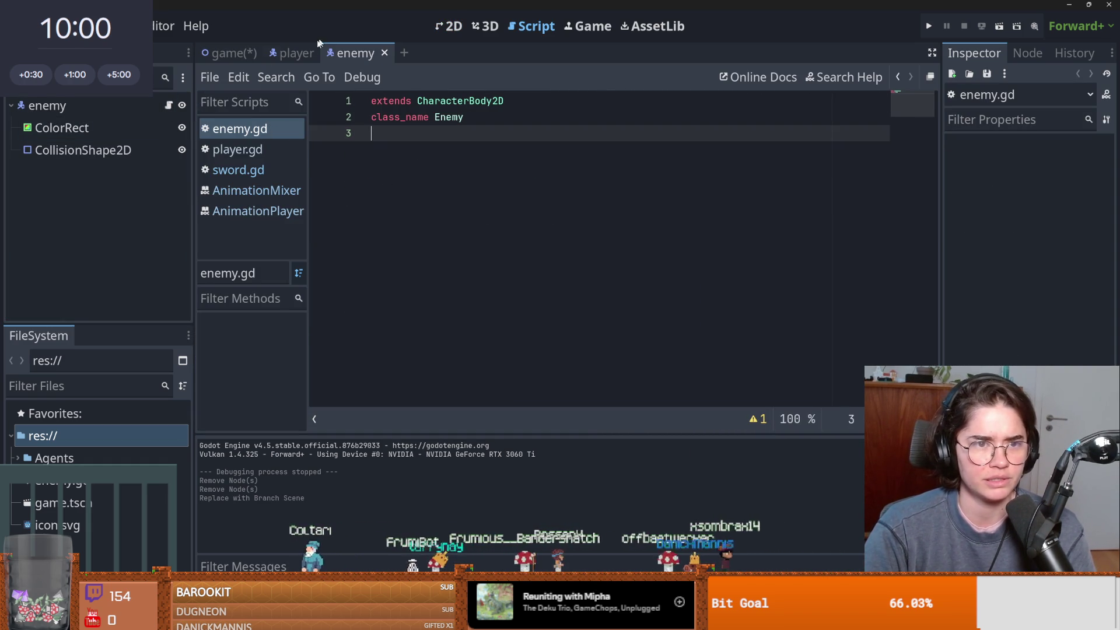
Reset the enemy's CollisionShape2D position so it sits centred on the red square.
left_click(233, 53)
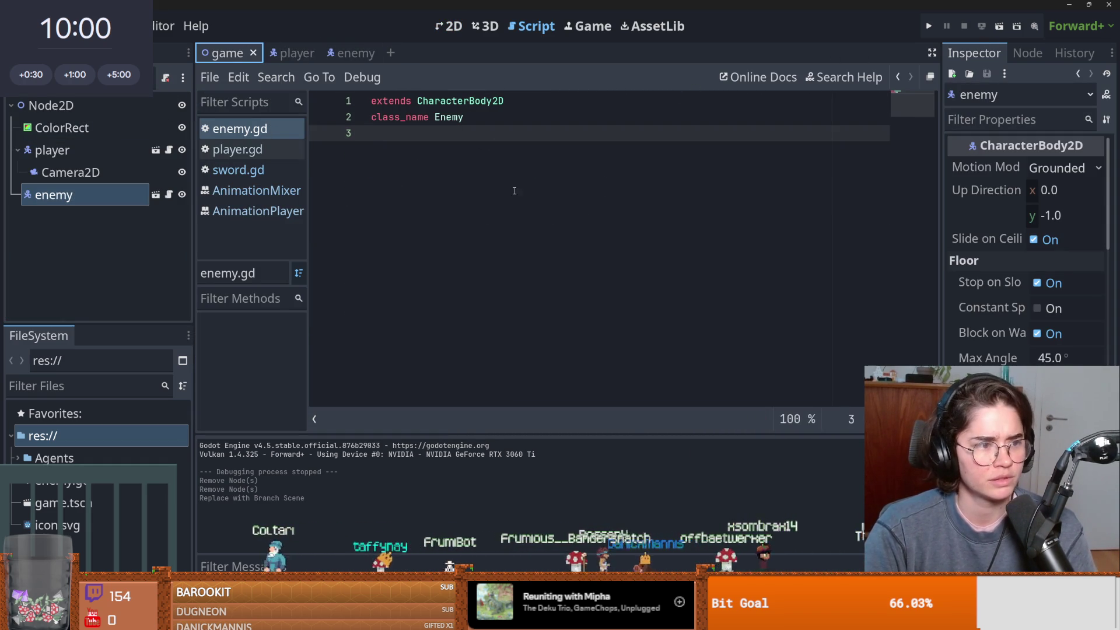
left_click(449, 26)
scroll(528, 263, "up", 3)
scroll(461, 169, "down", 1)
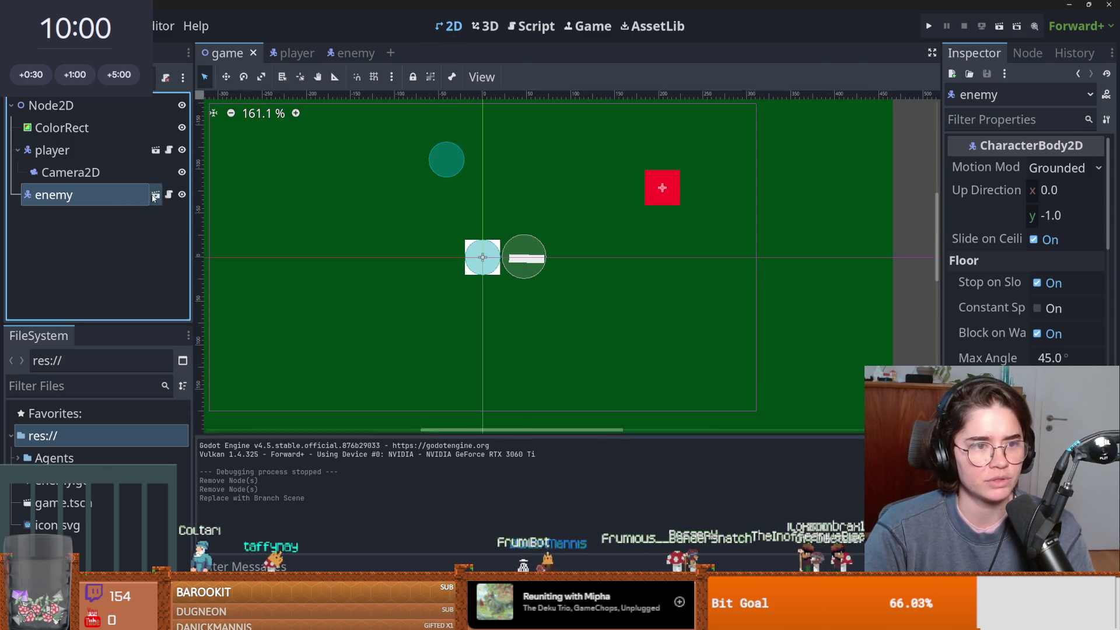
left_click(154, 197)
left_click(82, 150)
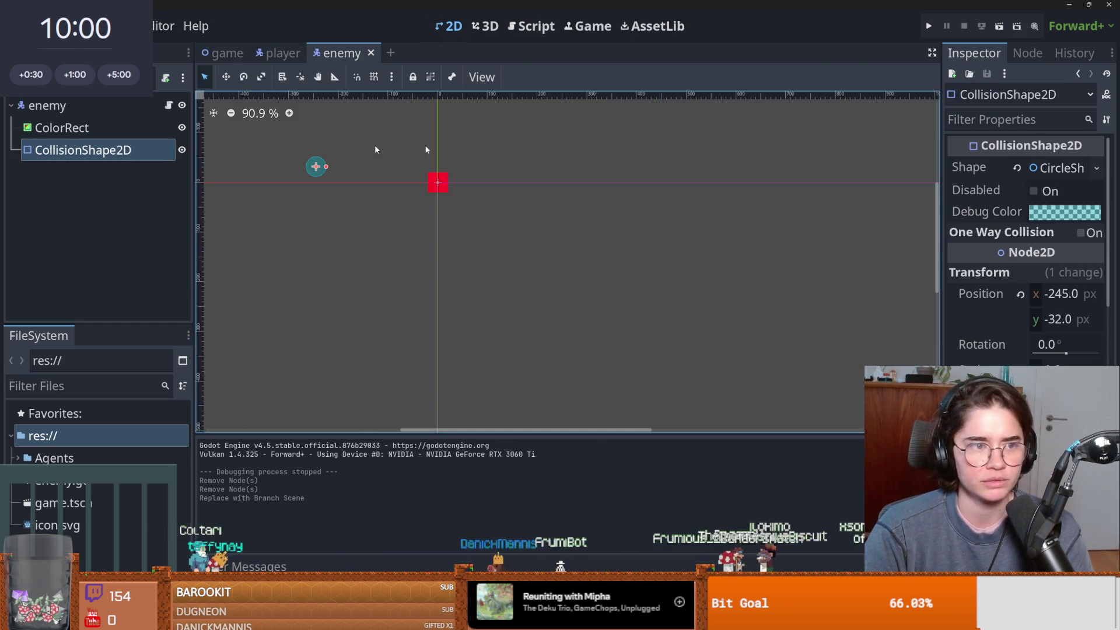
left_click(1021, 296)
Duplicate the enemy twice, spread the three enemies around the player, and run the scene.
left_click(228, 53)
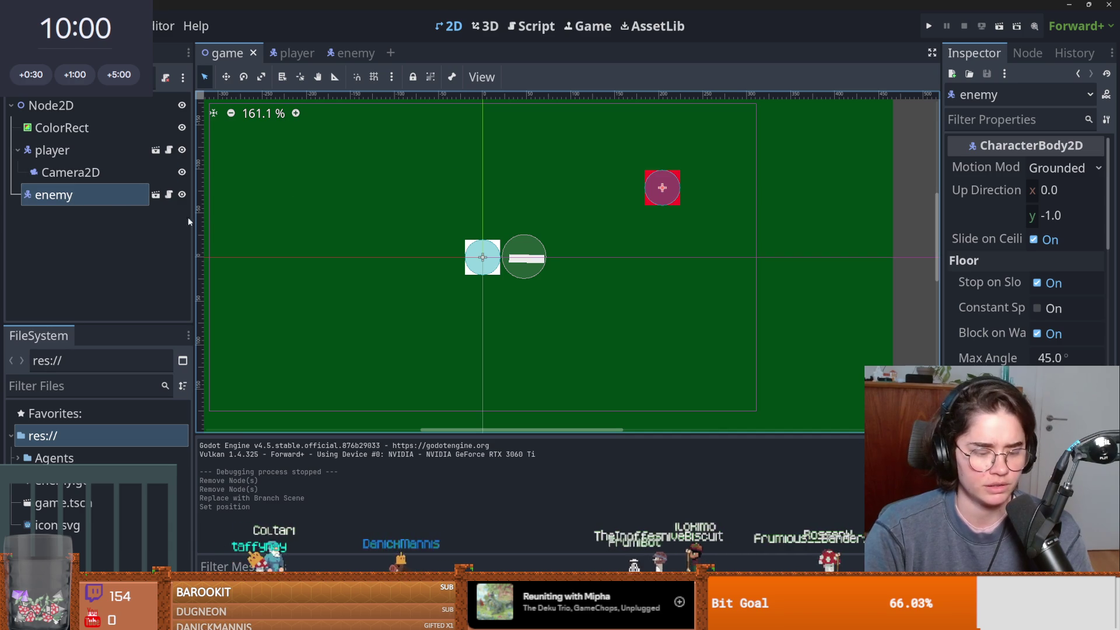
key("ctrl+d")
left_click_drag(630, 178, 368, 153)
key("ctrl+d")
left_click_drag(669, 193, 315, 248)
left_click_drag(401, 165, 742, 184)
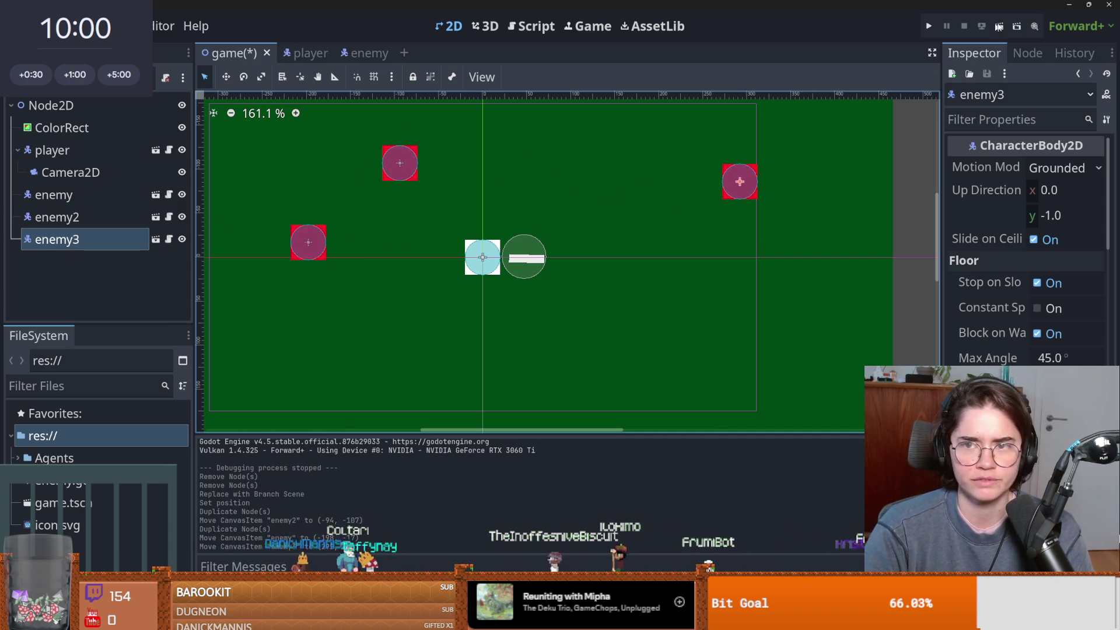
left_click(999, 27)
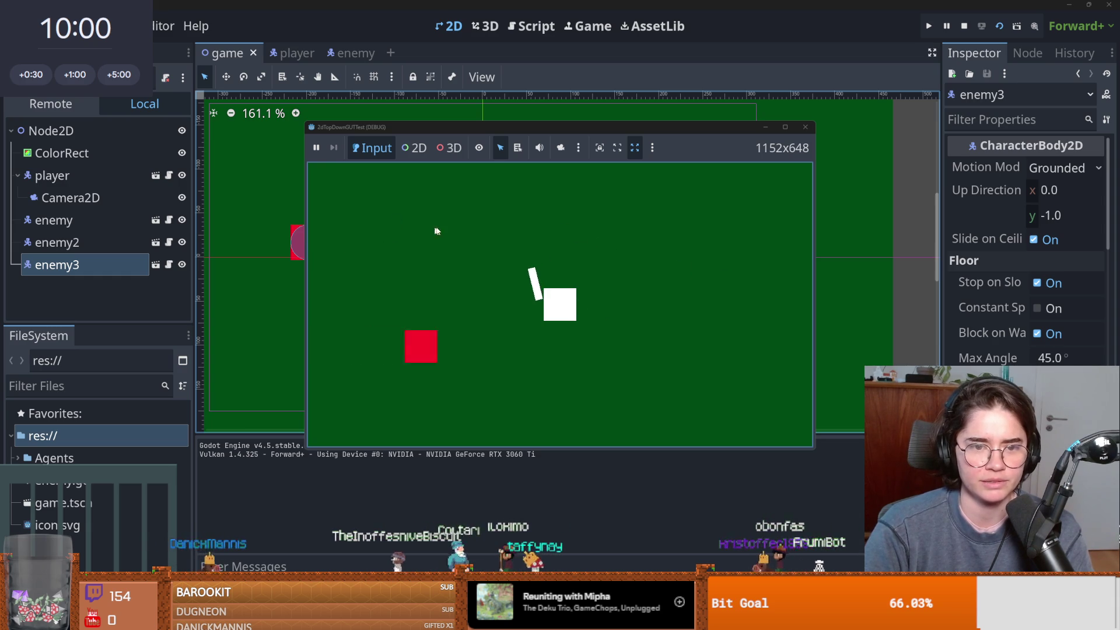
Stop the game and review the anim_finished and activate_col calls in sword.gd.
left_click(805, 127)
left_click(156, 150)
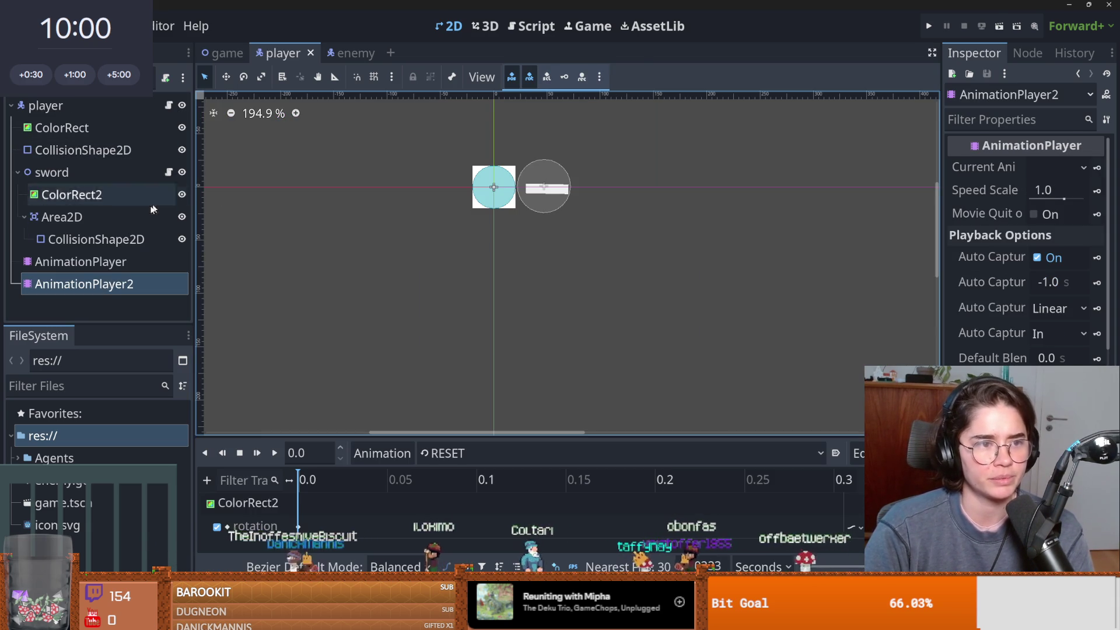
left_click(168, 173)
scroll(623, 253, "down", 1)
double_click(549, 182)
double_click(692, 182)
scroll(584, 263, "down", 2)
double_click(438, 311)
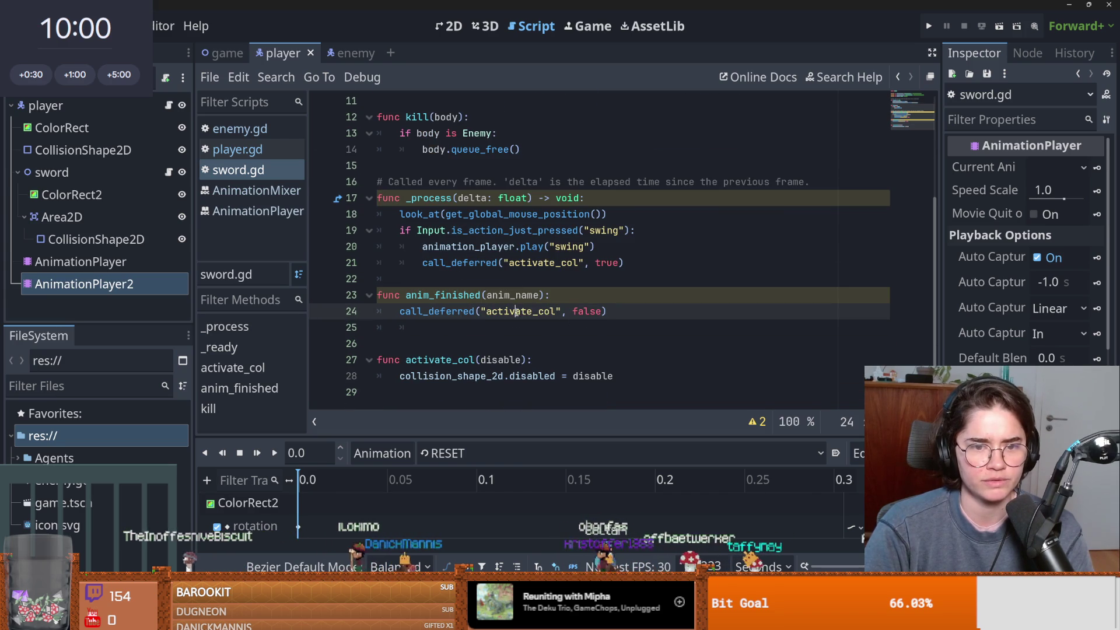
double_click(532, 376)
double_click(592, 376)
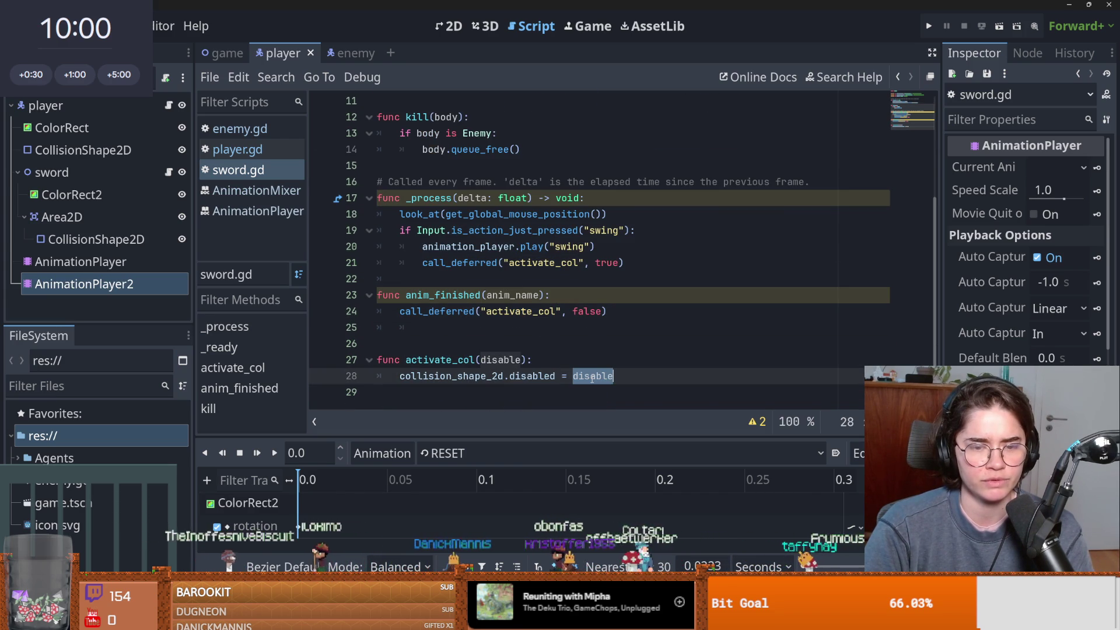
Change line 24's activate_col argument to true and line 21's to false, save, and rerun.
left_click(584, 311)
type("true")
key("ctrl+s")
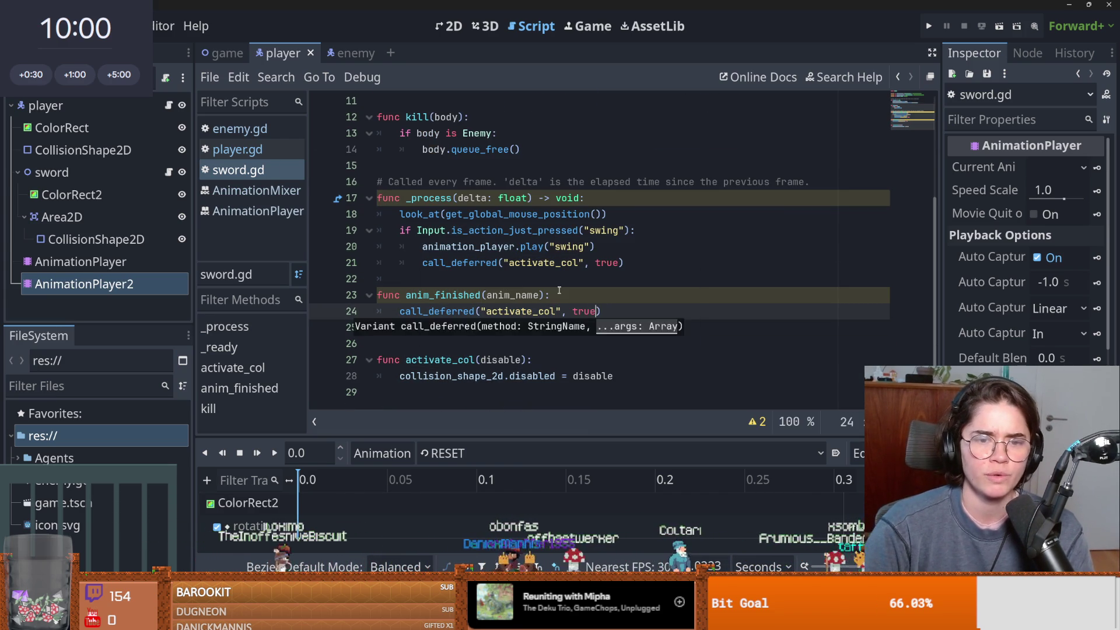
double_click(607, 263)
type("f")
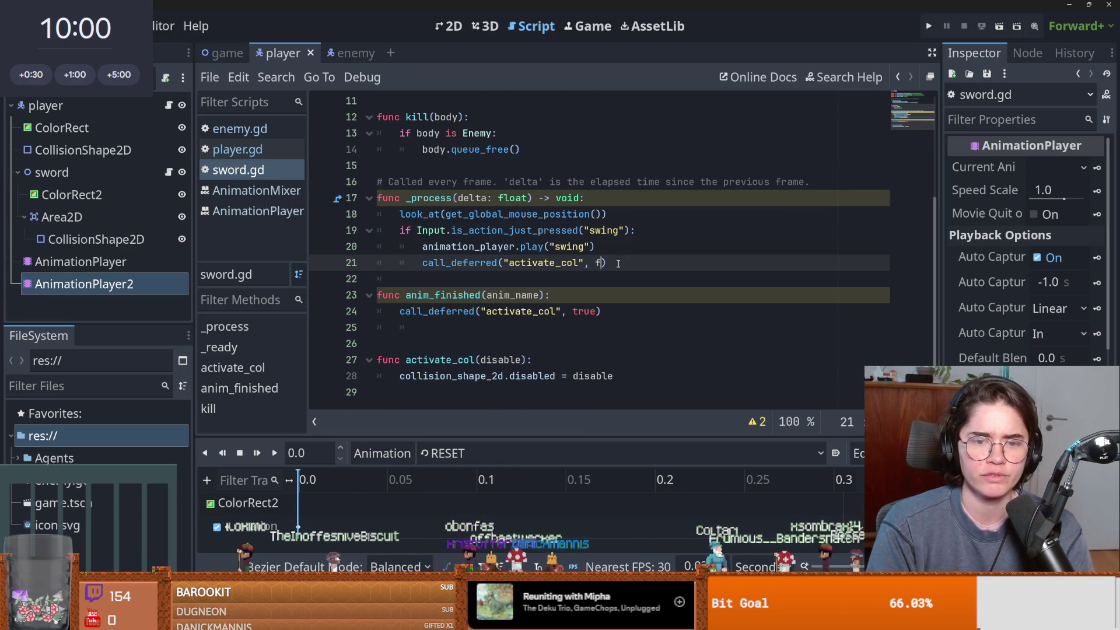
type("alse")
key("ctrl+s")
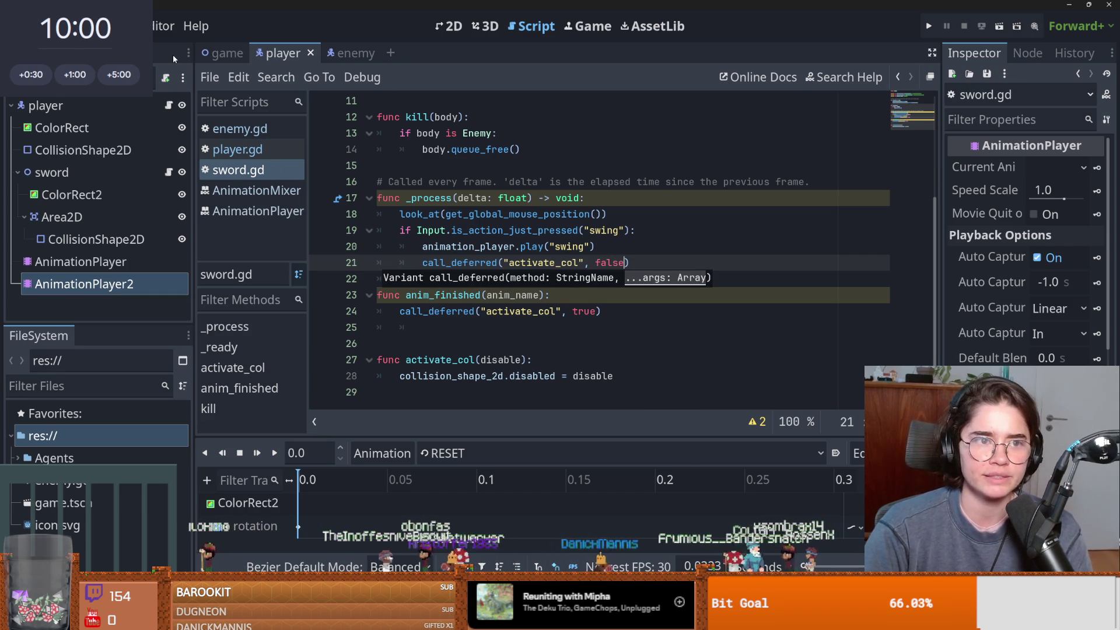
left_click(227, 53)
left_click(999, 26)
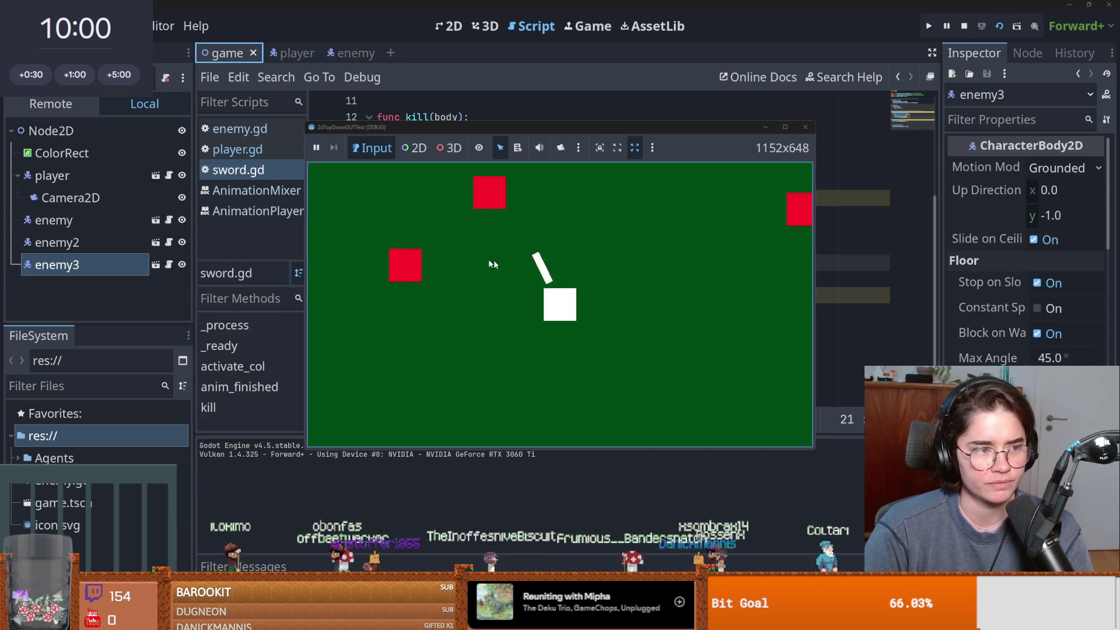
Move the player around the running game with WASD, then stop the run with F8.
key("a")
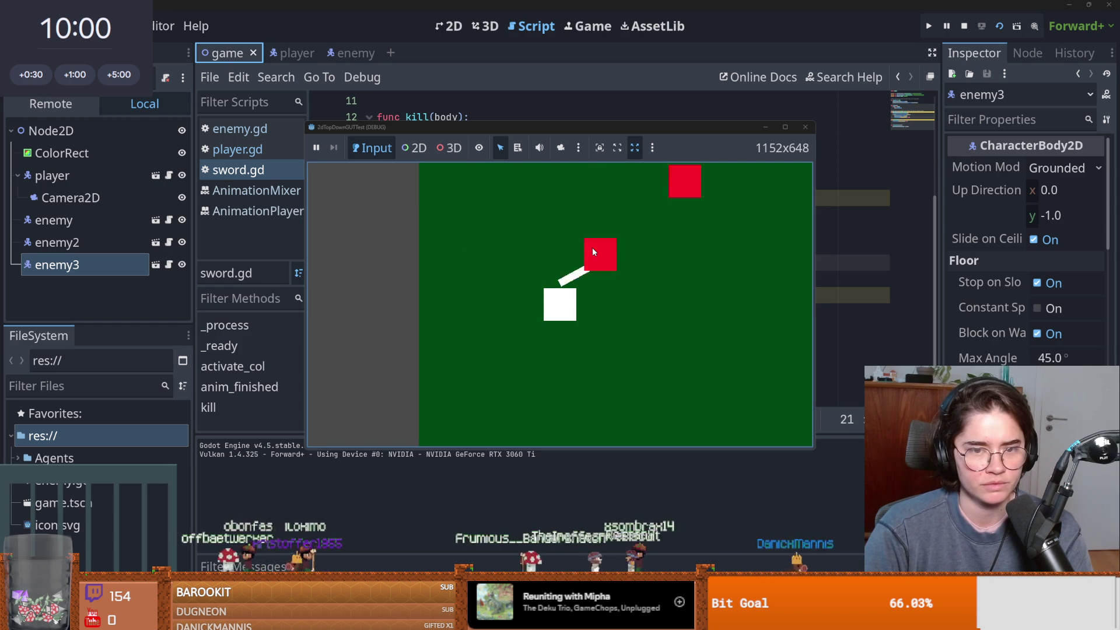
key("d")
key("w")
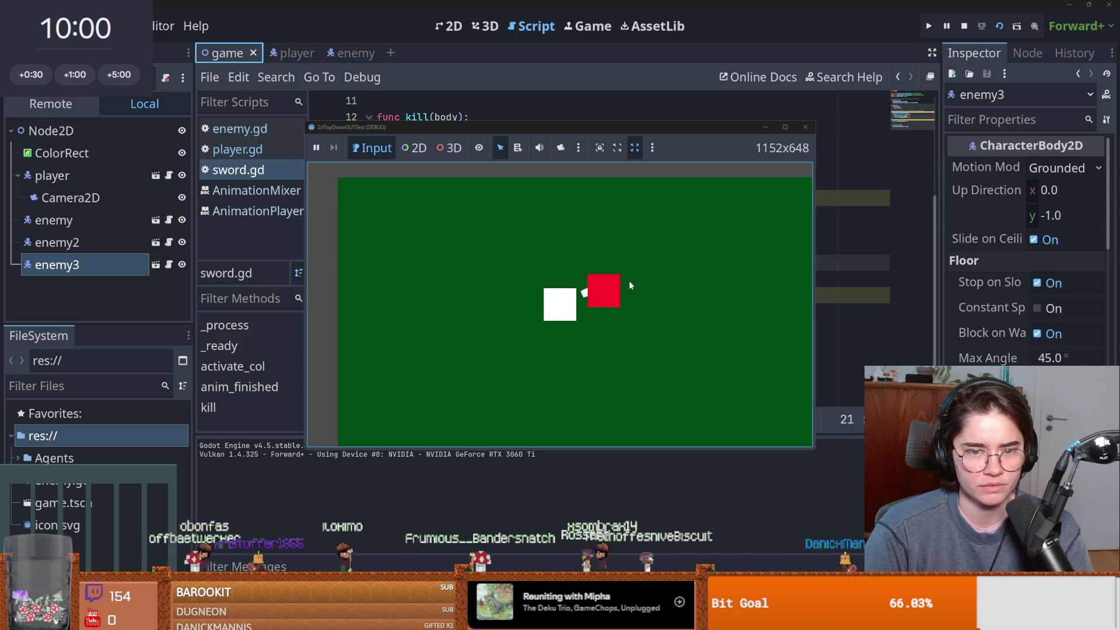
key("d")
key("s")
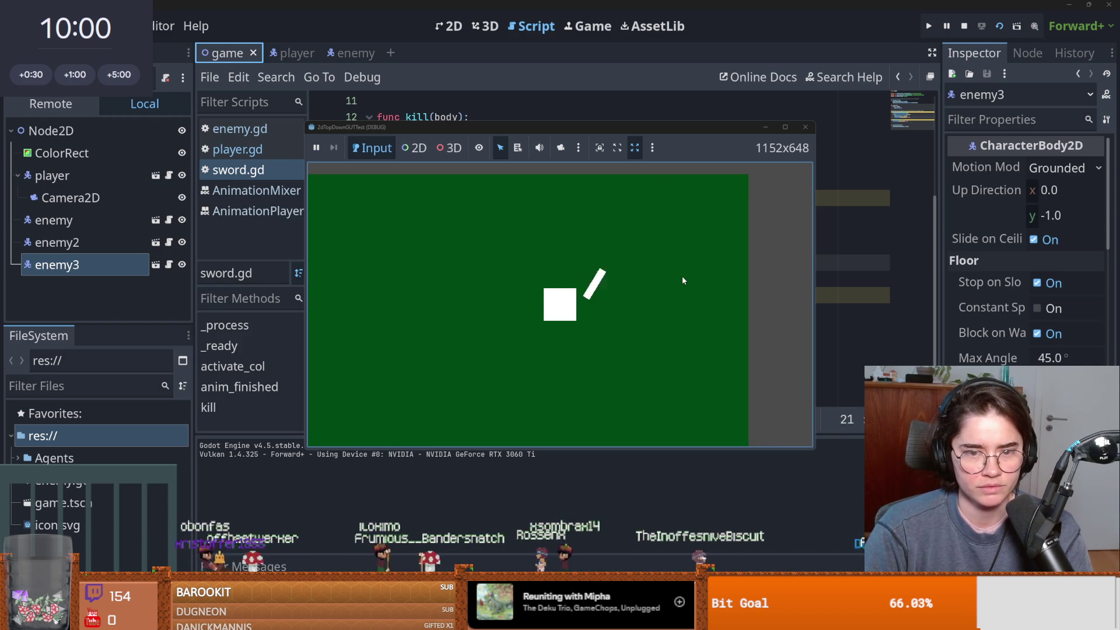
key("a")
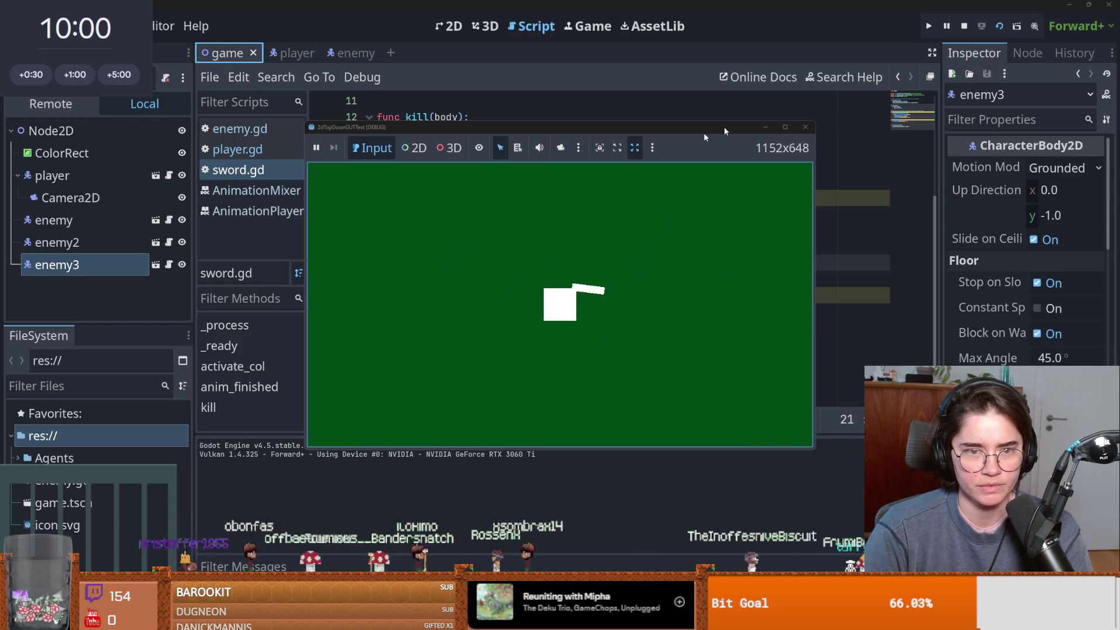
key("F8")
Rerun the game, swing the sword to kill approaching enemies, then stop it.
left_click(999, 27)
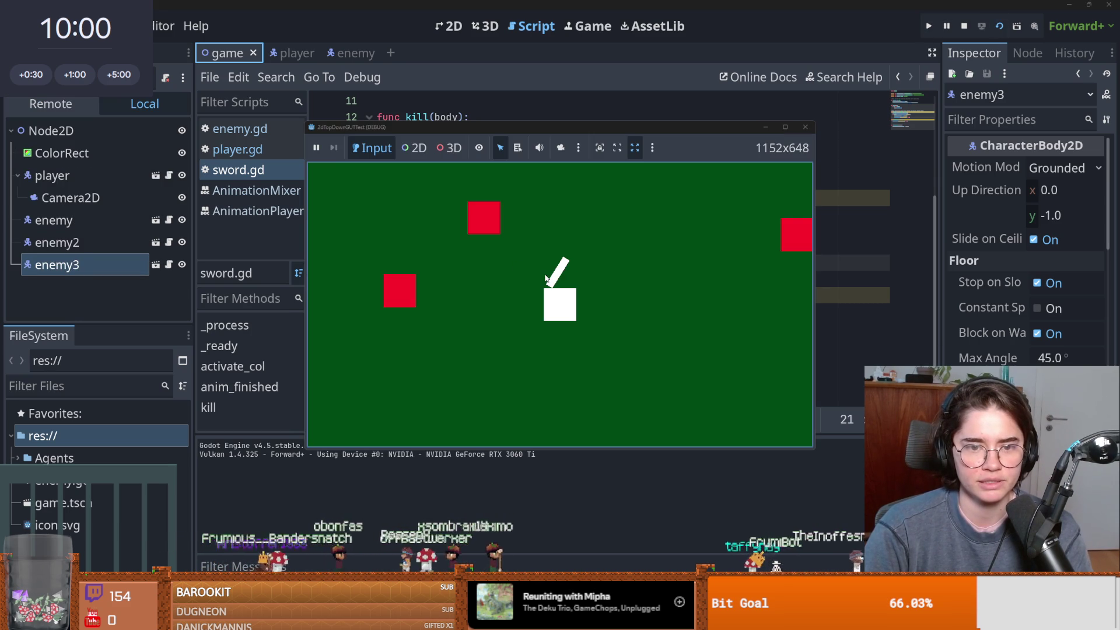
key("a")
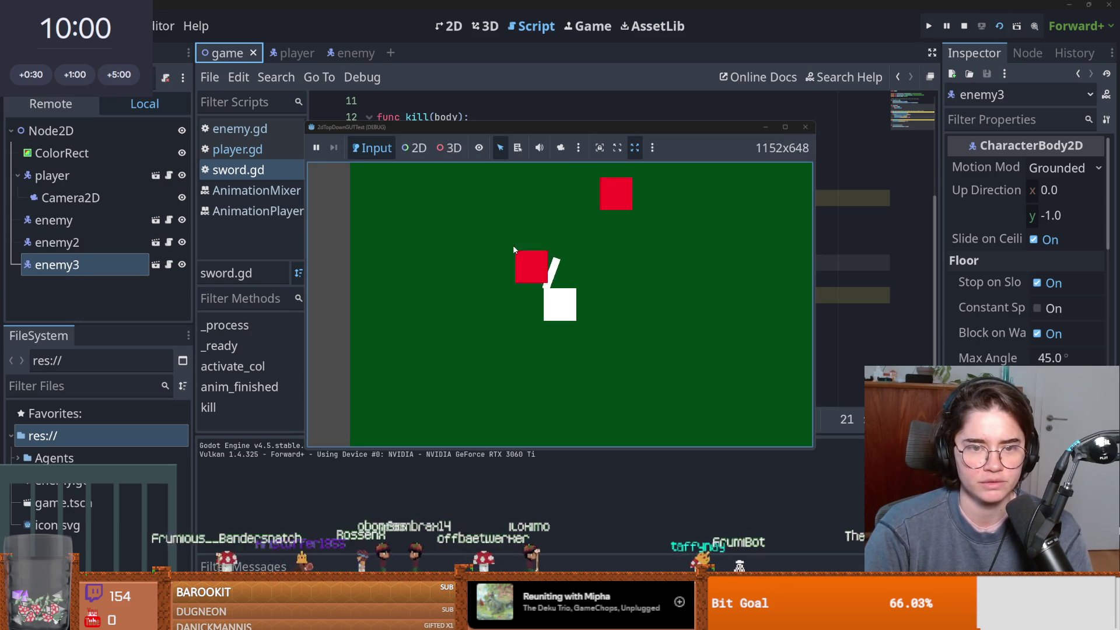
left_click(548, 246)
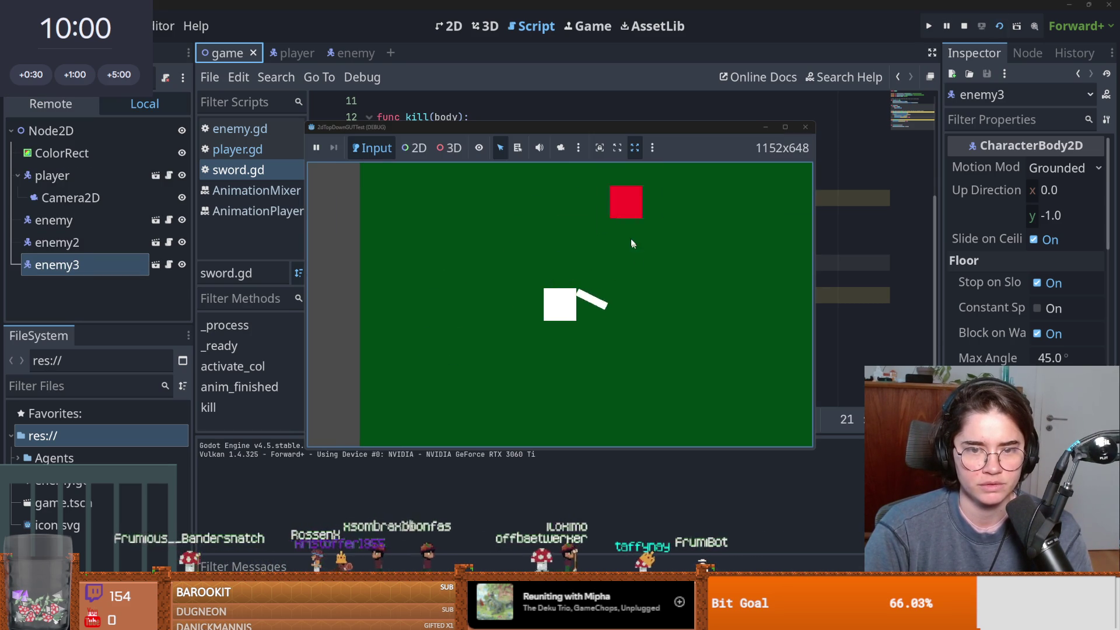
key("d")
left_click(707, 298)
left_click(805, 127)
left_click(654, 221)
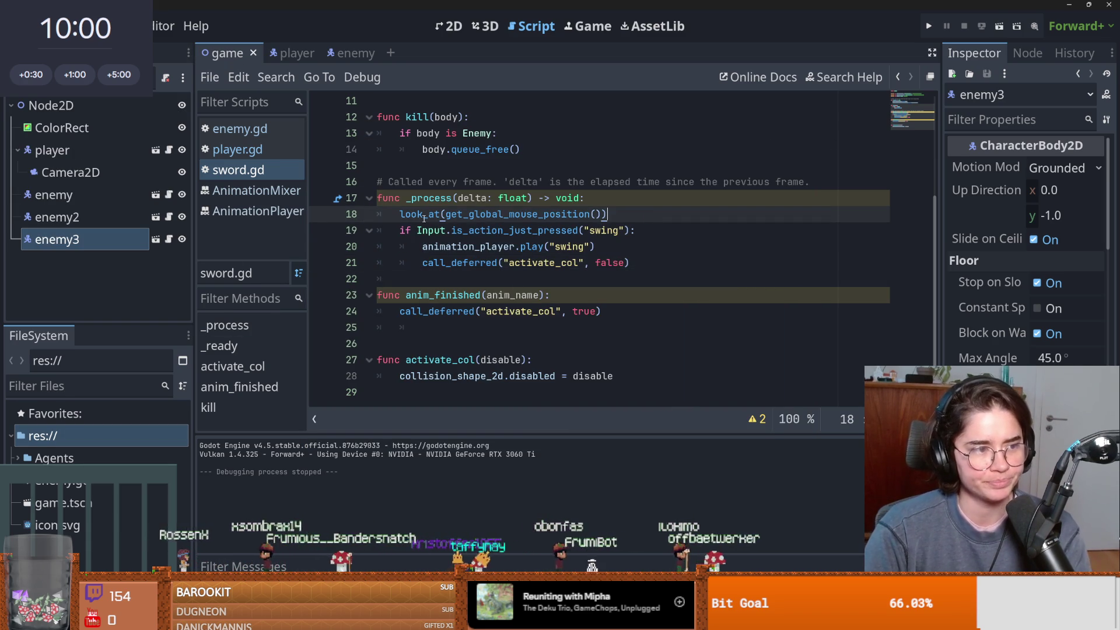
mouse_move(484, 248)
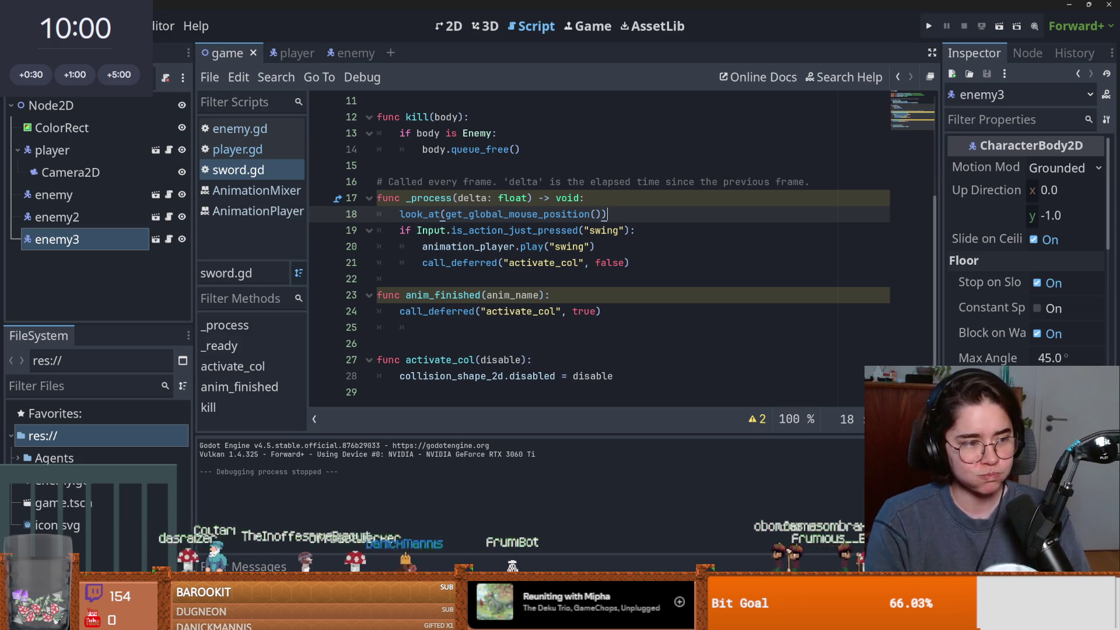
left_click(481, 263)
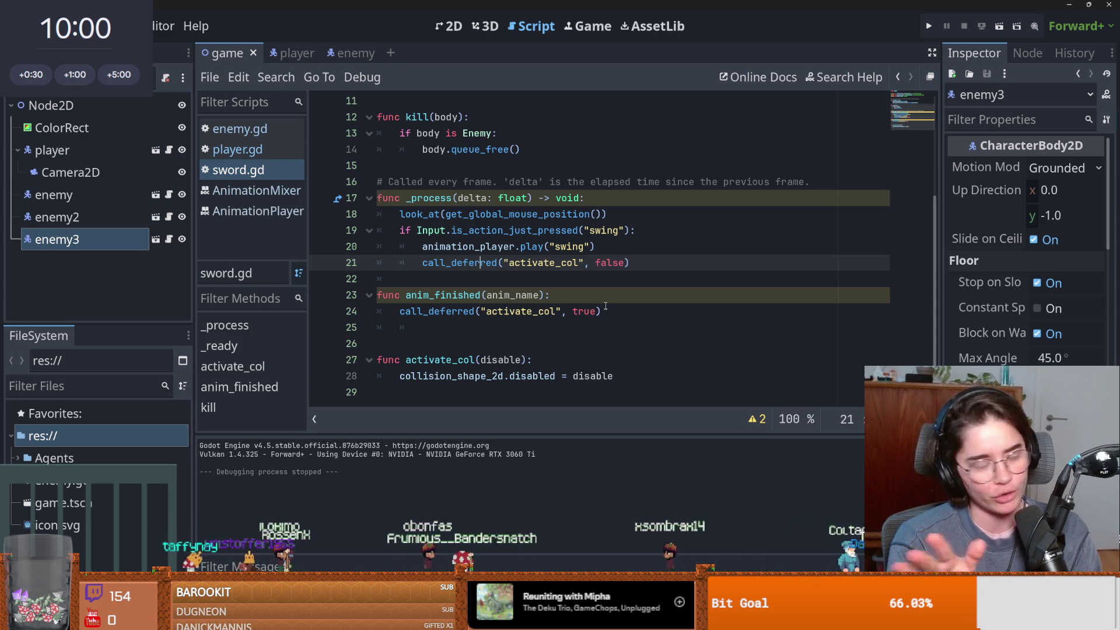
Scroll sword.gd back to the top and bring up the res:// folder's context menu.
left_click(578, 284)
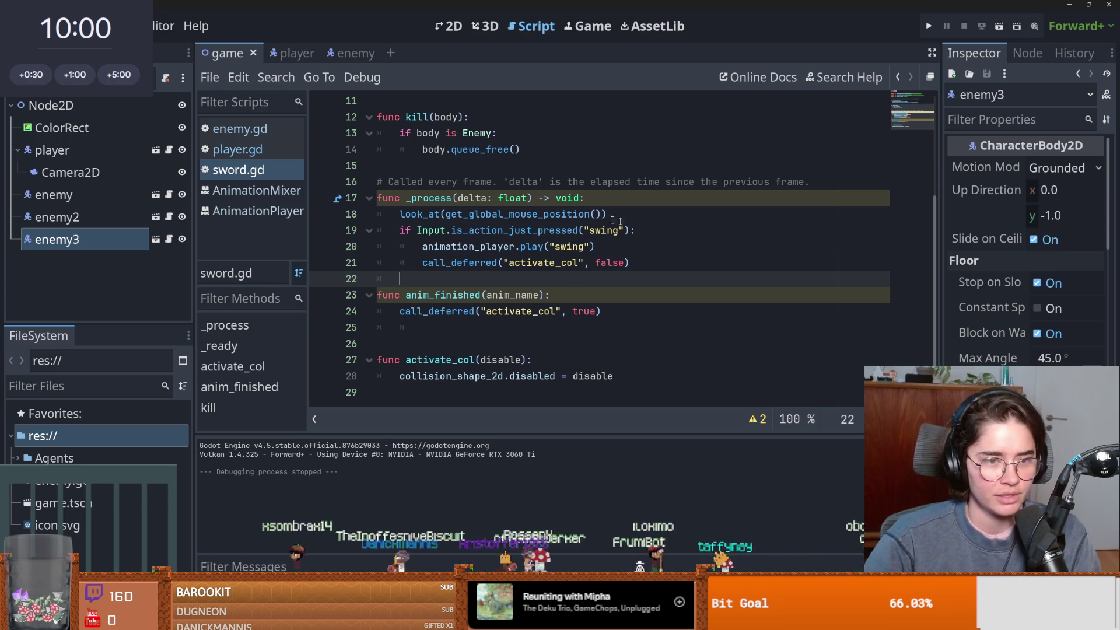
scroll(459, 274, "up", 1)
scroll(461, 273, "up", 3)
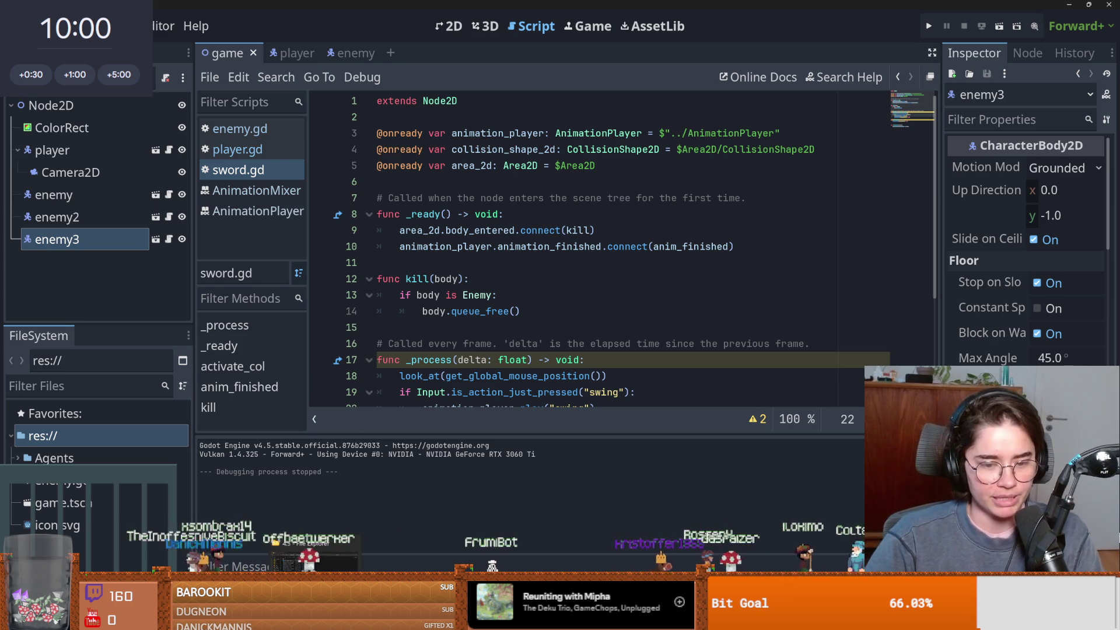
right_click(108, 458)
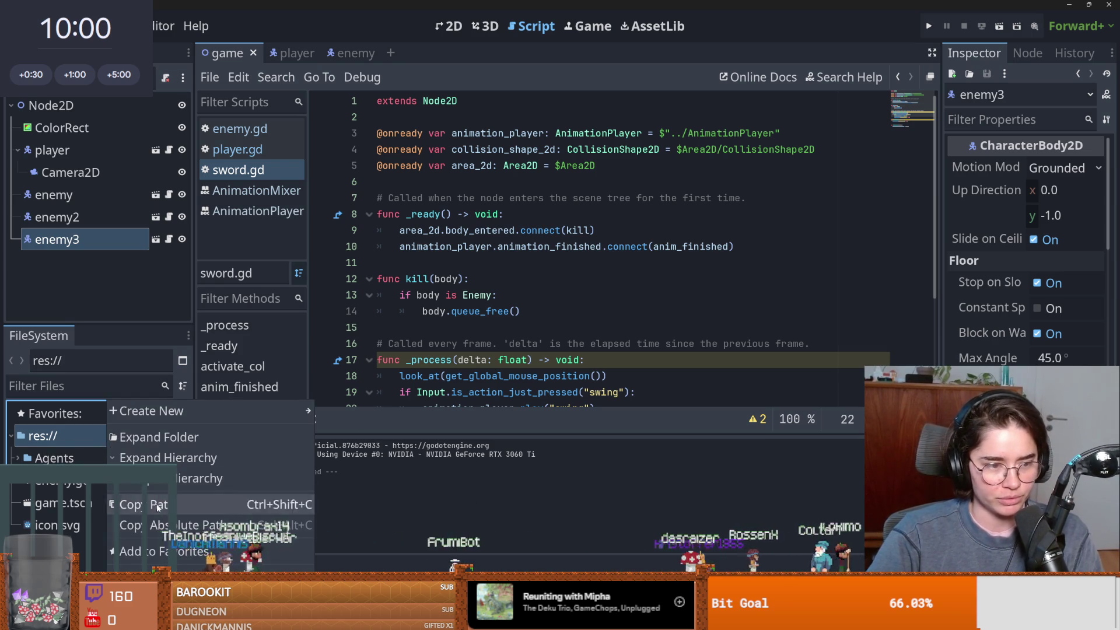
Open a terminal in the project folder and start Claude Code with the claude command.
left_click(248, 549)
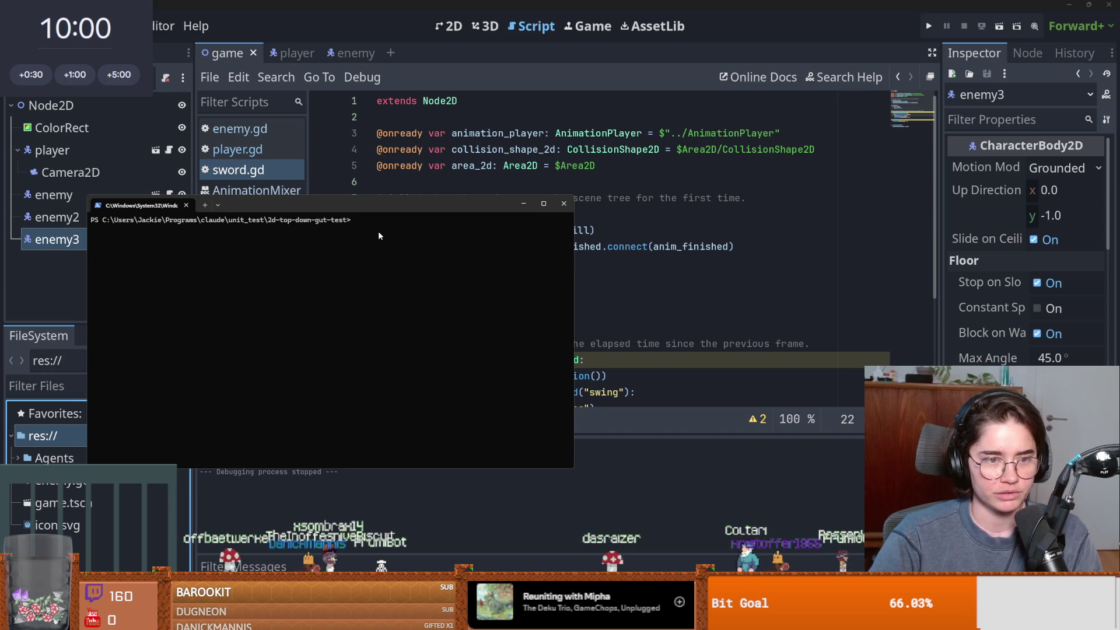
type("c")
key("Return")
Draft a prompt describing the project's top-down action fighting with enemies and four-way player movement.
type("I just created a simple project for")
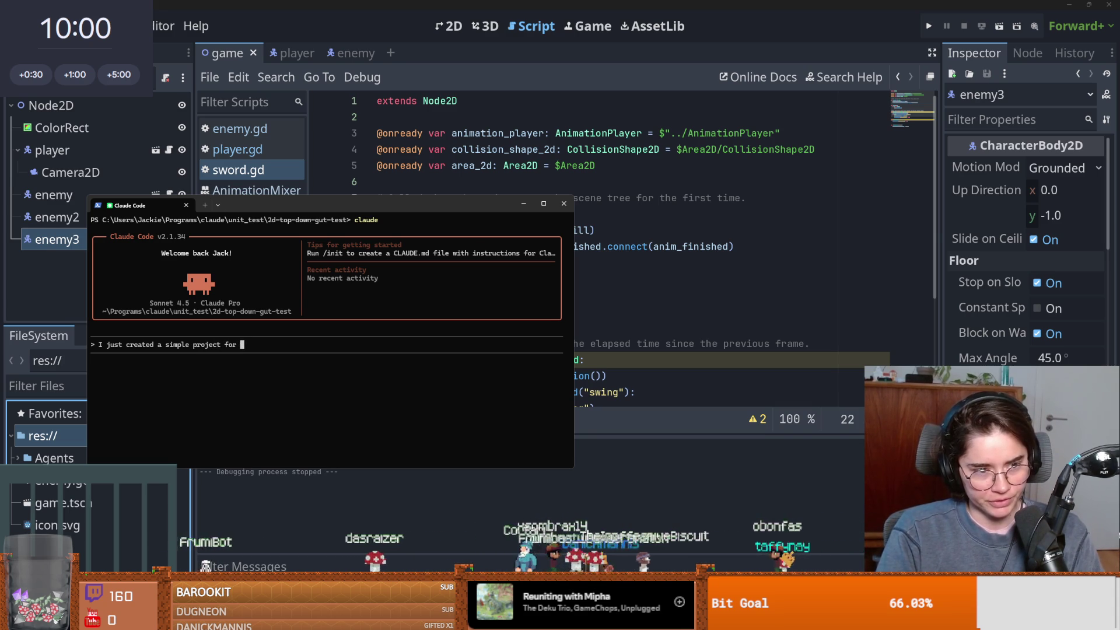
key("BackSpace")
key("BackSpace")
key("BackSpace")
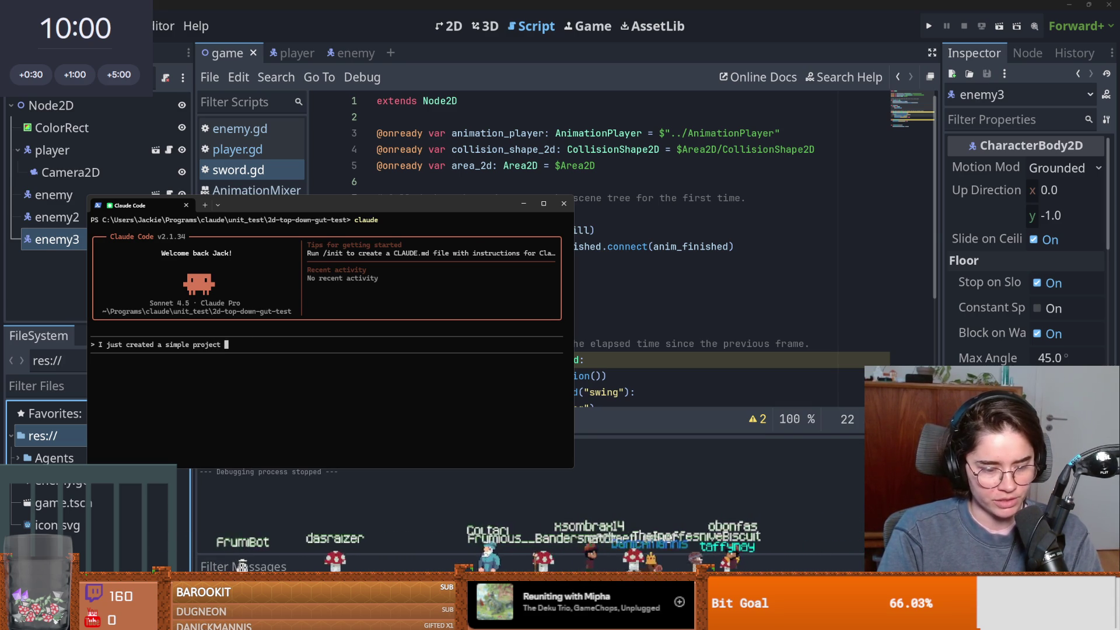
type("that has ")
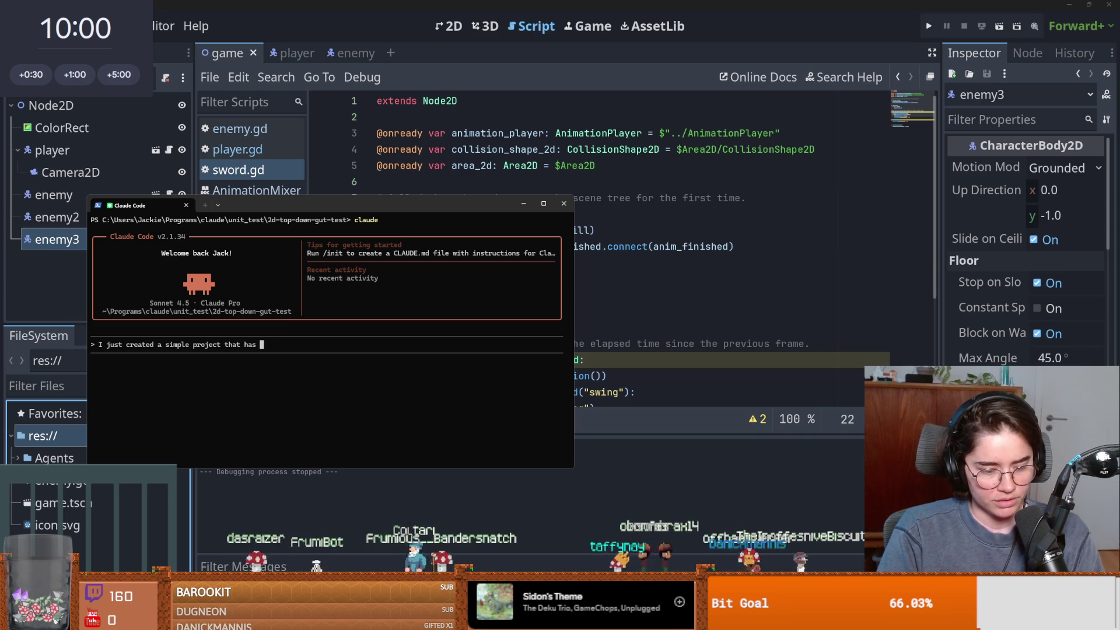
type("action")
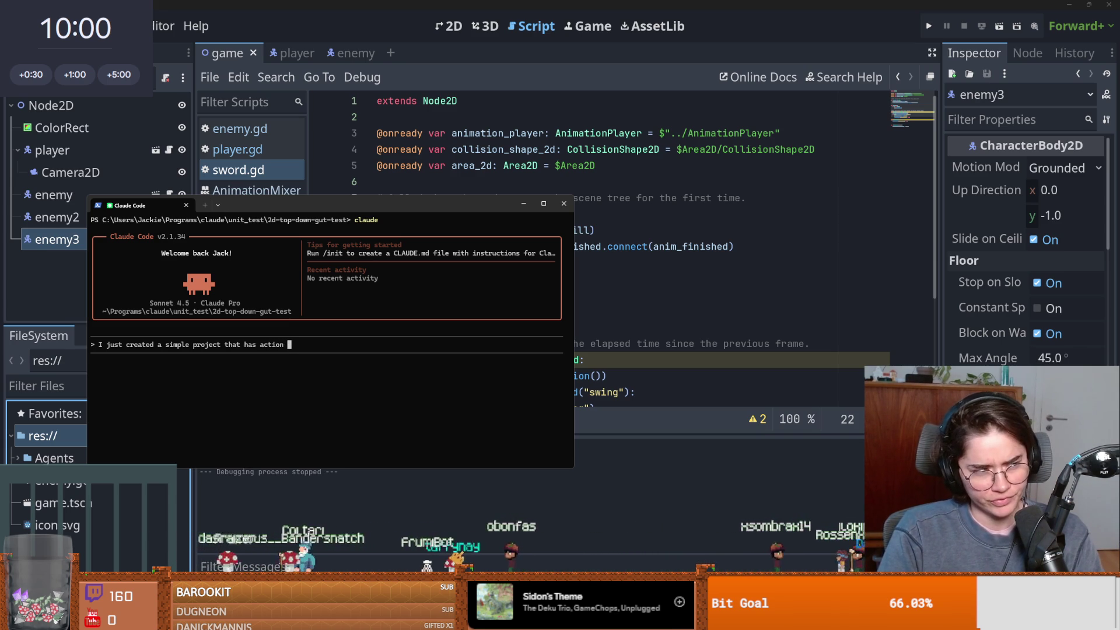
type("fighting in a top down word with enemies ")
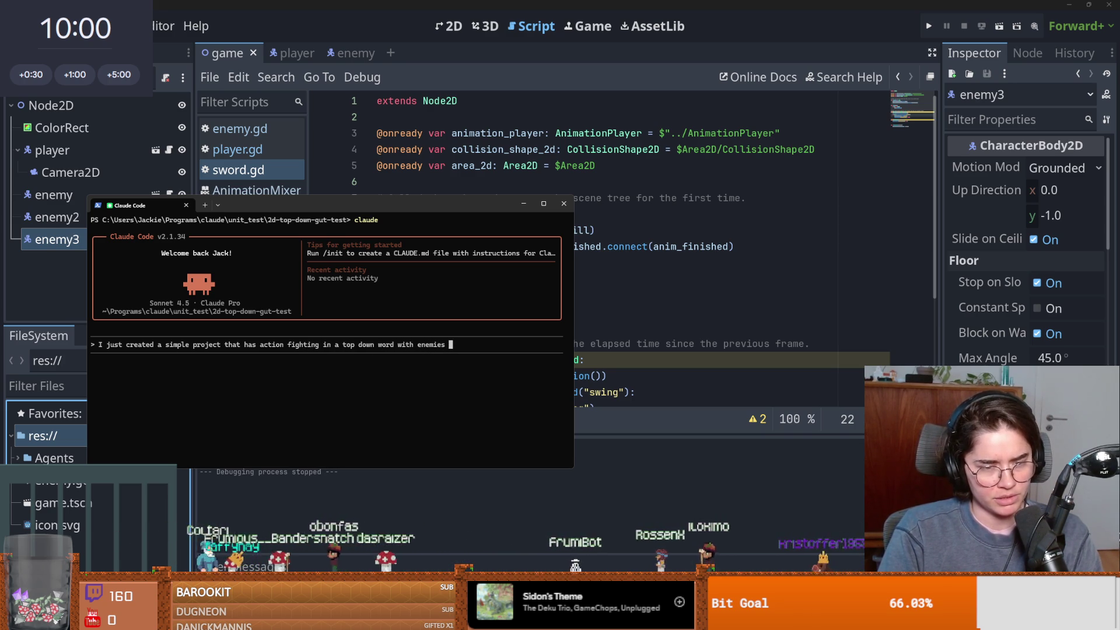
type("the ")
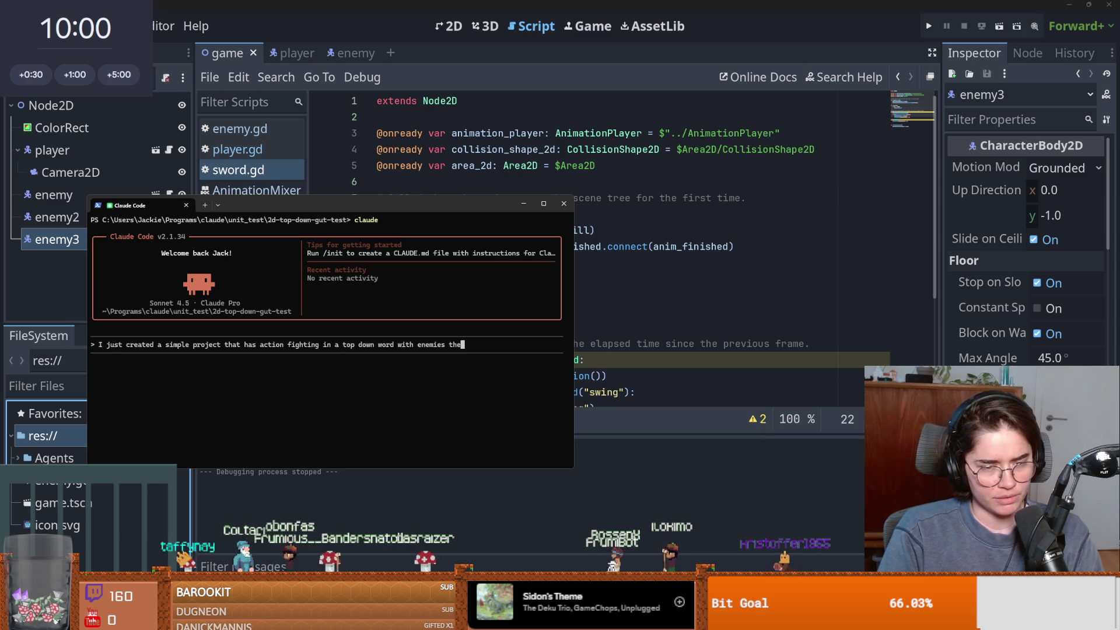
type("player c")
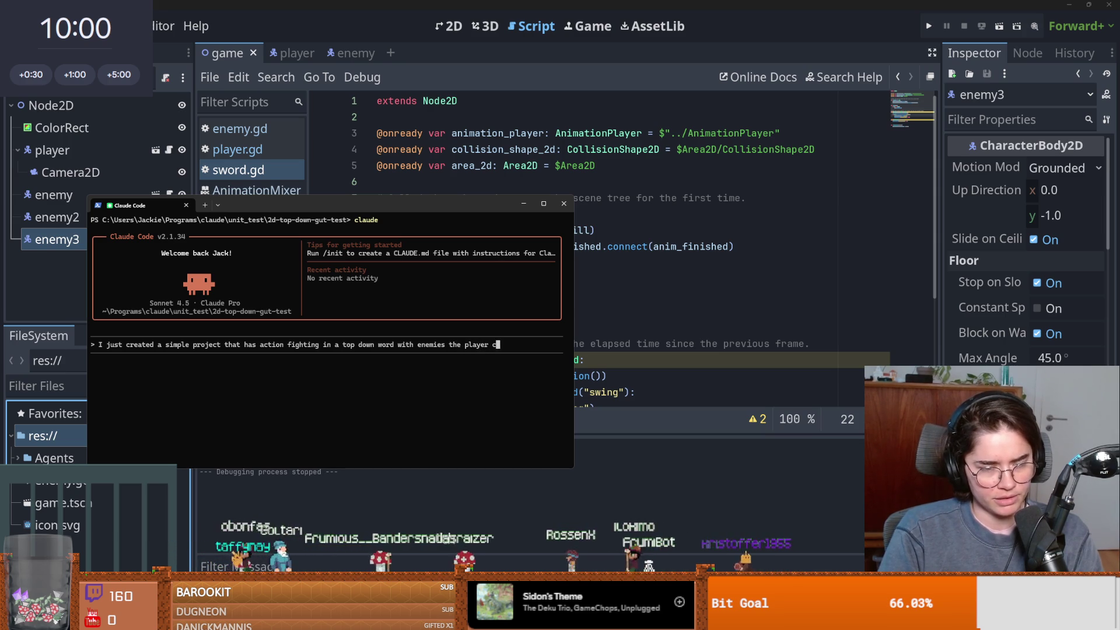
type("an move up down left right and swing th")
type("word and kill enem")
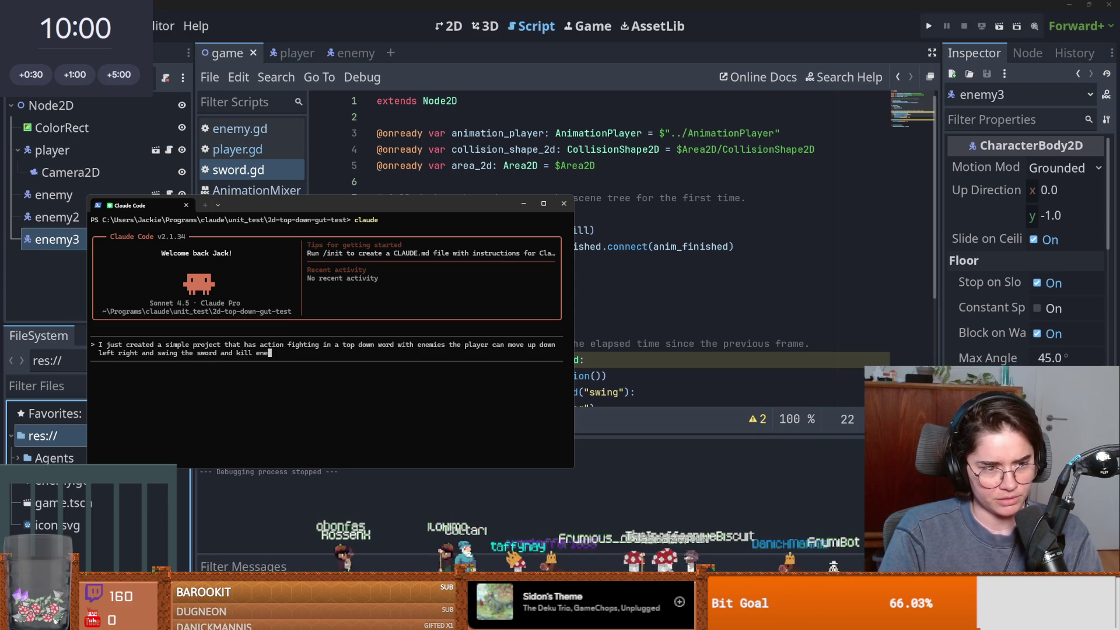
type("e")
type("es")
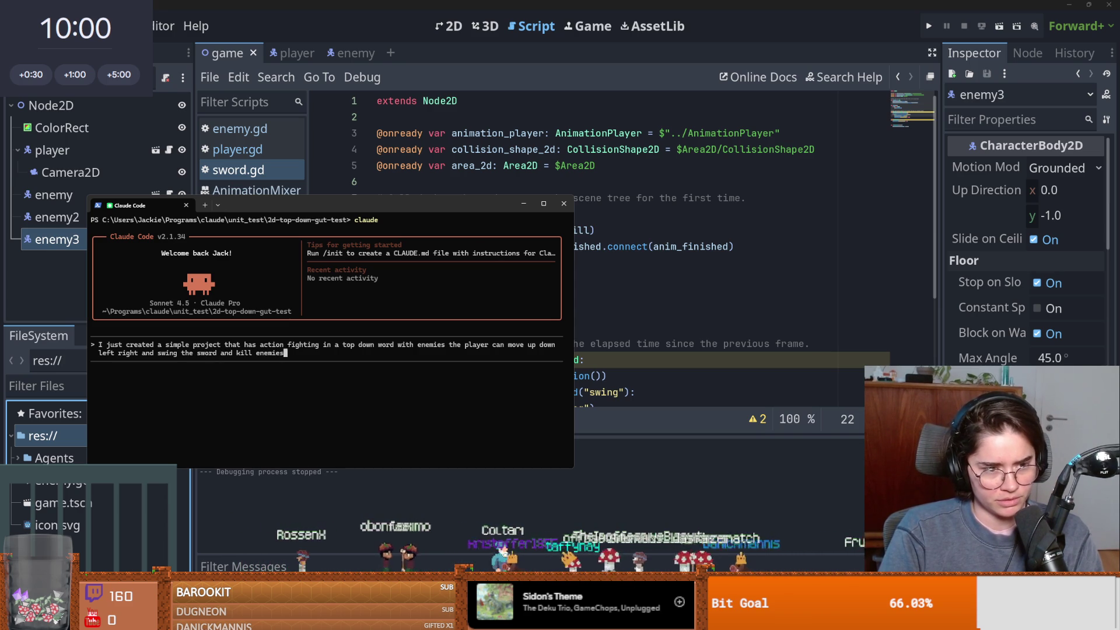
type(", when theswo")
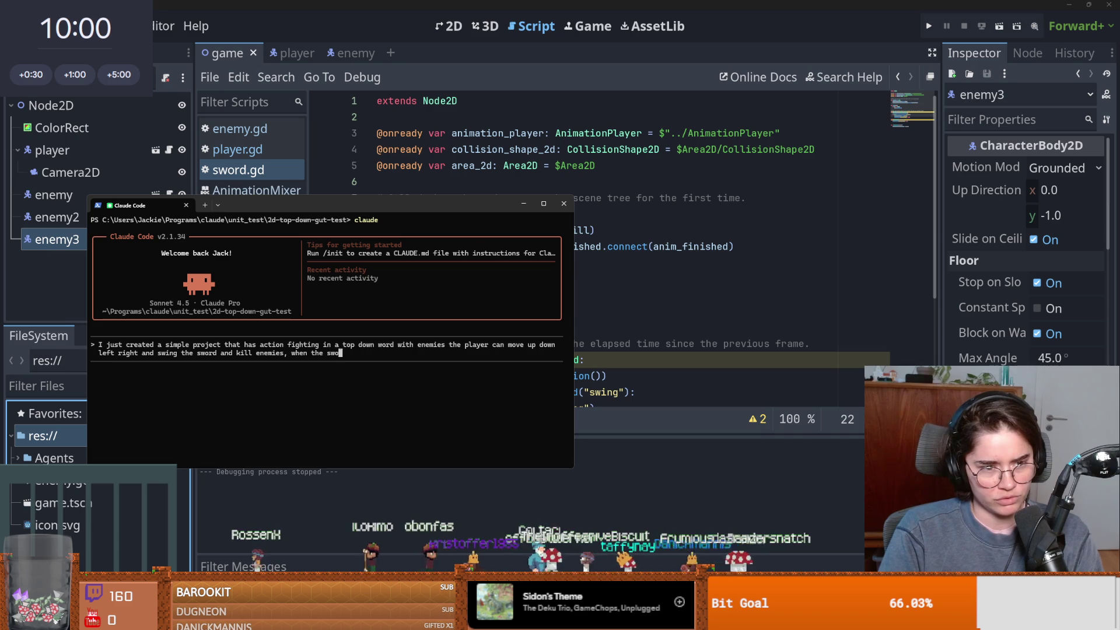
type("rd swings")
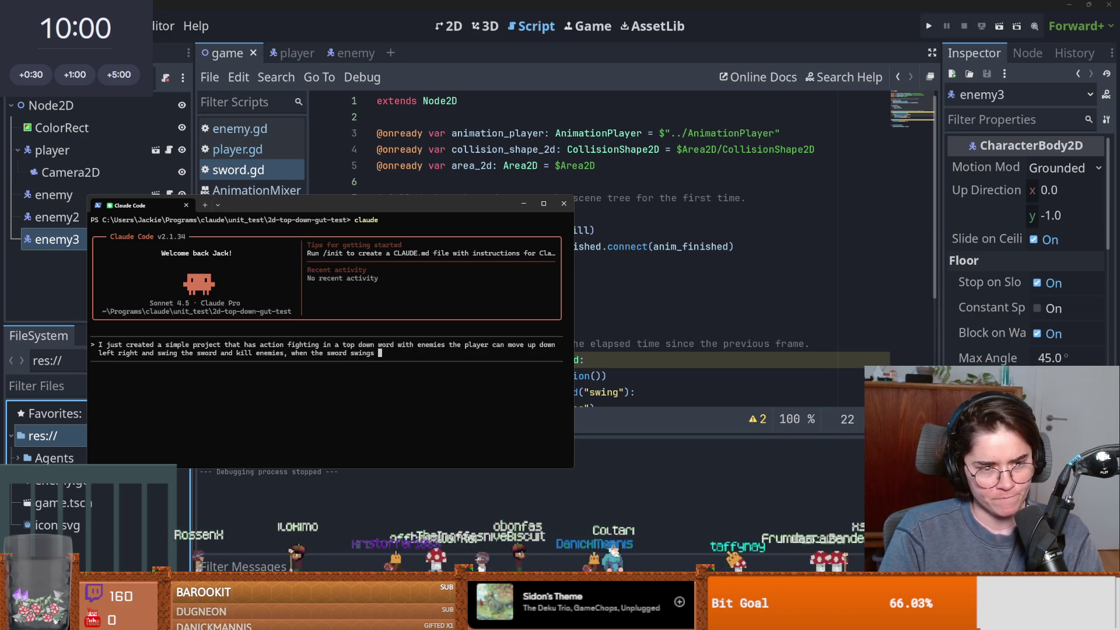
type(" it enab")
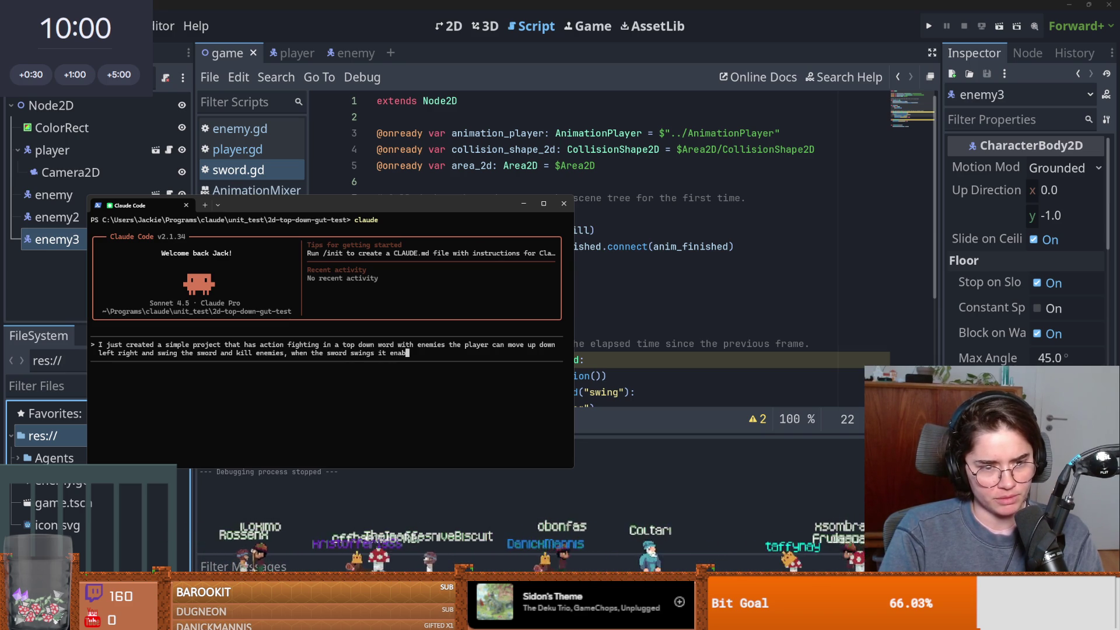
type("les the collider")
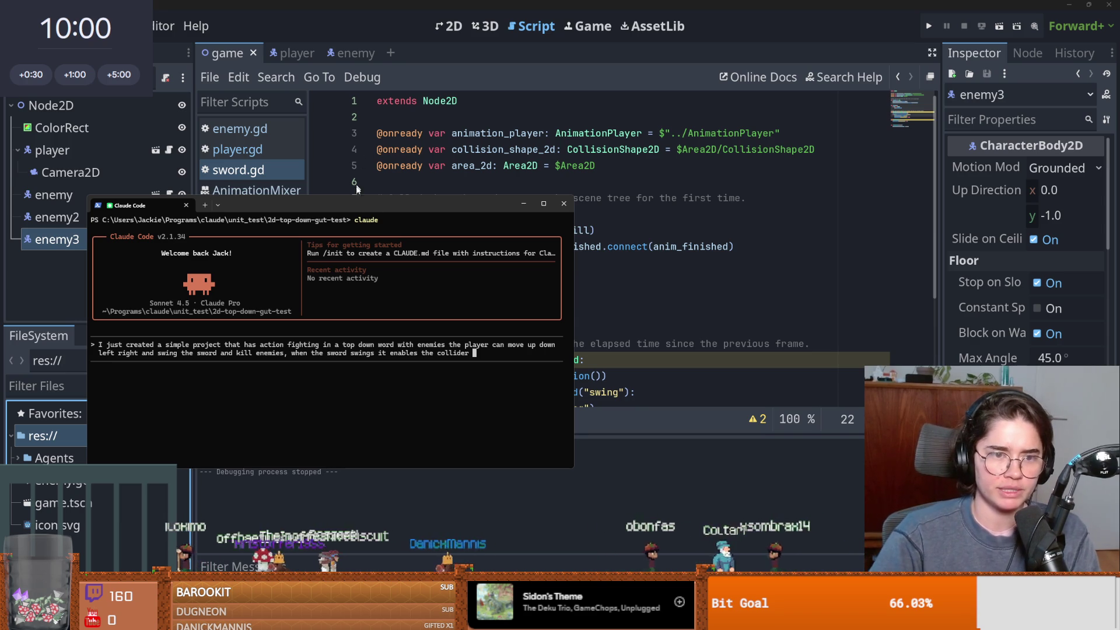
Rename the sword's Area2D node in the player scene to SwordArea.
left_click(523, 204)
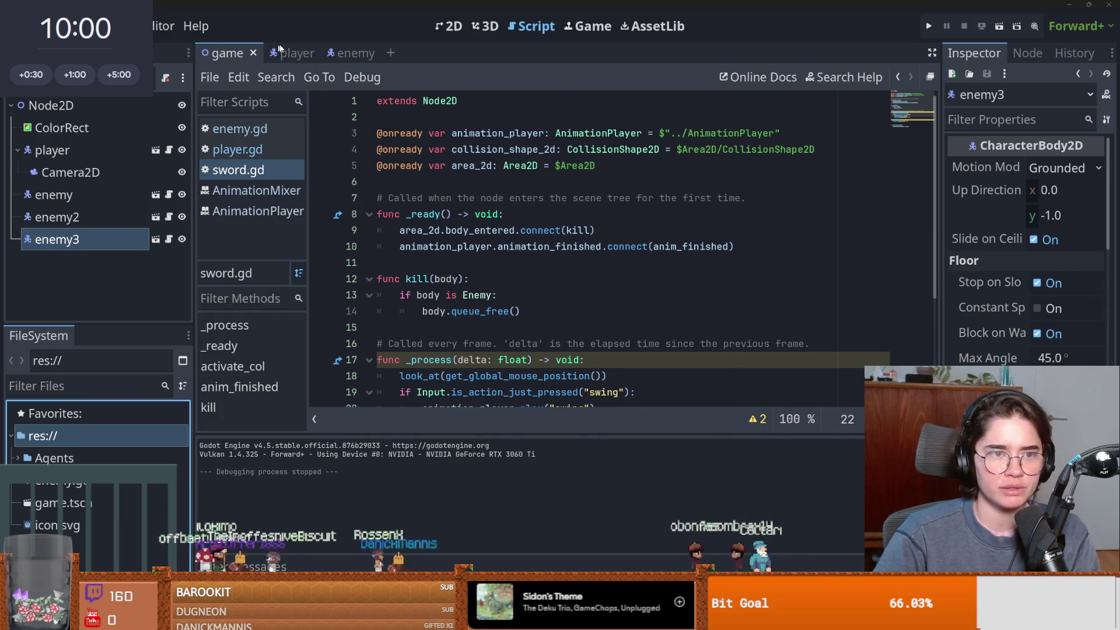
left_click(283, 52)
left_click(89, 217)
left_click(89, 217)
type("Swor")
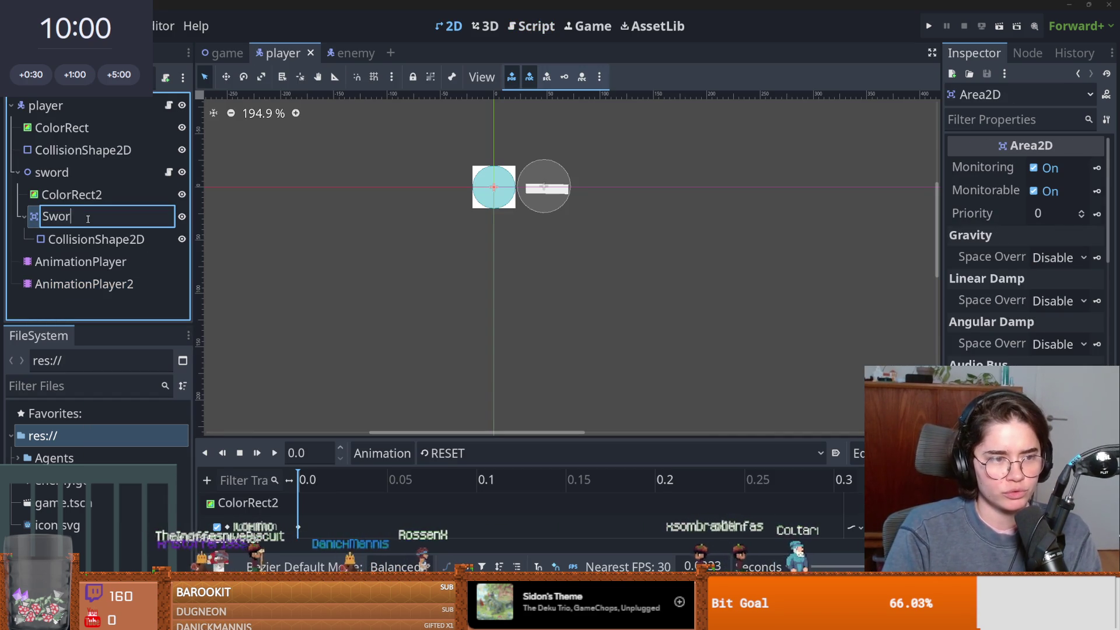
type("dArea")
key("Return")
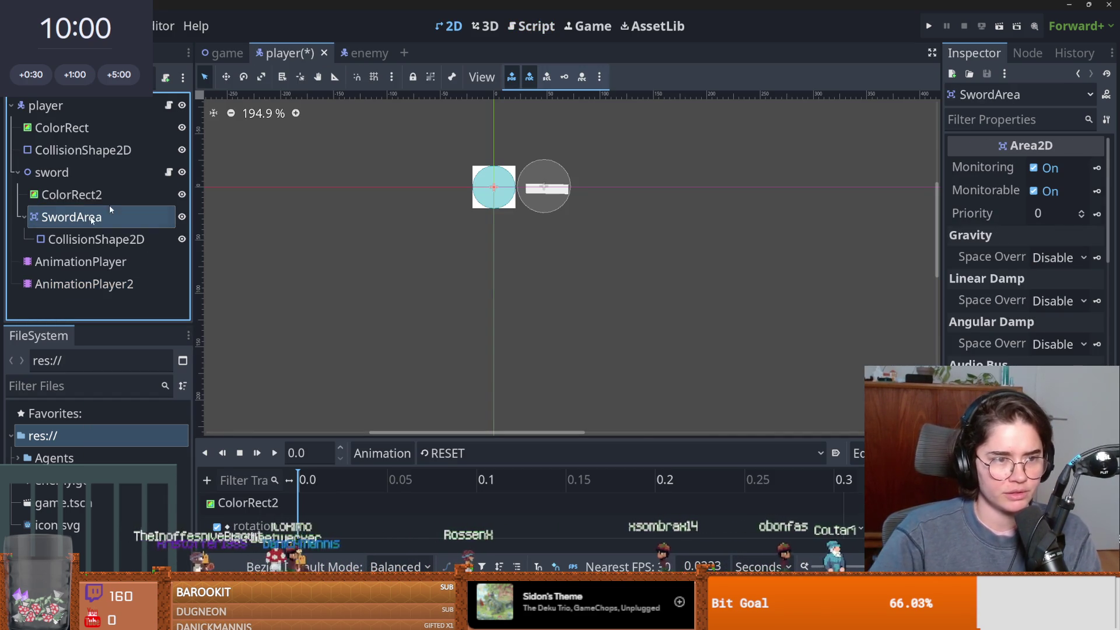
In sword.gd, replace the area_2d declaration with a sword_area reference to SwordArea and save.
left_click(169, 172)
left_click(597, 166)
key("shift+Home")
key("BackSpace")
mouse_move(88, 217)
left_mouse_down()
mouse_move(197, 214)
mouse_move(379, 166)
left_mouse_up()
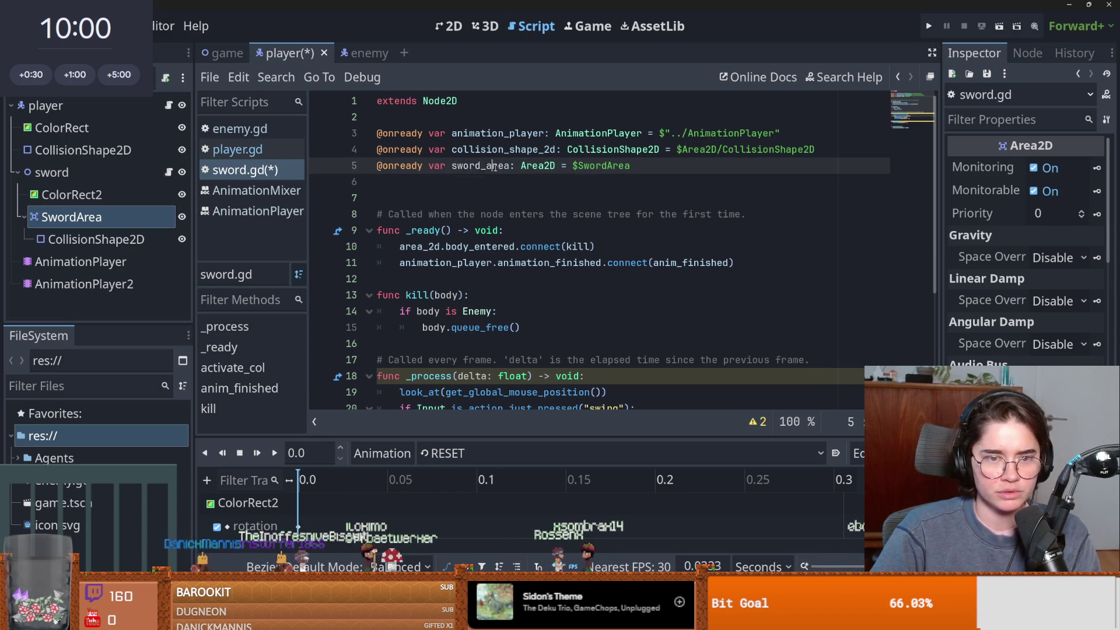
scroll(546, 249, "down", 4)
scroll(518, 282, "up", 4)
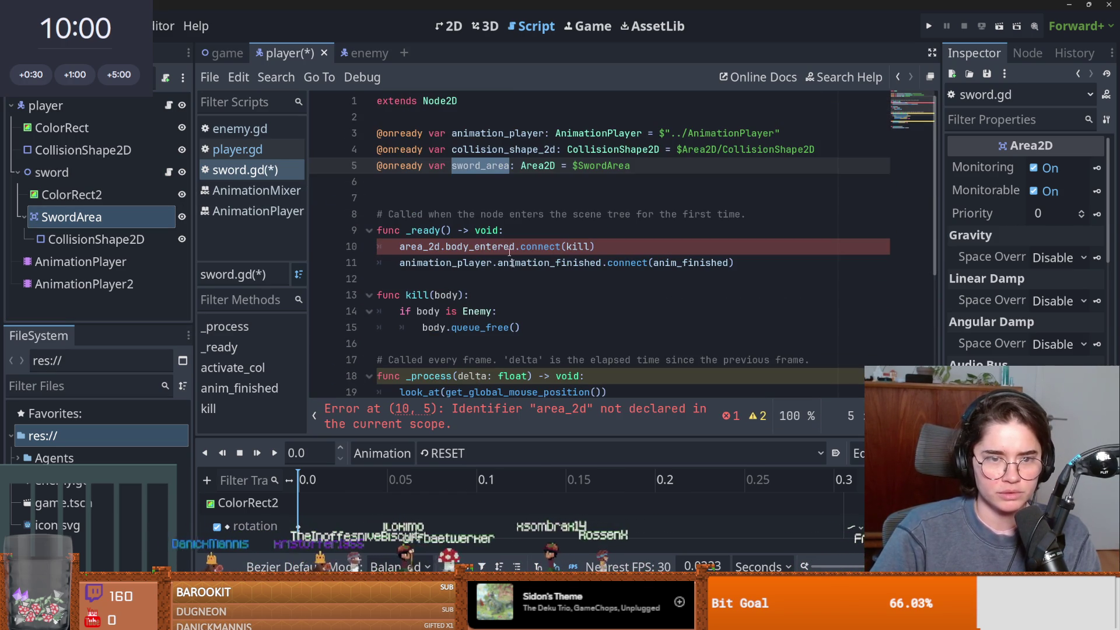
double_click(437, 247)
type("sword_area")
key("ctrl+s")
scroll(440, 292, "down", 2)
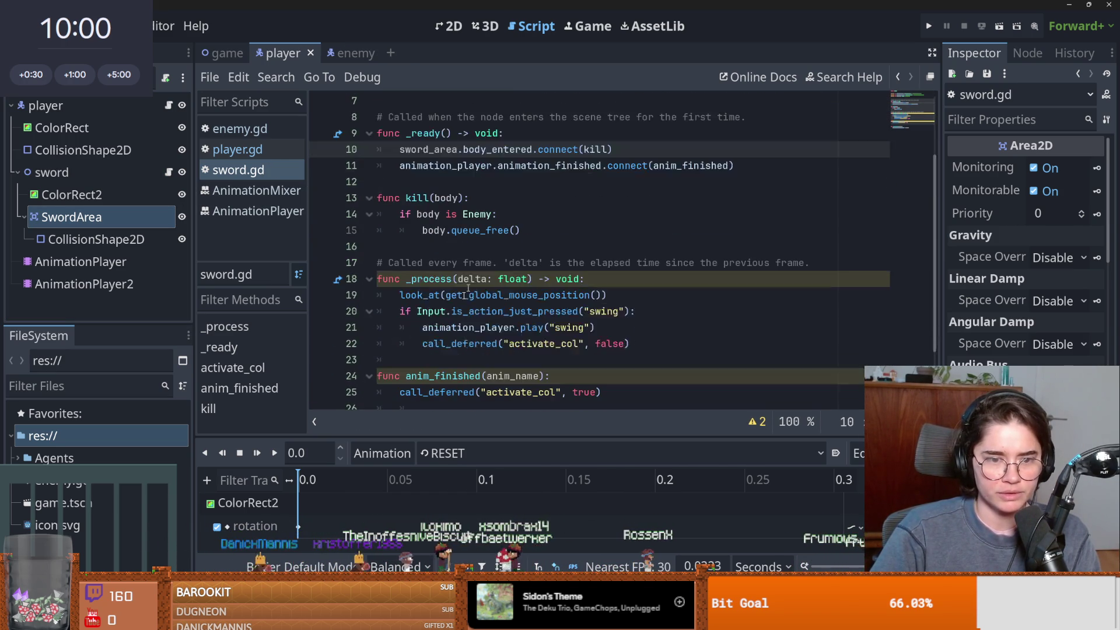
key("alt+Tab")
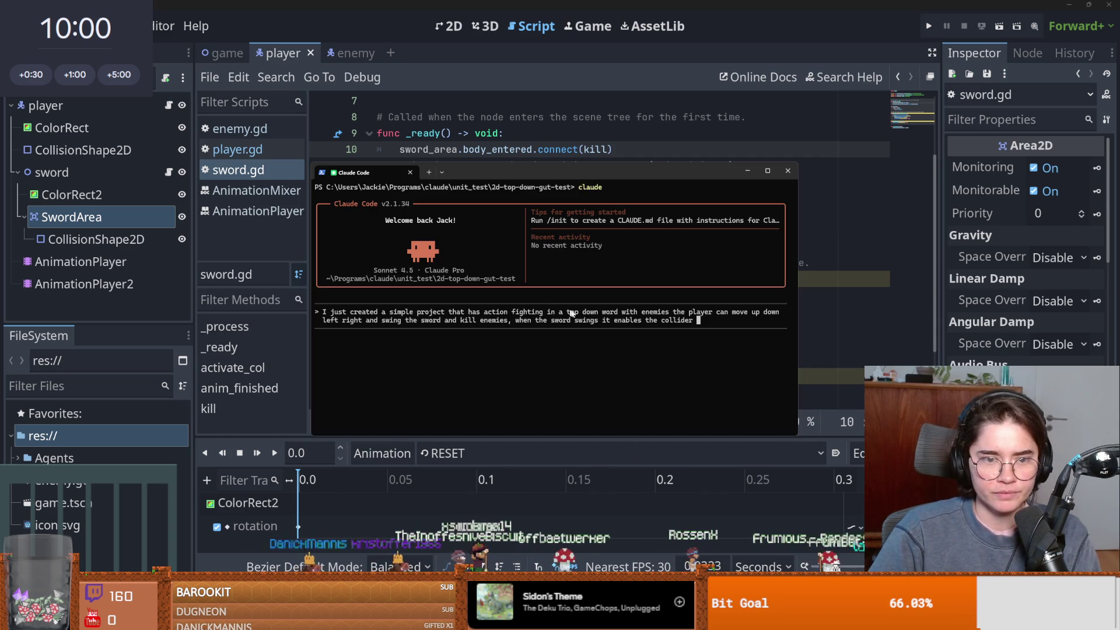
Continue the prompt: each sword swing enables the collider on the sword area, affecting enemies it hits.
type("on the sword area")
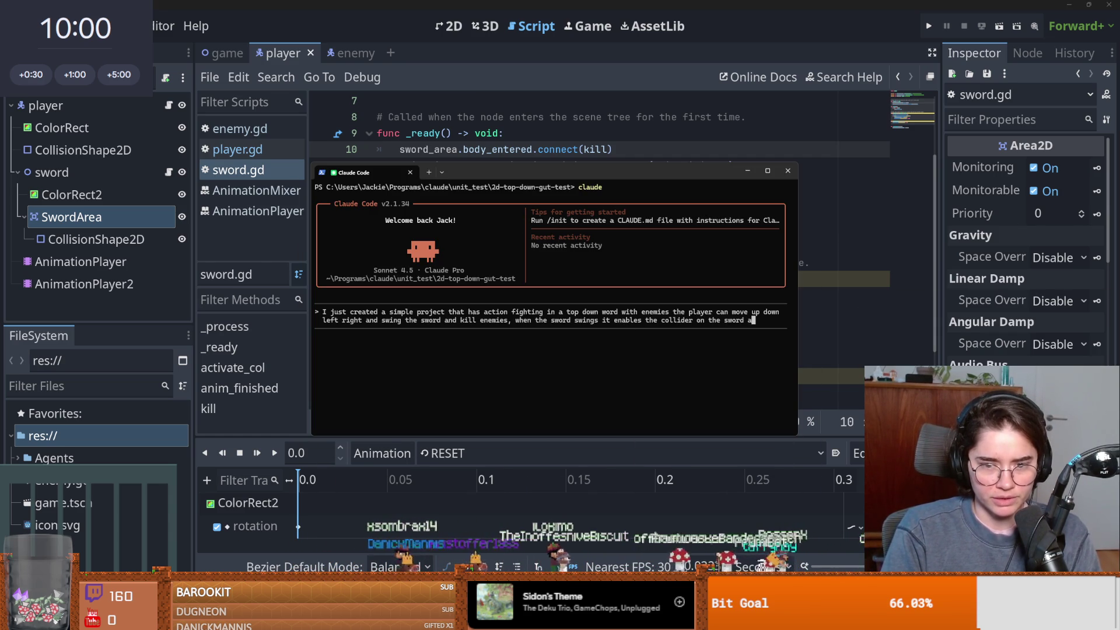
type(".")
key("BackSpace")
type(", when the sword swings it enables the collider on the sword area")
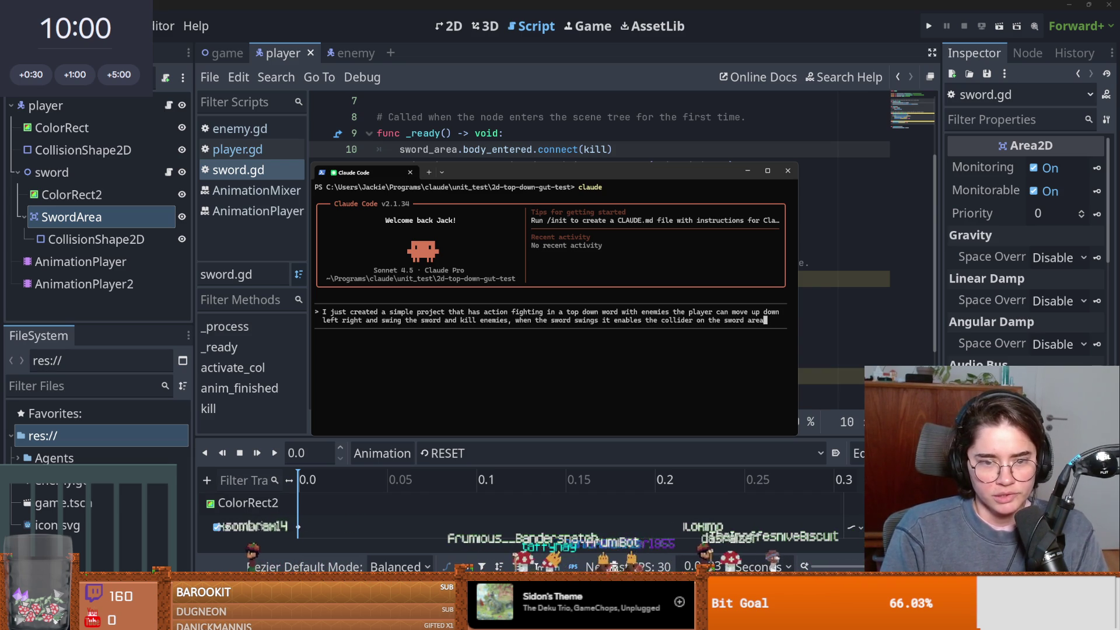
type(" and trh")
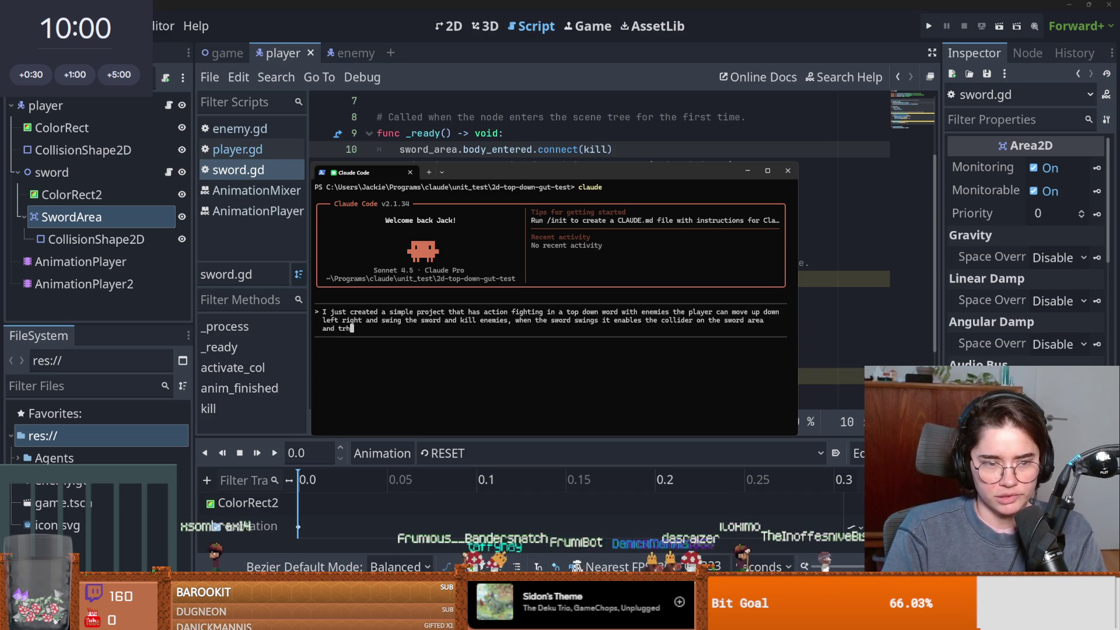
key("BackSpace")
key("BackSpace")
key("BackSpace")
type("if the en")
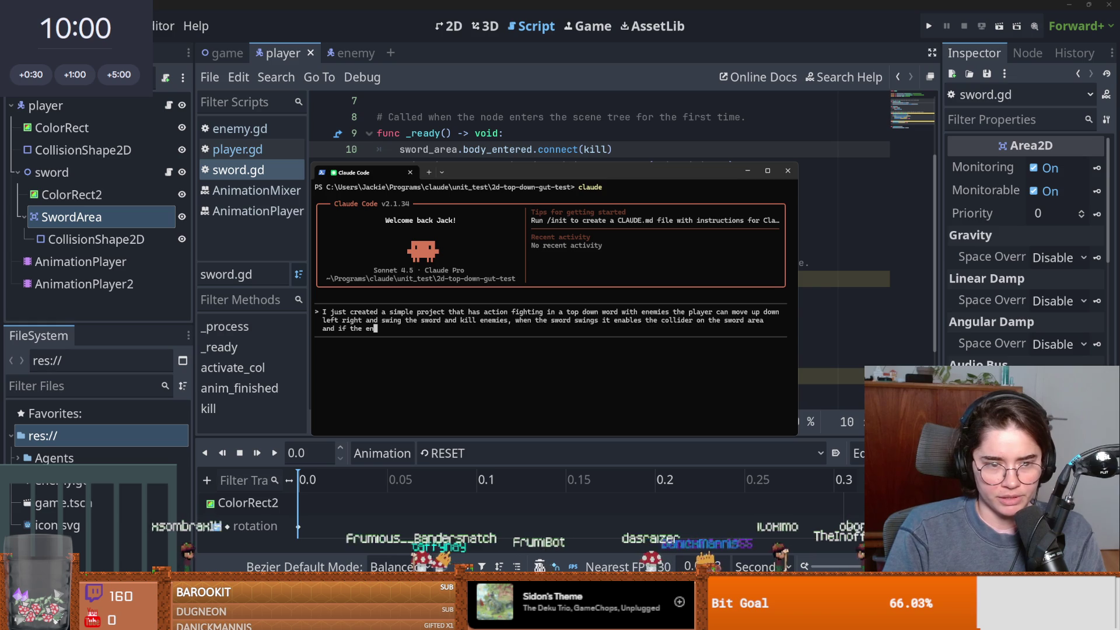
type("emy is in the are")
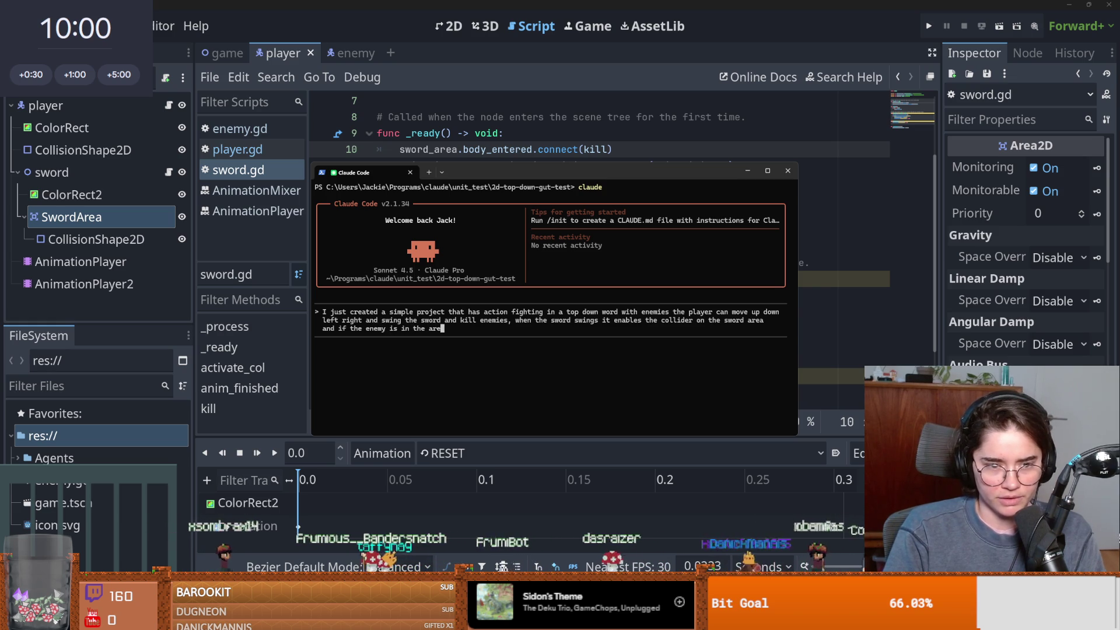
type("a it dies. I ")
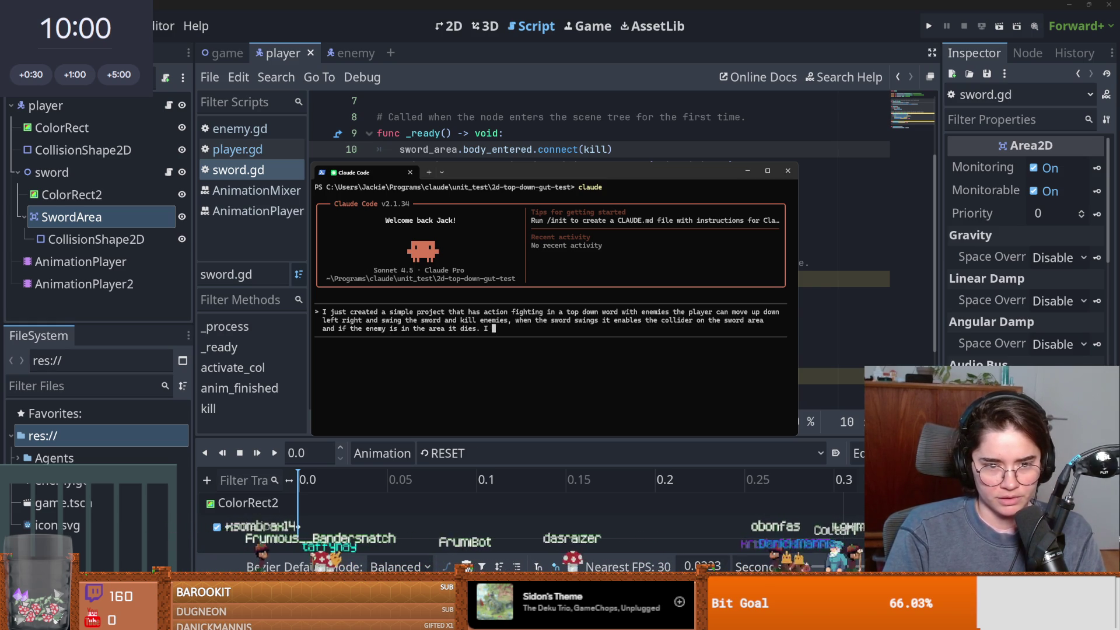
type("want to learn oh")
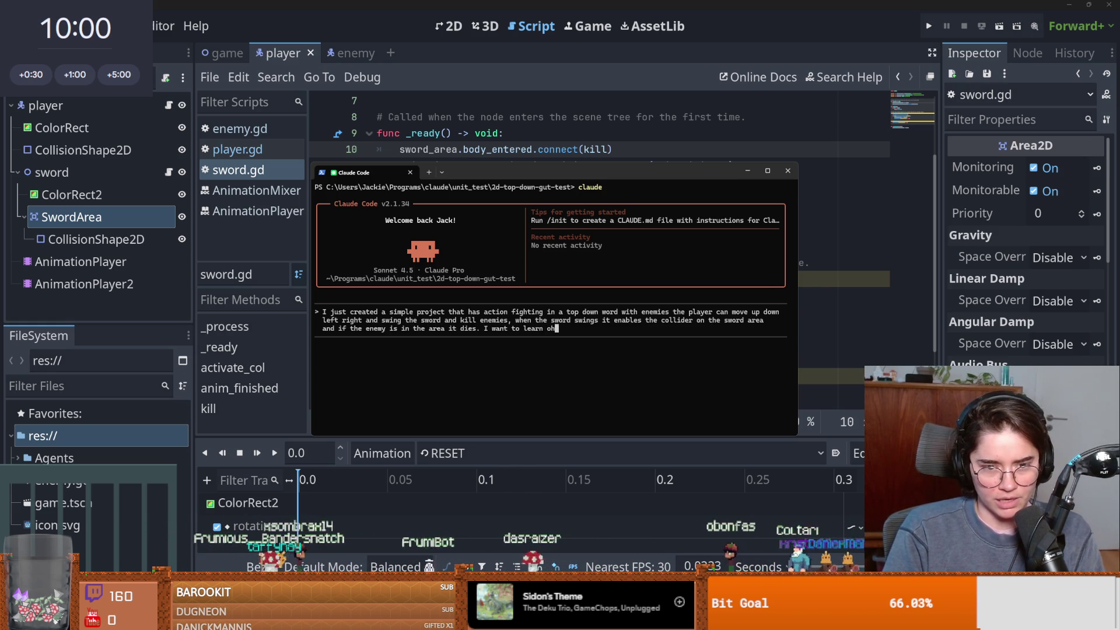
key("BackSpace")
key("BackSpace")
type("how to use Godo")
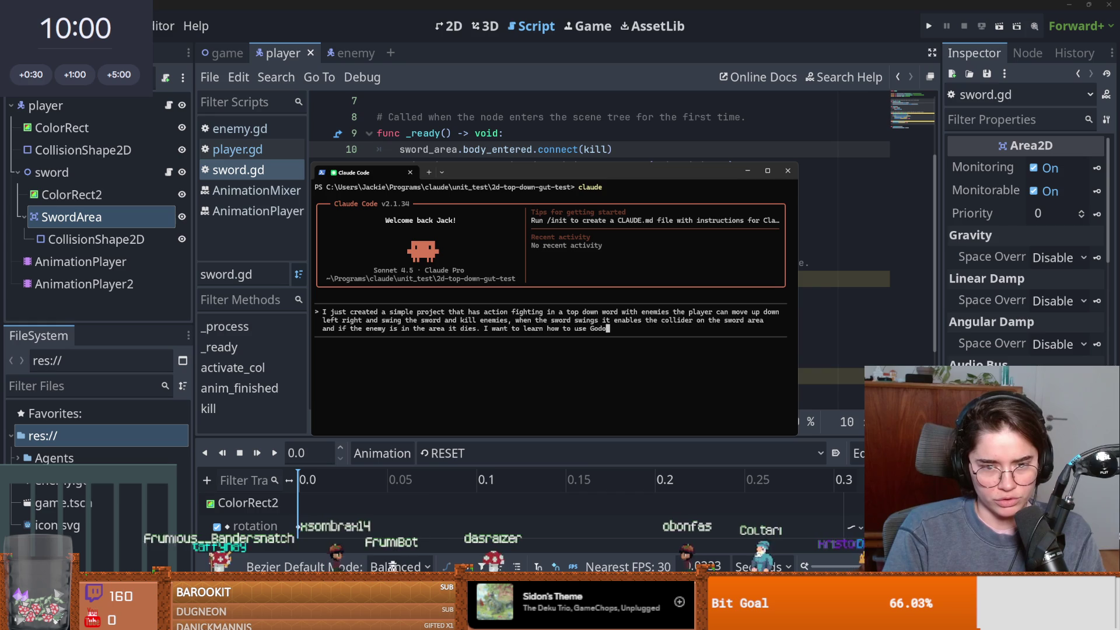
type("t Unit testing")
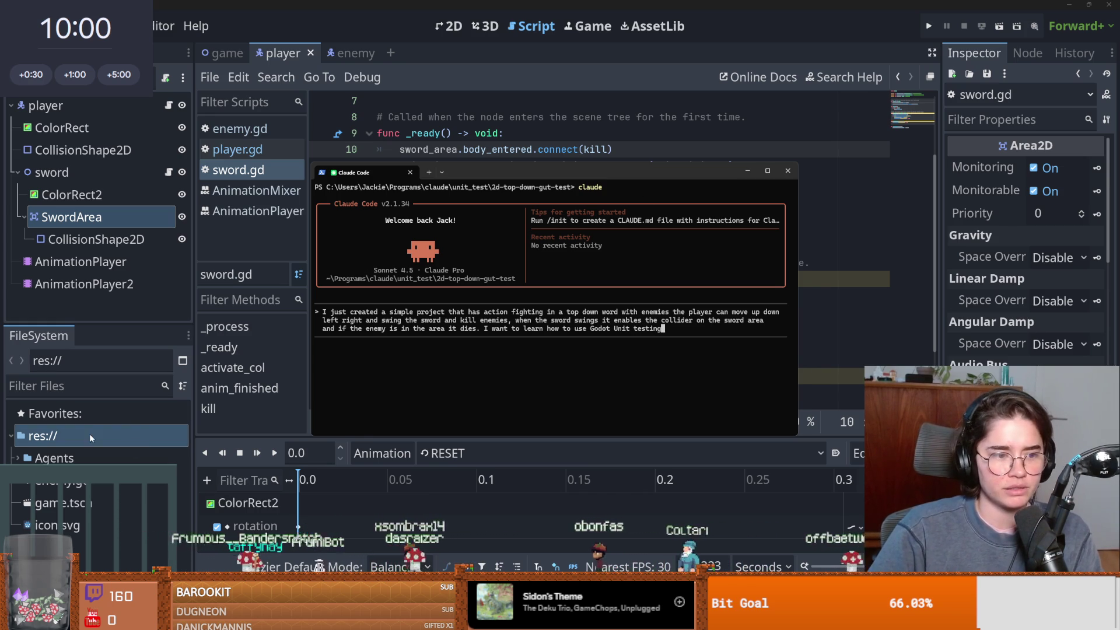
Open the res:// project folder in File Explorer for the Gut 9.5.0 files, then close it.
right_click(90, 404)
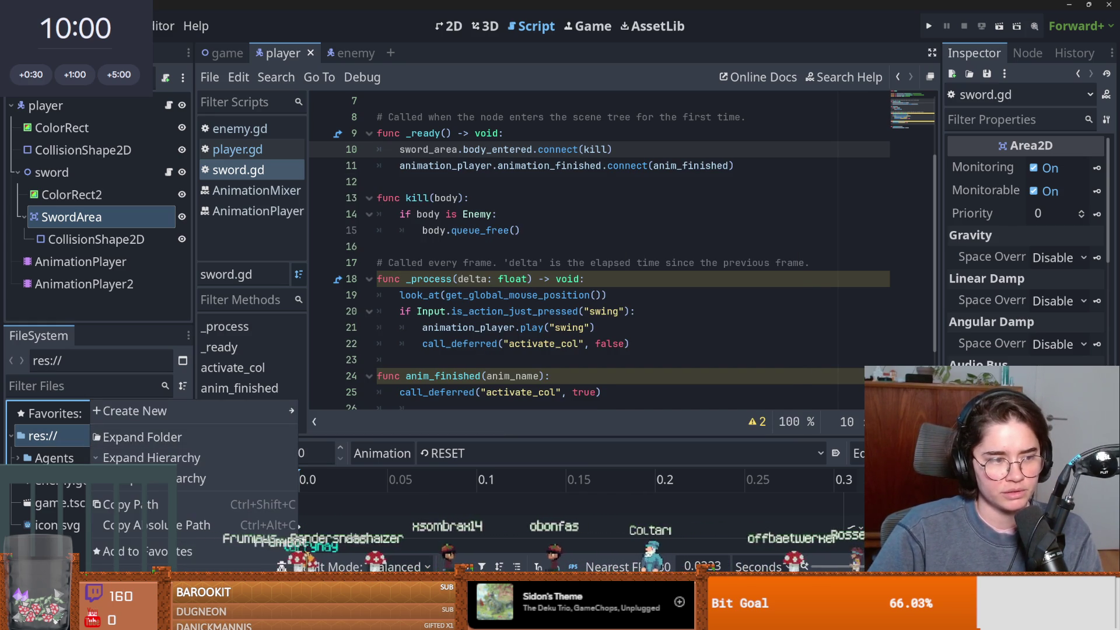
left_click(645, 368)
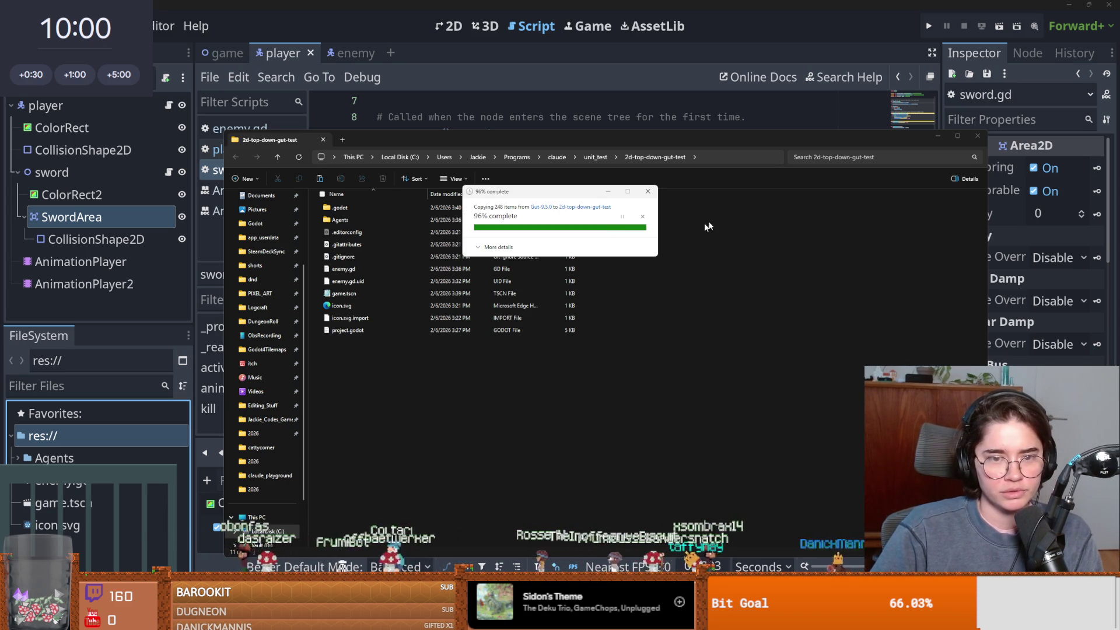
left_click(978, 136)
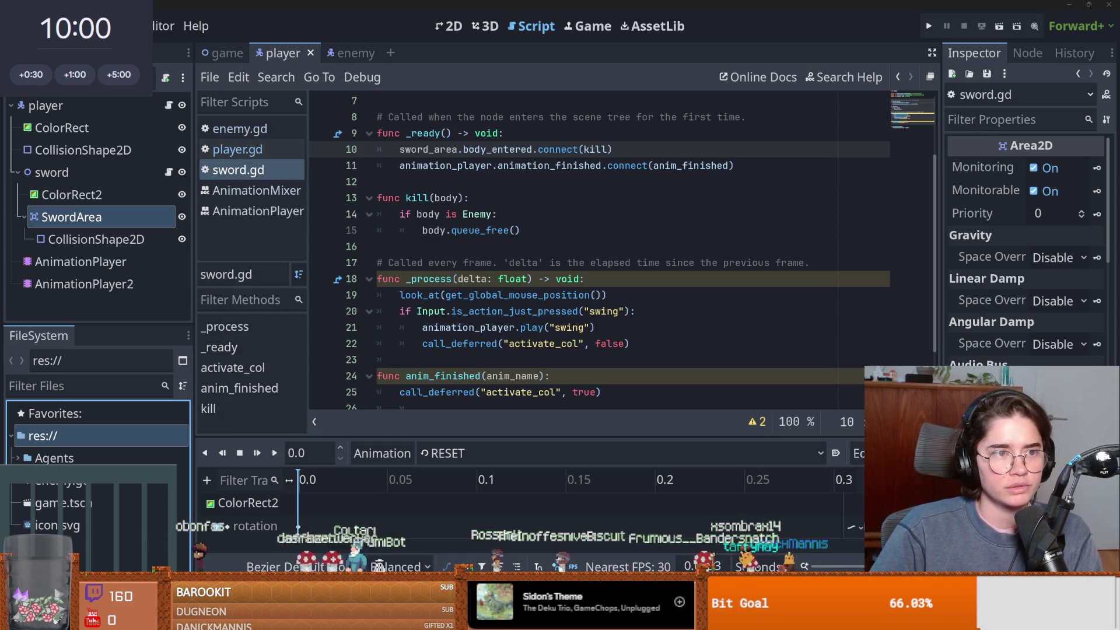
Tick Enabled for the Gut plugin in Project Settings > Plugins, then return to the Claude Code terminal.
left_click(114, 26)
left_click(88, 71)
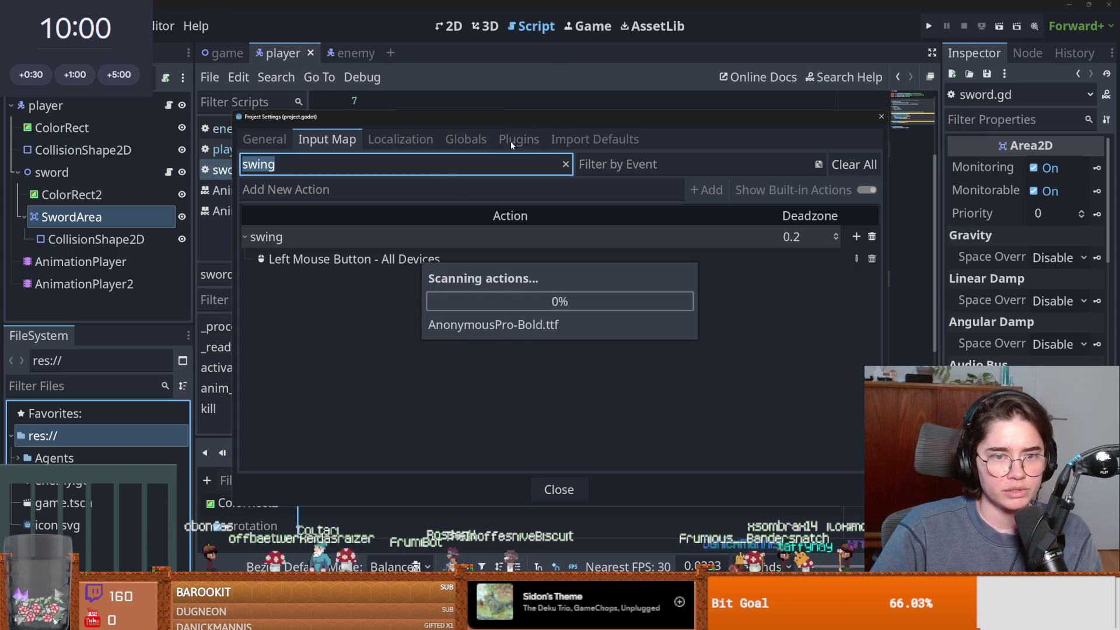
left_click(468, 138)
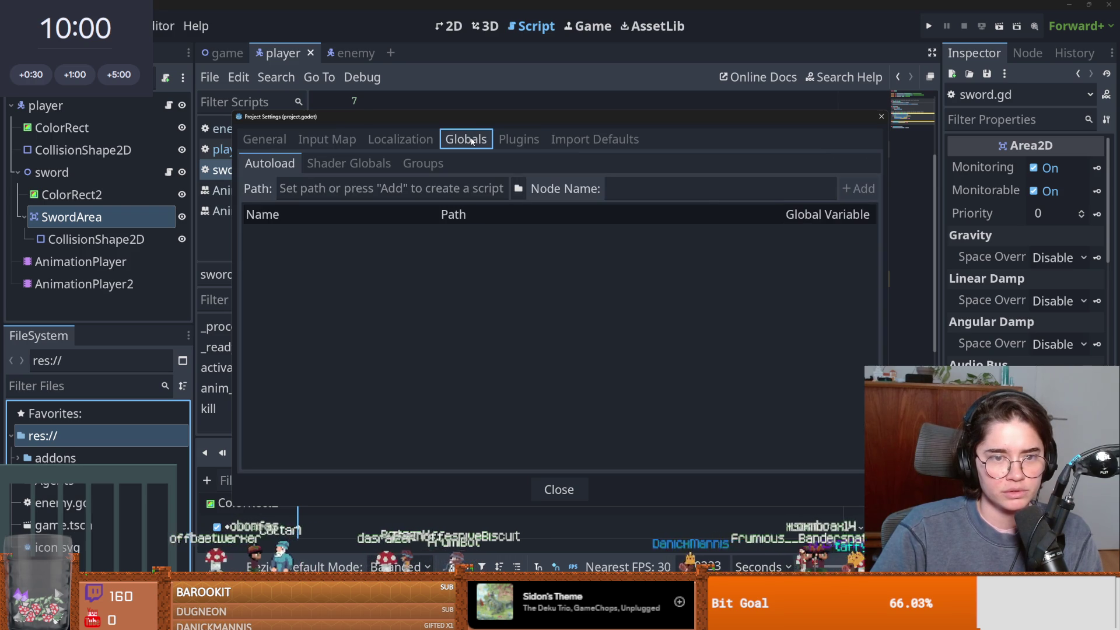
left_click(517, 139)
left_click(286, 212)
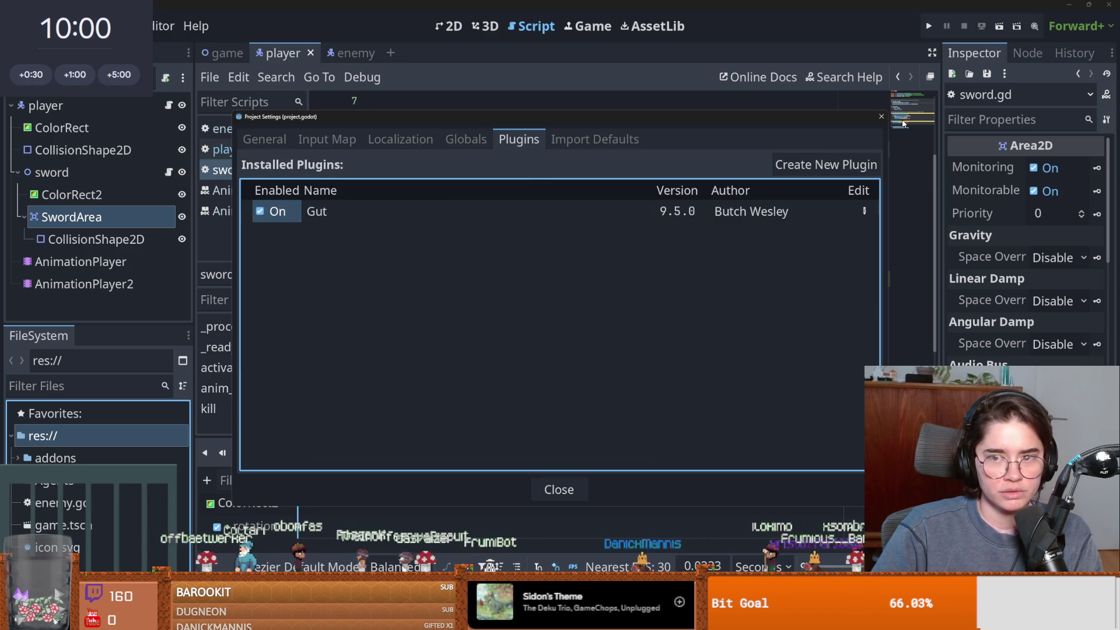
key("Escape")
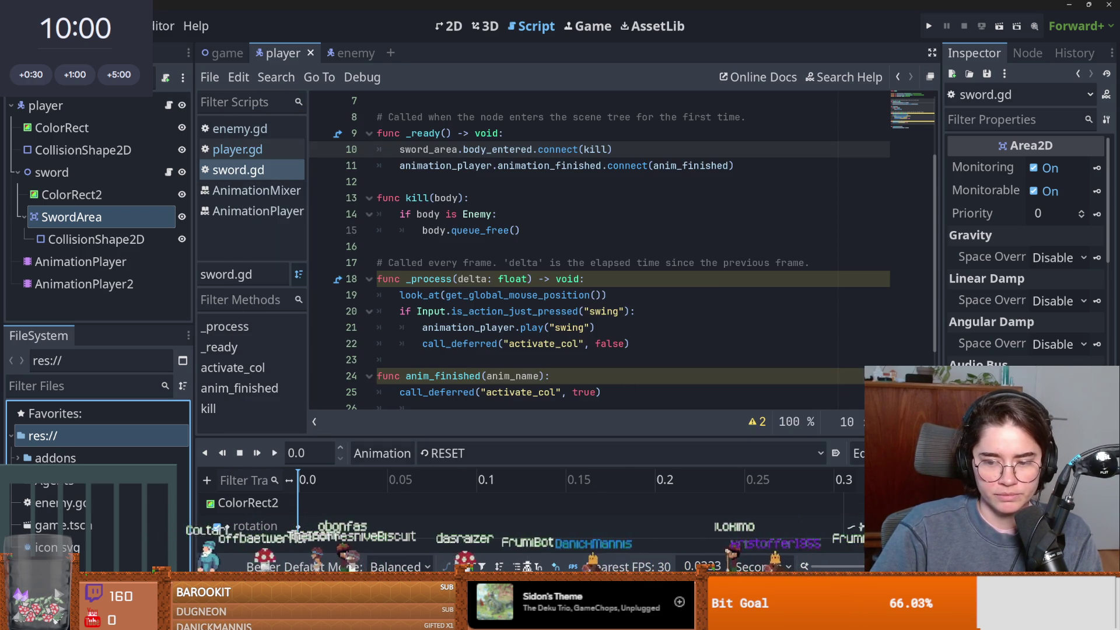
key("alt+Tab")
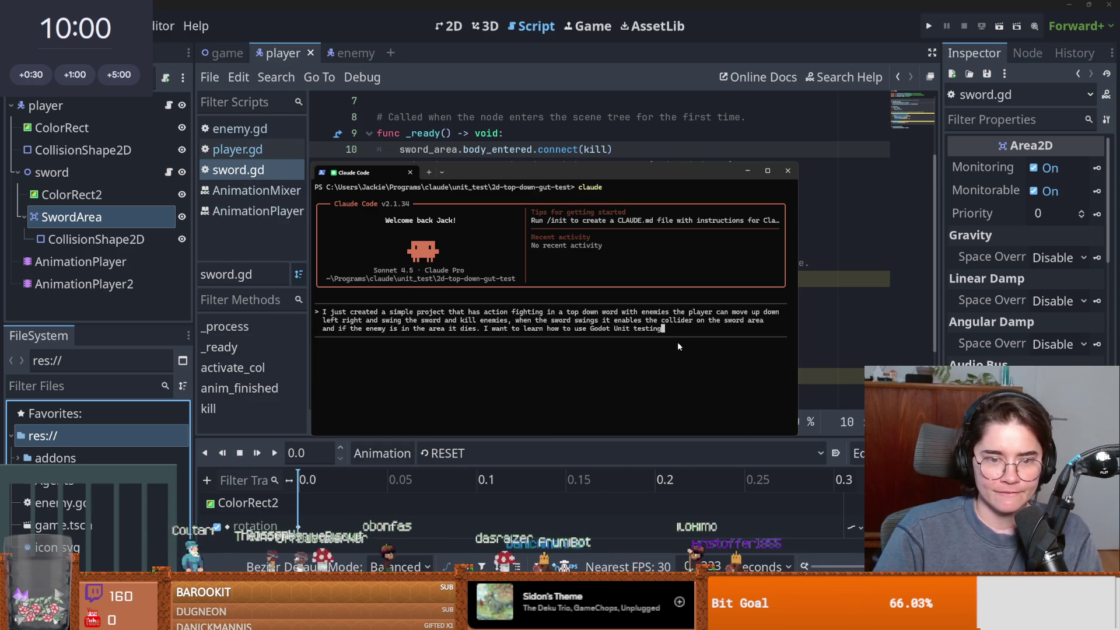
Send a prompt noting the GUT addon is already enabled and asking for simple best-practice tests.
type("GUT I've already ")
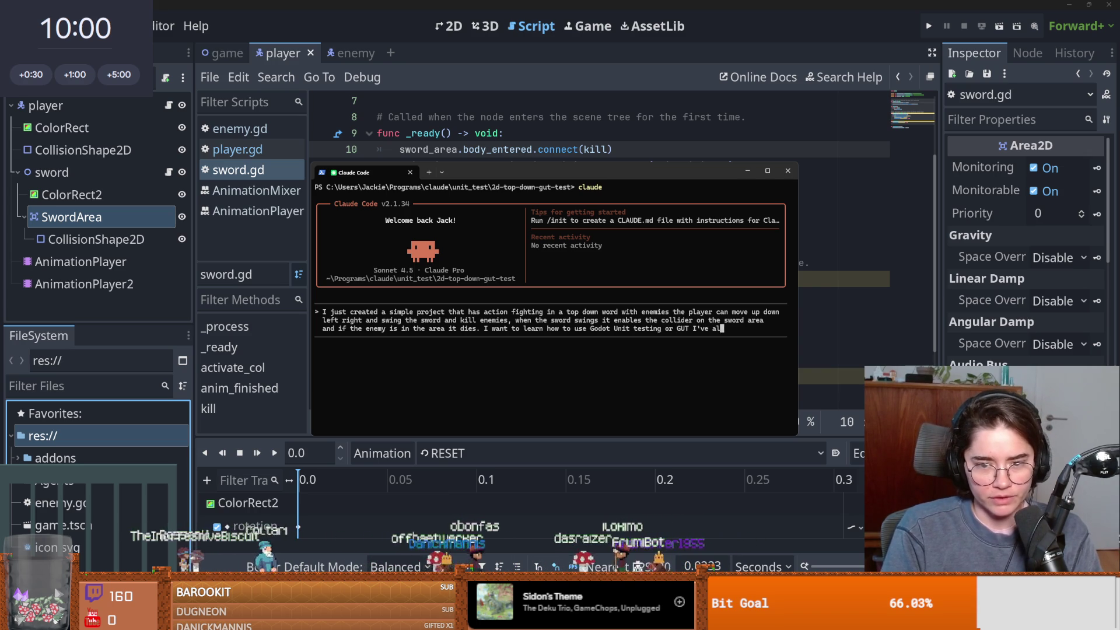
type("includ")
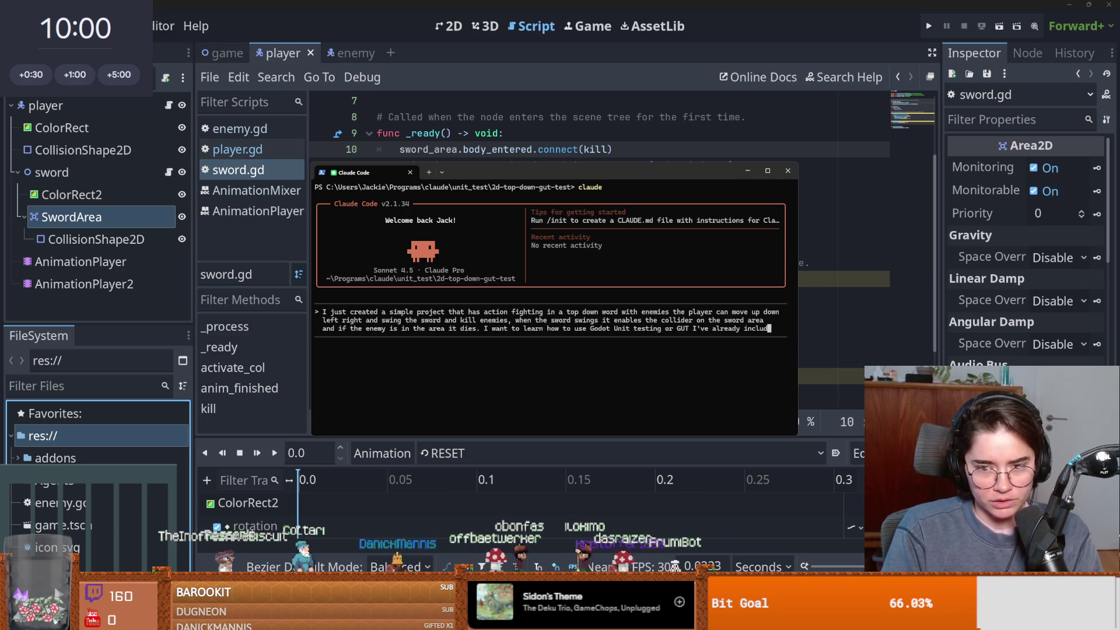
type("ed the addon in t")
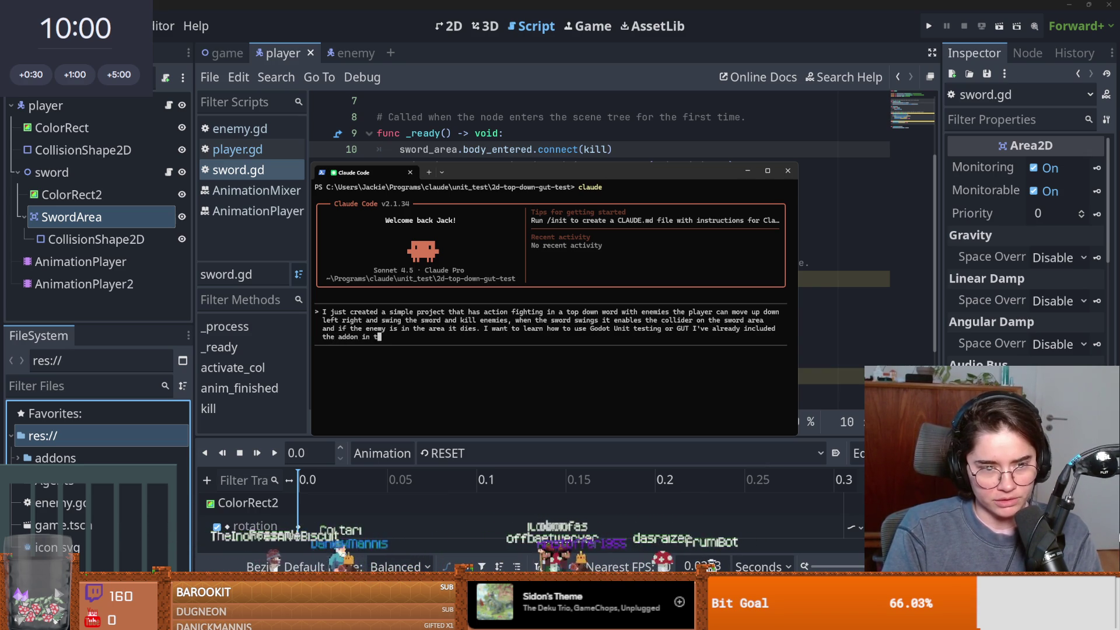
type("he addons ")
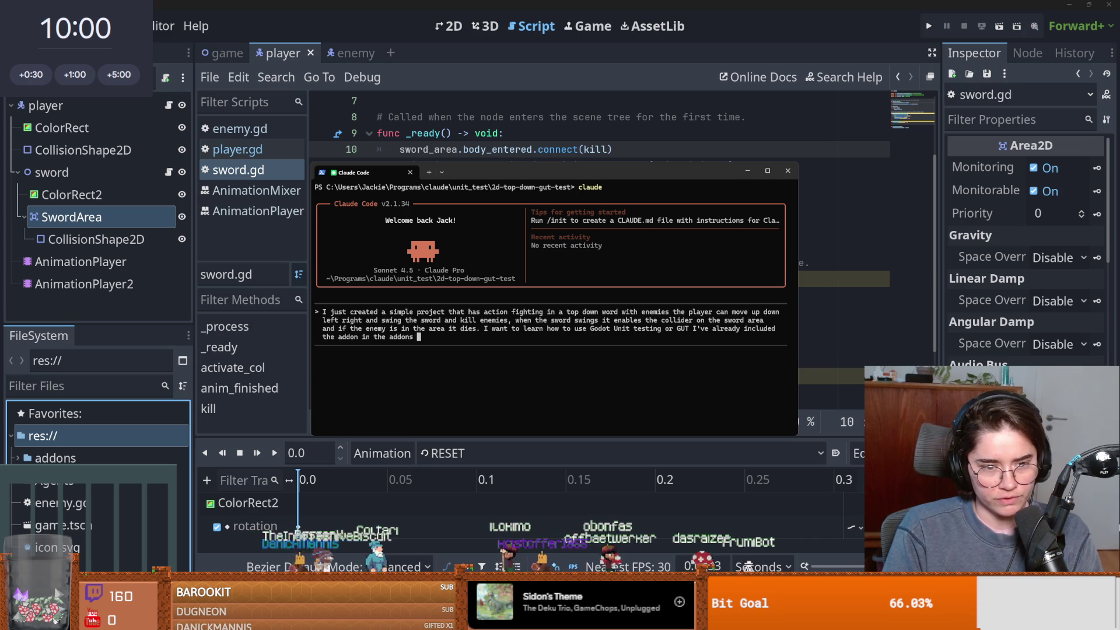
type("folder and enabled it already, please create a new folder for th")
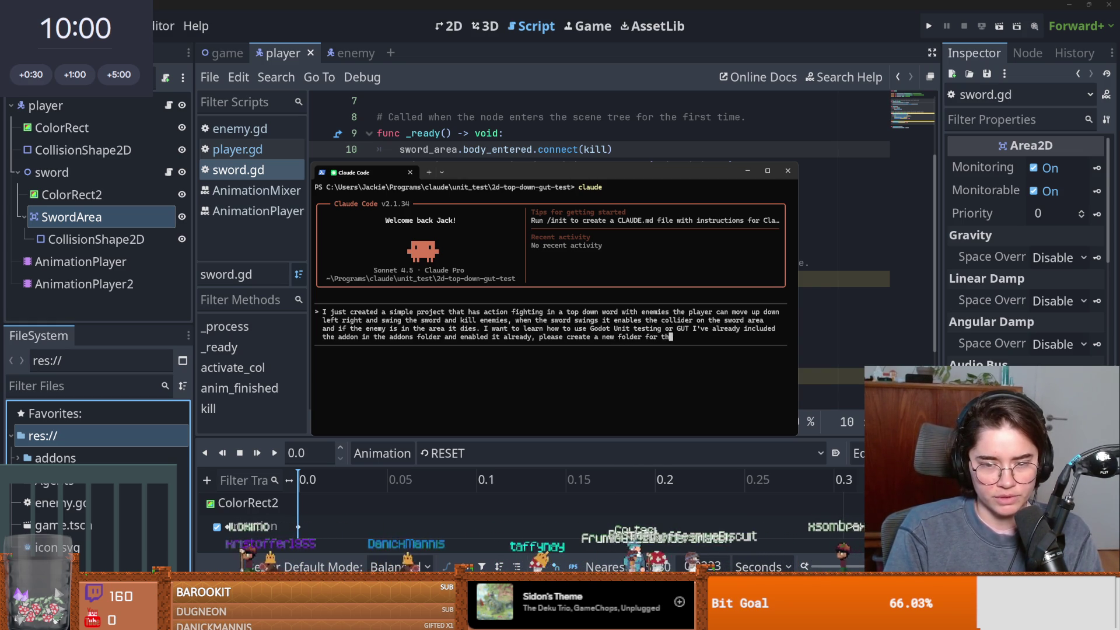
type("e tests and cerate some")
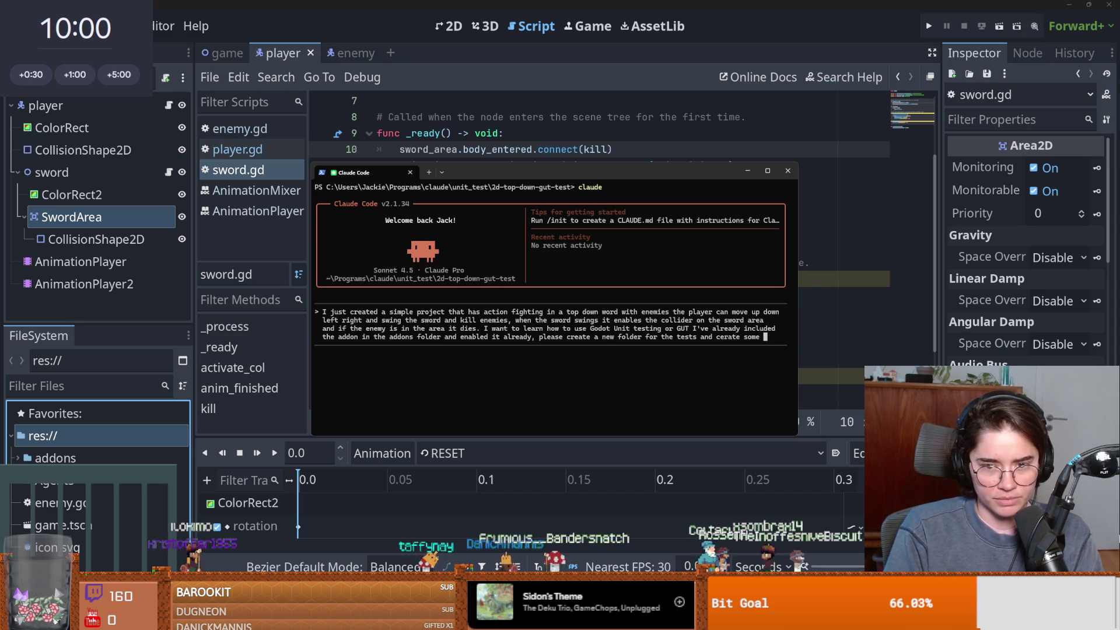
key("BackSpace")
key("BackSpace")
key("BackSpace")
type("reate")
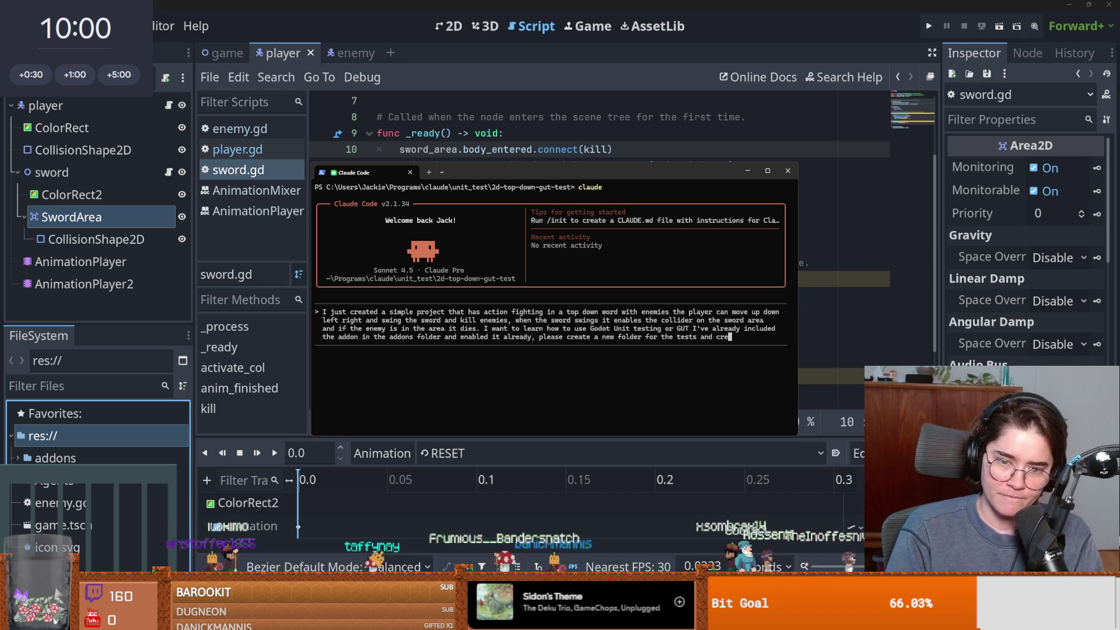
type(" some simple s")
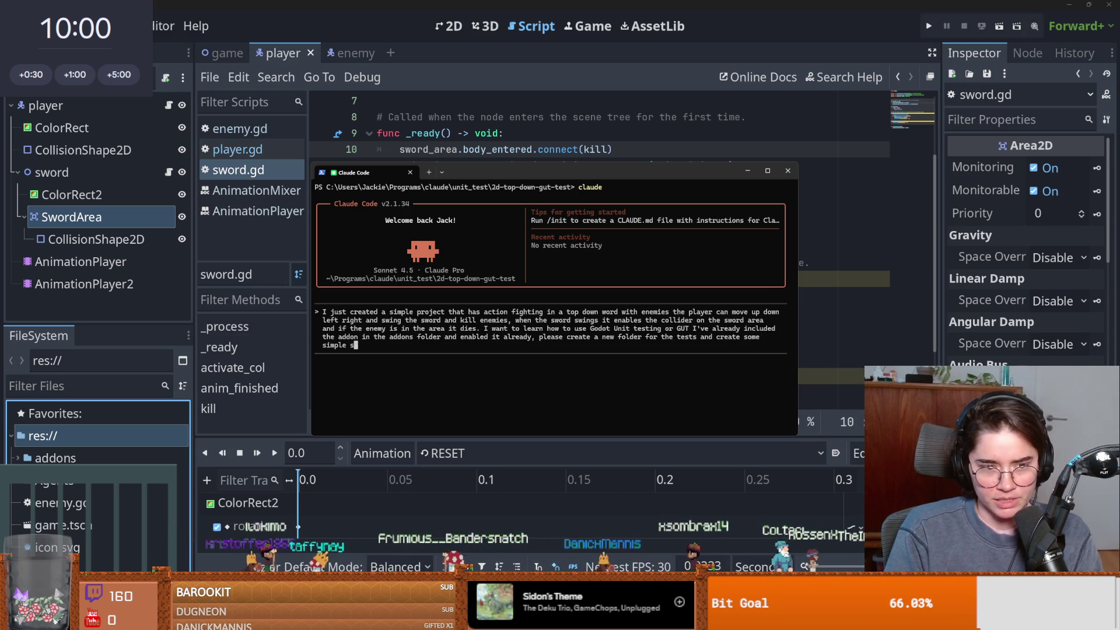
key("BackSpace")
type("tests so ")
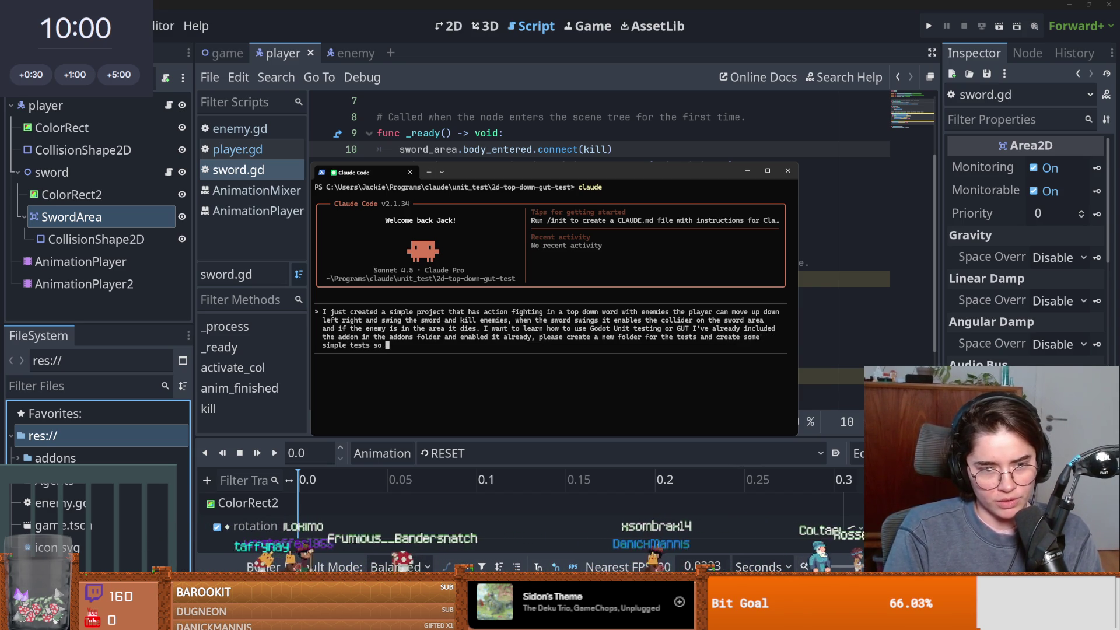
type("I can learn how to use unit testing an")
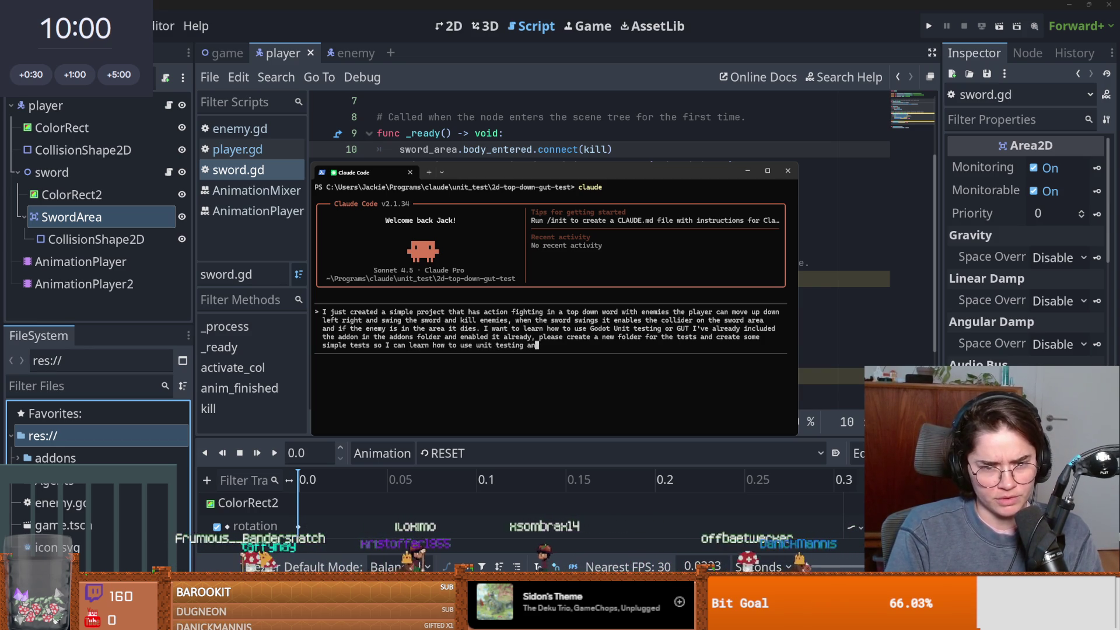
key("BackSpace")
key("BackSpace")
key("BackSpace")
type(". Use ")
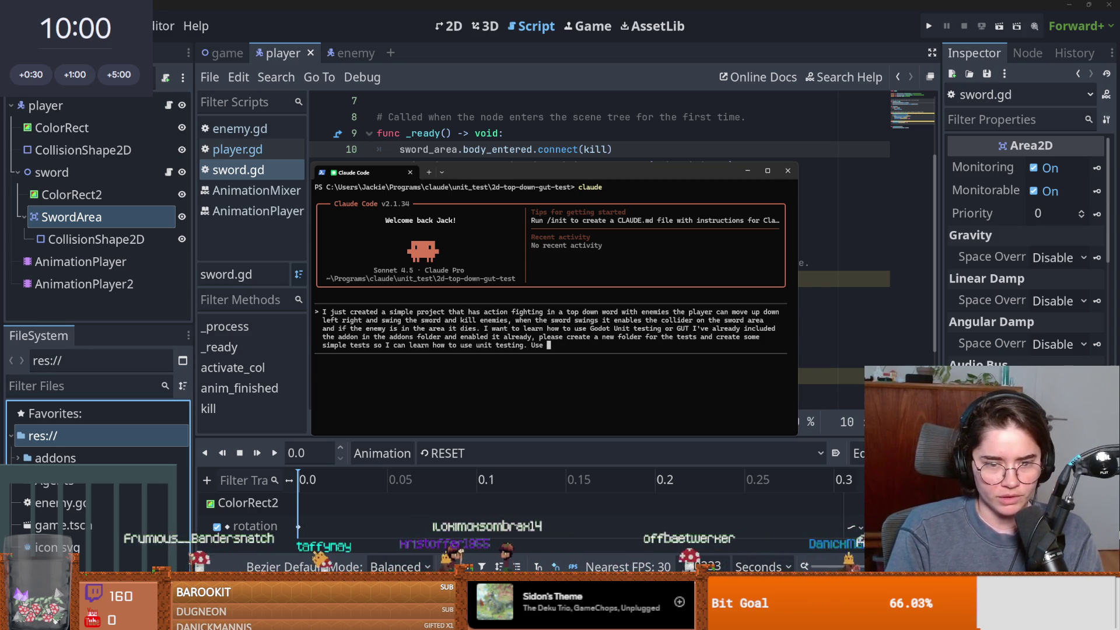
type("best practices for coding and Godot")
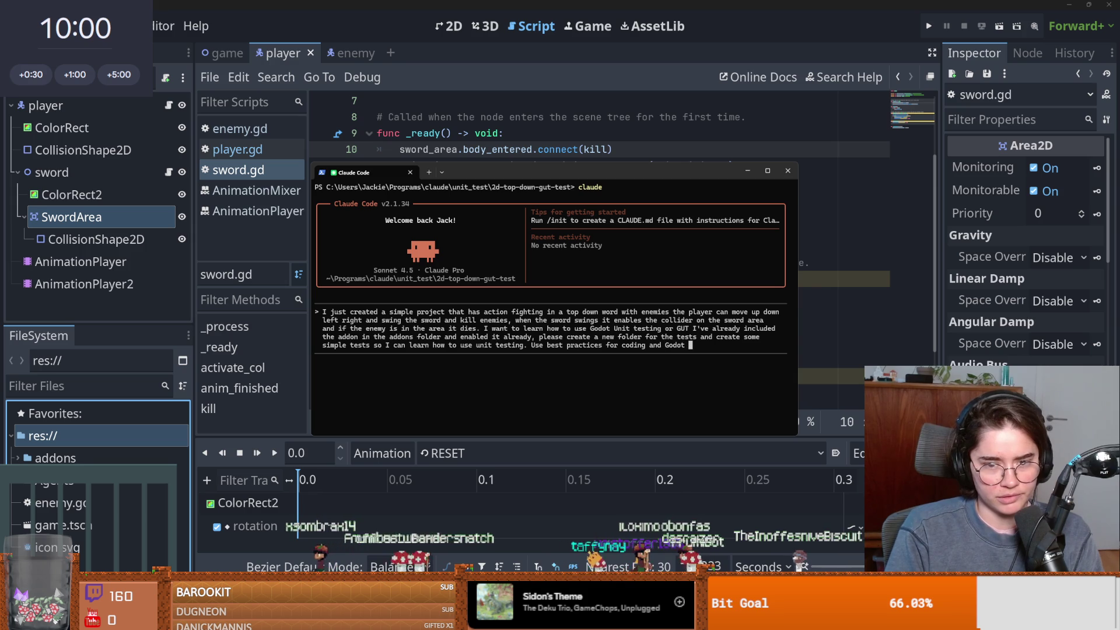
key("Return")
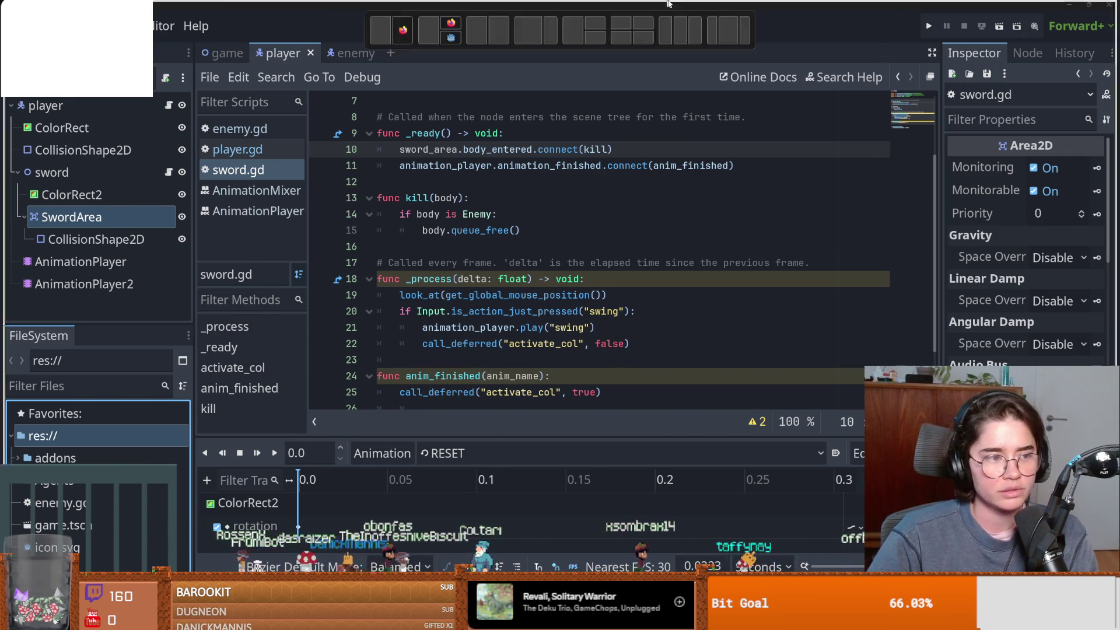
Review Claude Code's plan in the terminal and allow it to create the test folder.
key("alt+Tab")
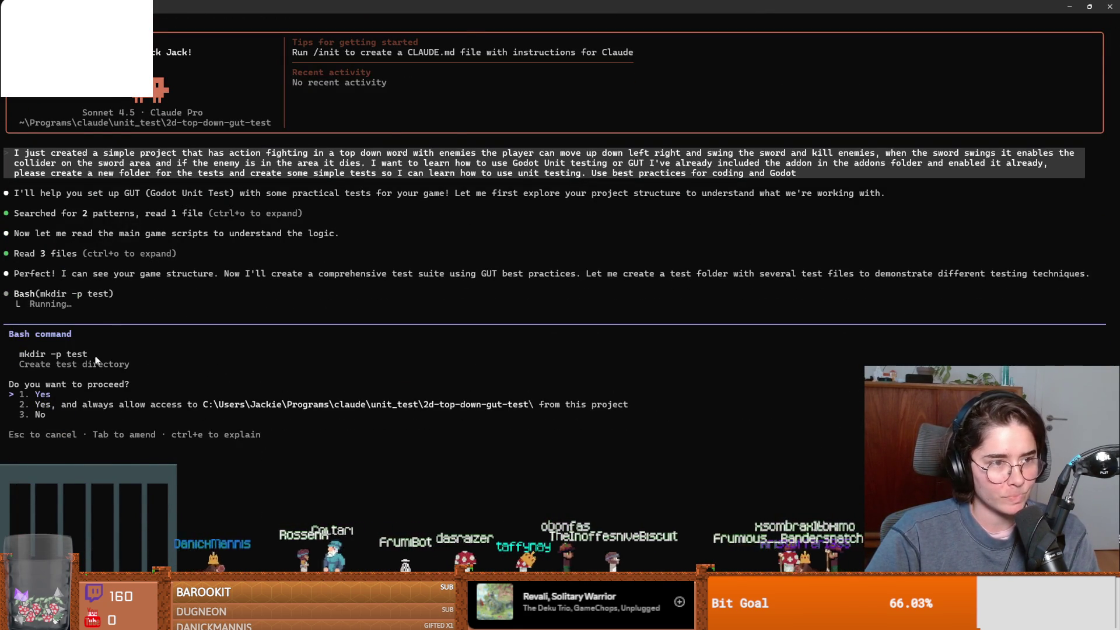
scroll(100, 309, "up", 1)
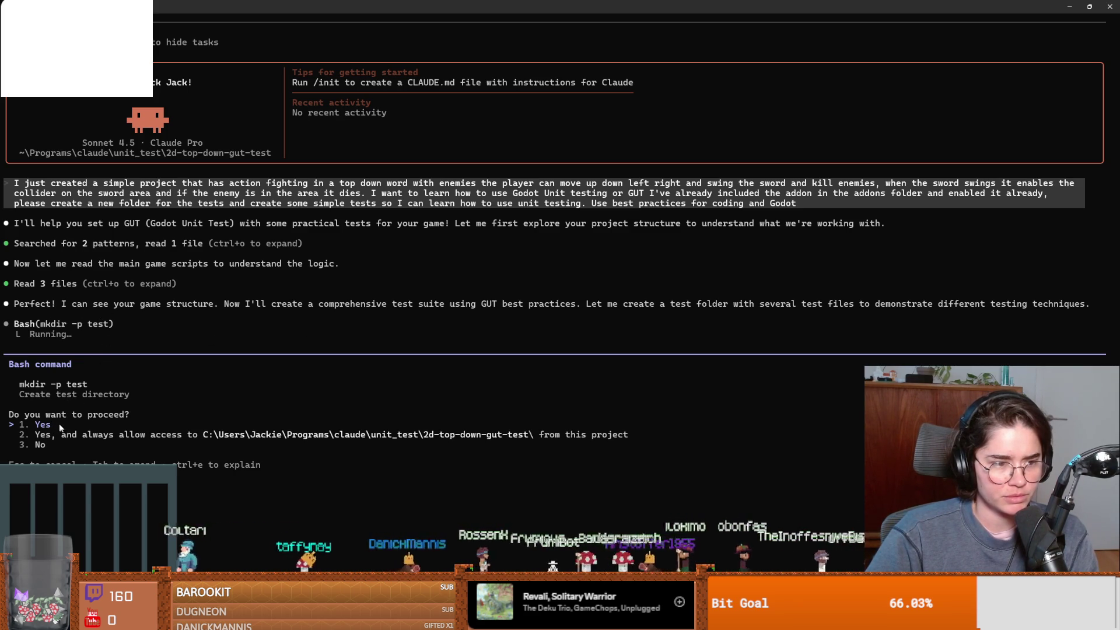
key("Return")
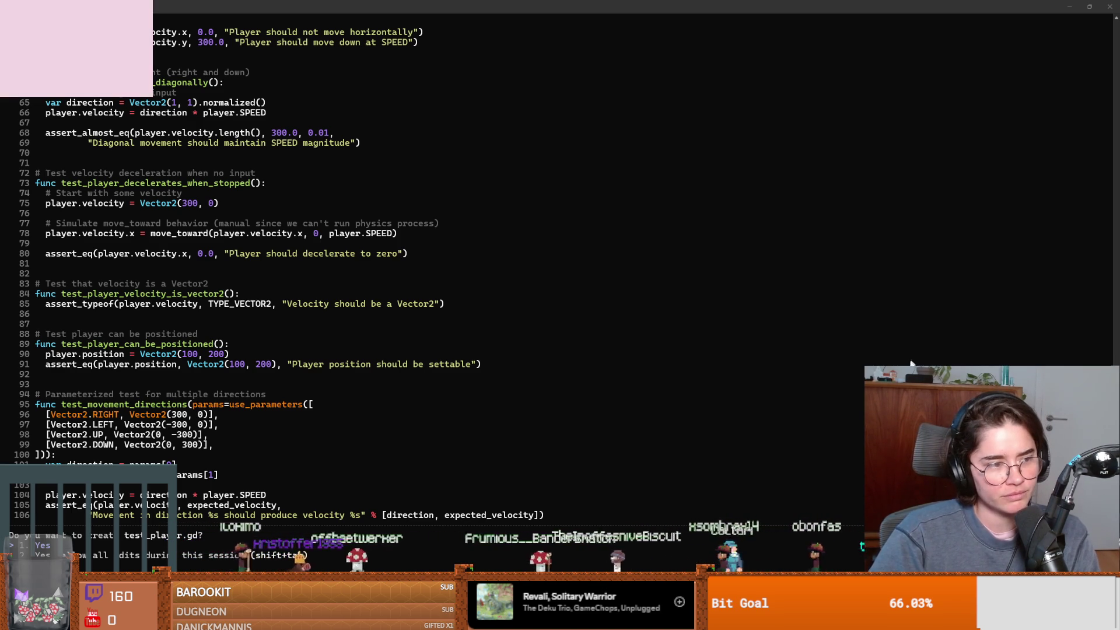
Approve writing test_player.gd, then switch to the YouTube 'Divine' beat video.
key("alt+Tab")
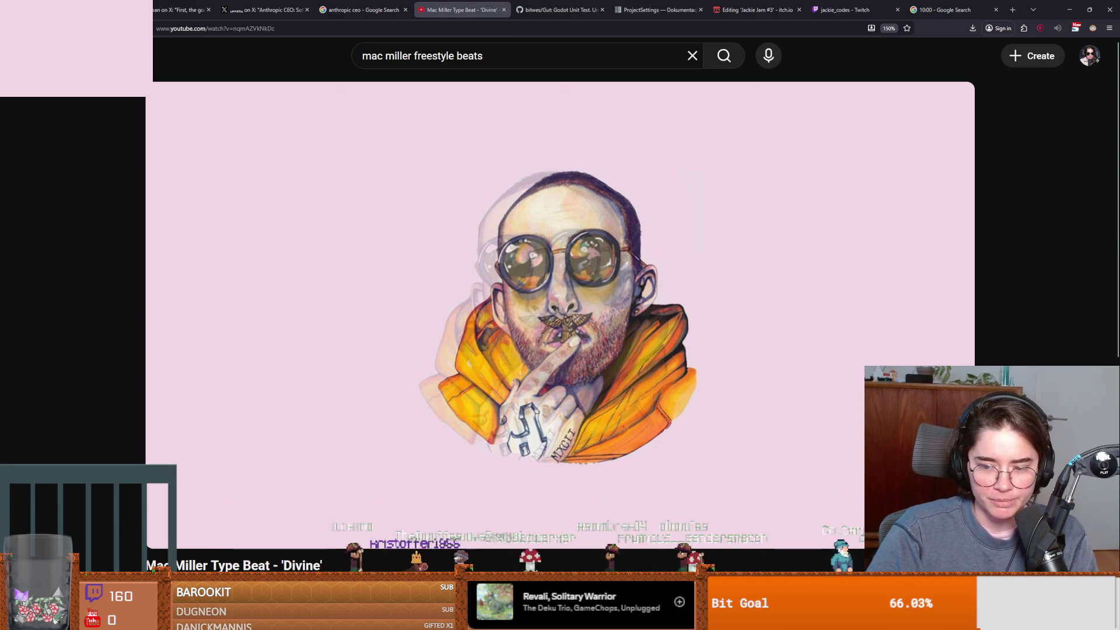
key("alt+Tab")
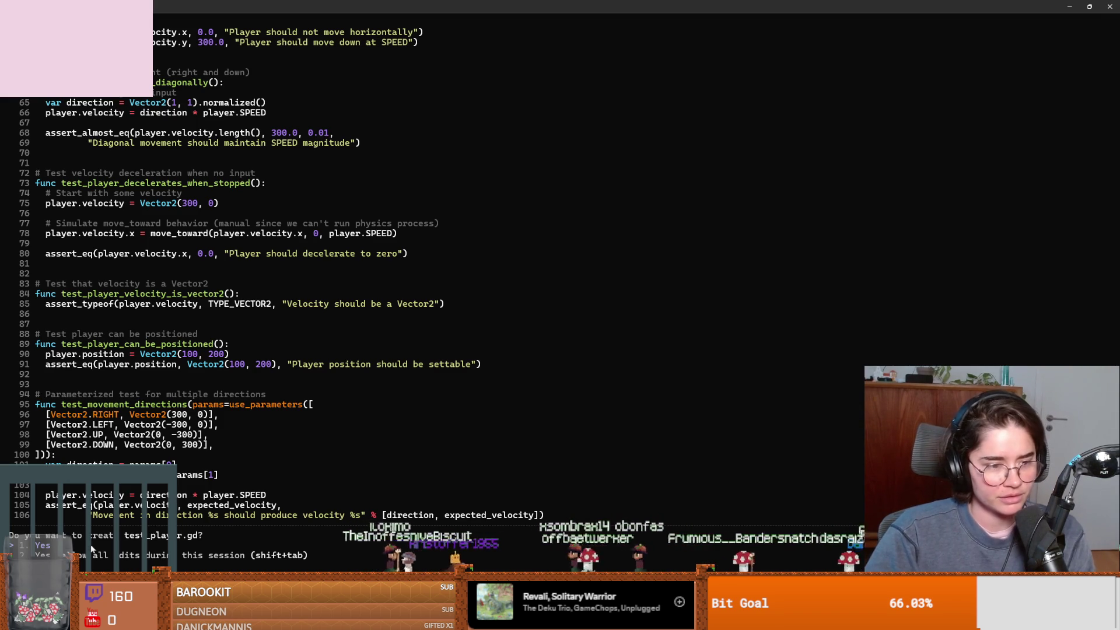
key("Return")
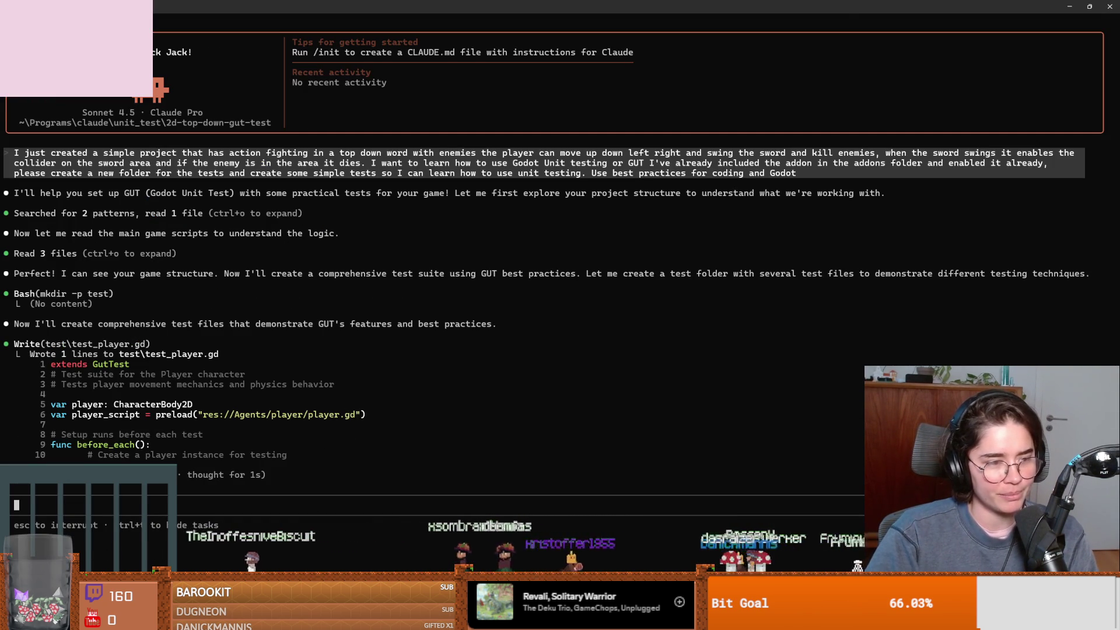
key("alt+Tab")
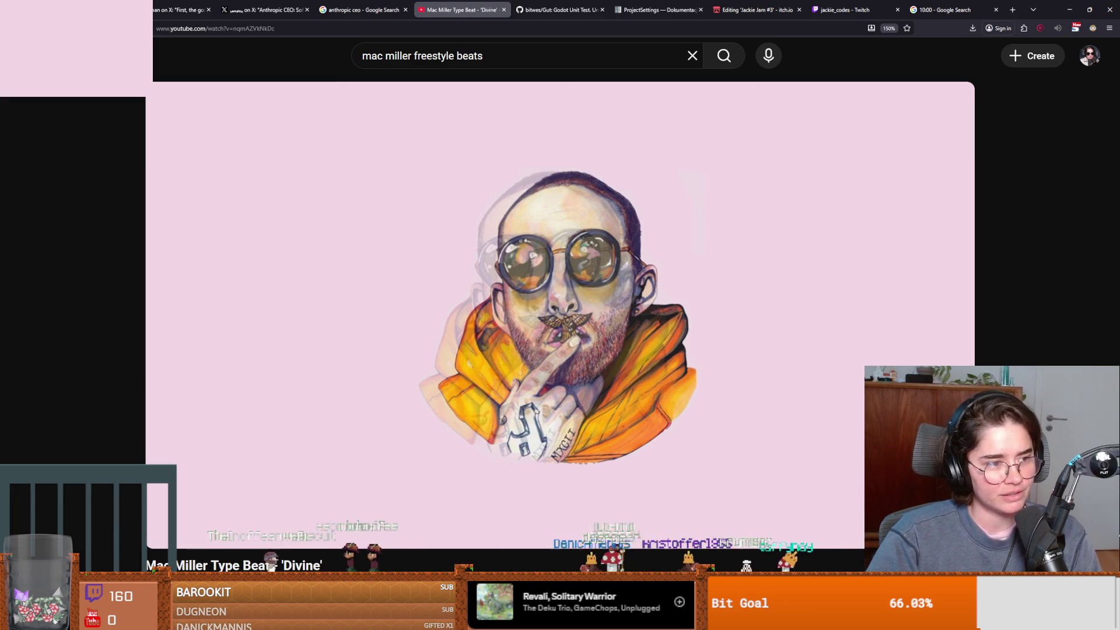
Pause the 'Divine' beat, jump back to 0:00 and start it playing again.
mouse_move(481, 404)
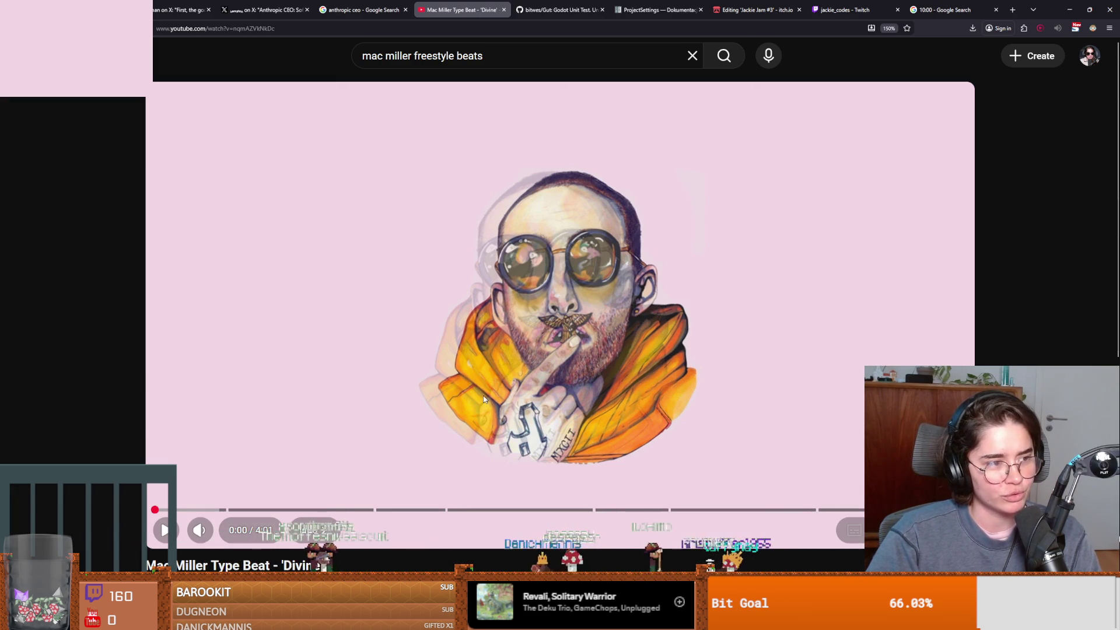
left_click(490, 390)
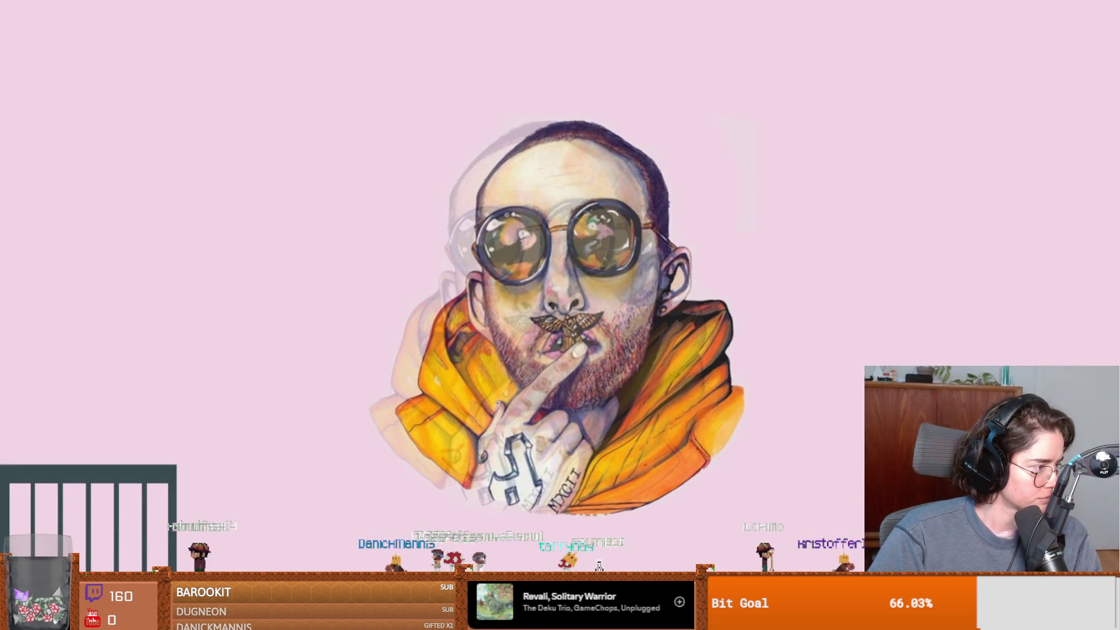
key("space")
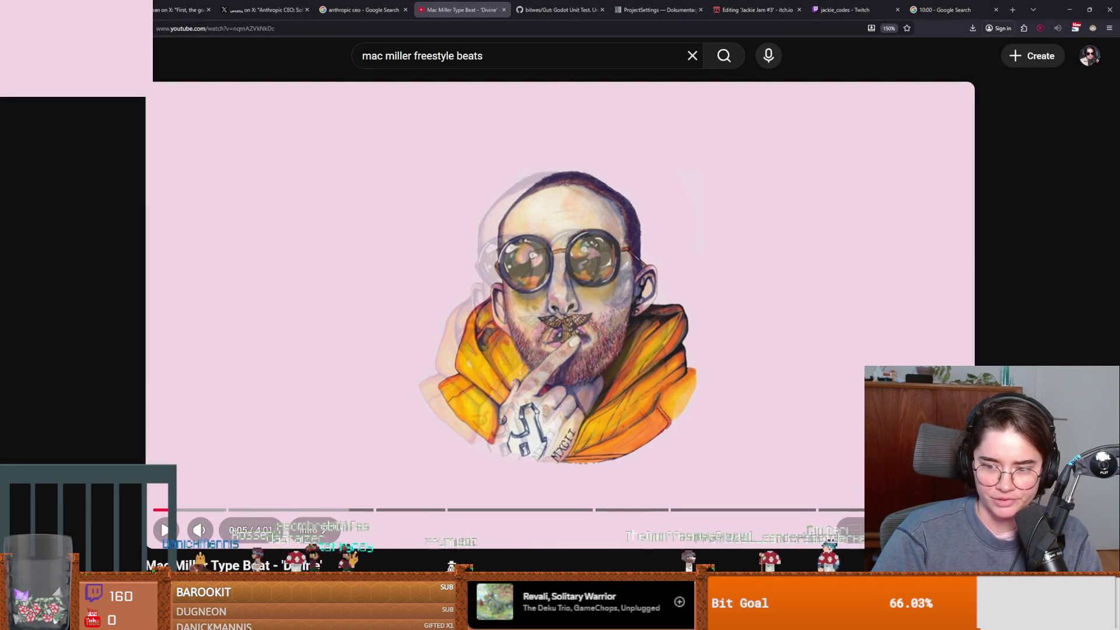
left_click(156, 509)
left_click(165, 530)
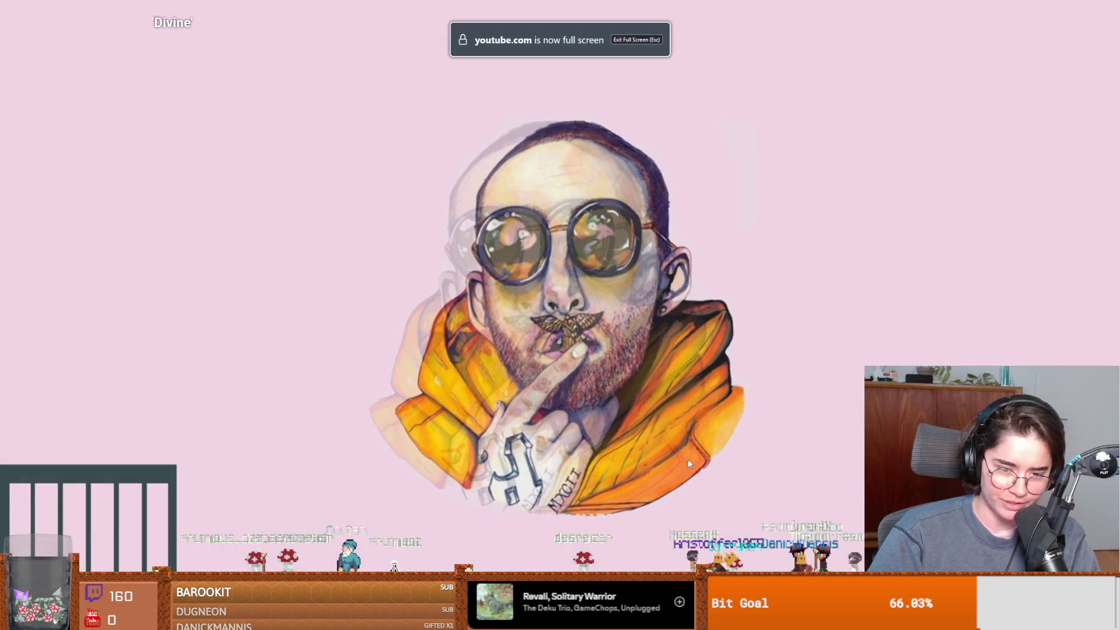
Play the beat full screen from the intro, then exit full screen around 3:56.
left_click(424, 475)
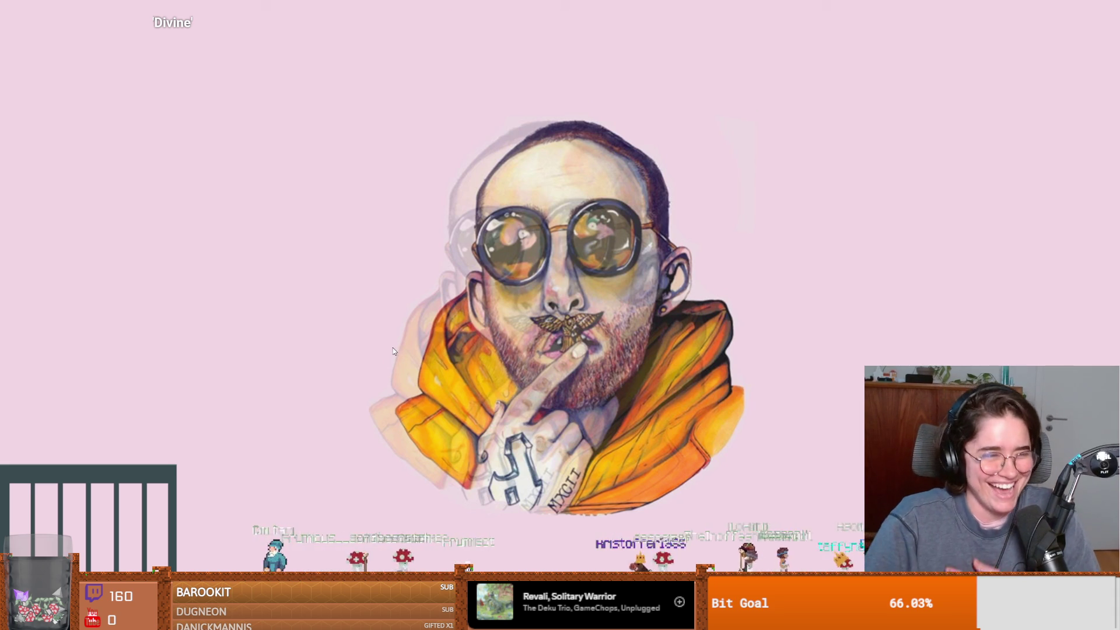
left_click_drag(350, 587, 76, 586)
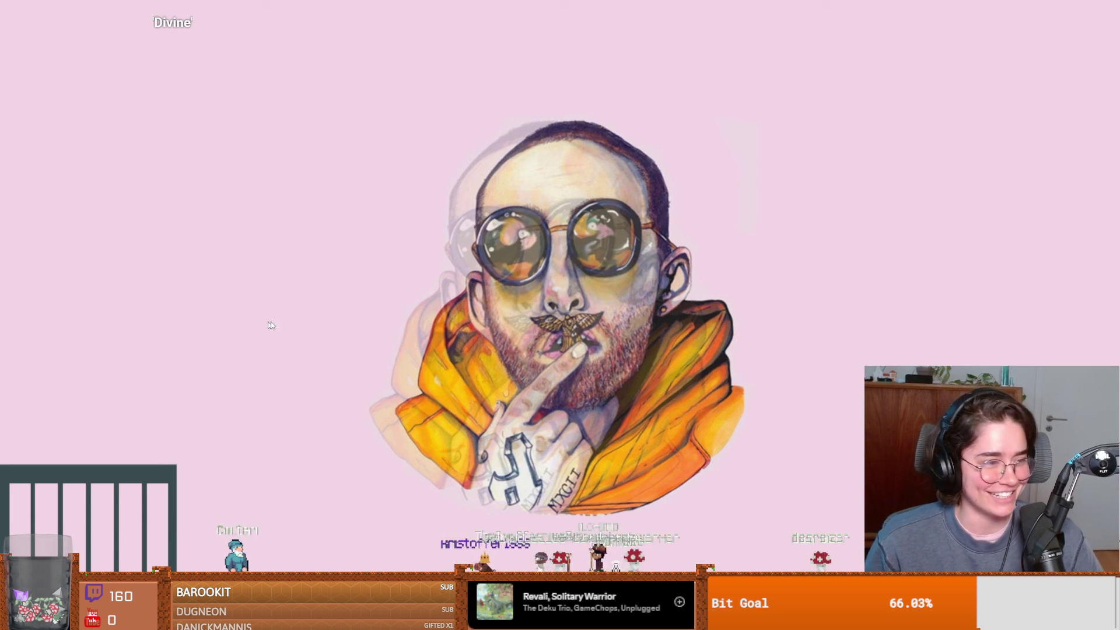
left_click(341, 398)
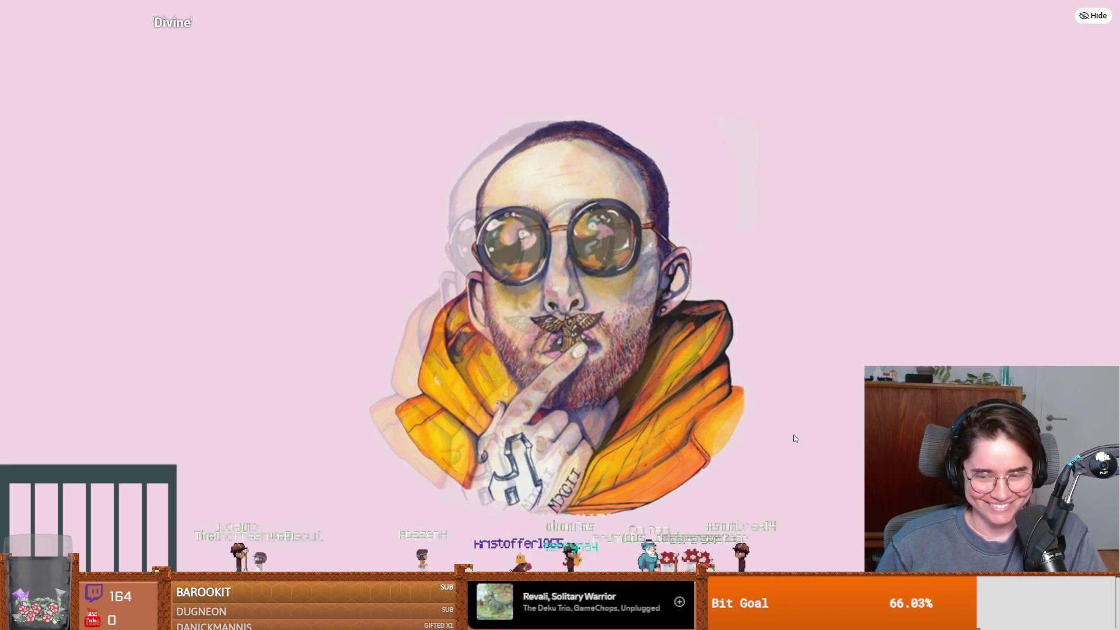
key("Escape")
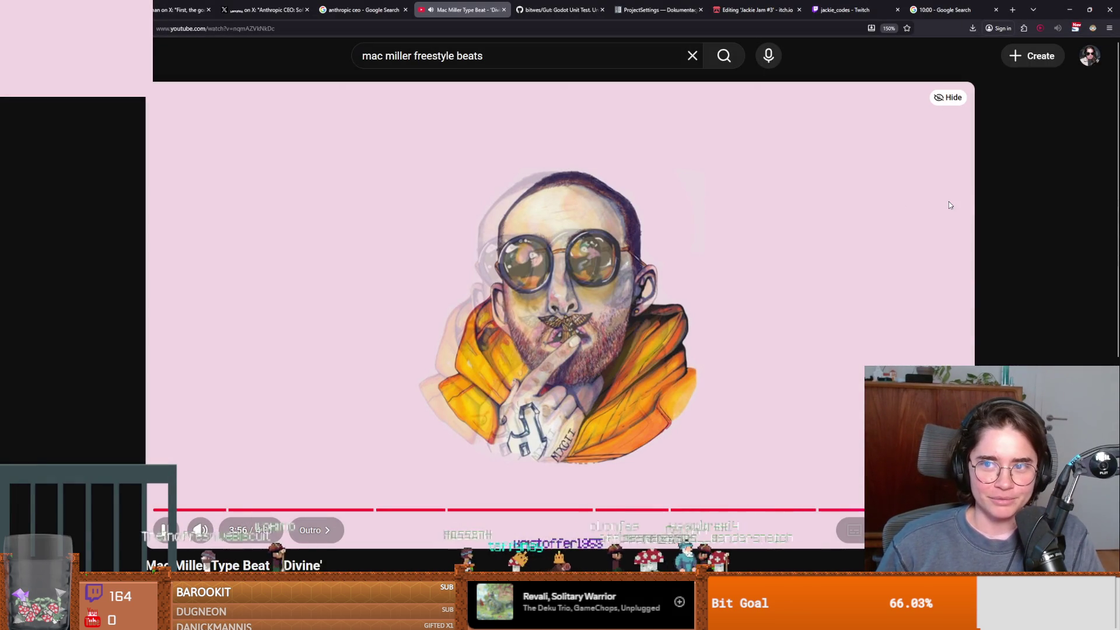
Approve test_sword.gd in Claude Code so it goes on to write test_enemy.gd.
key("alt+Tab")
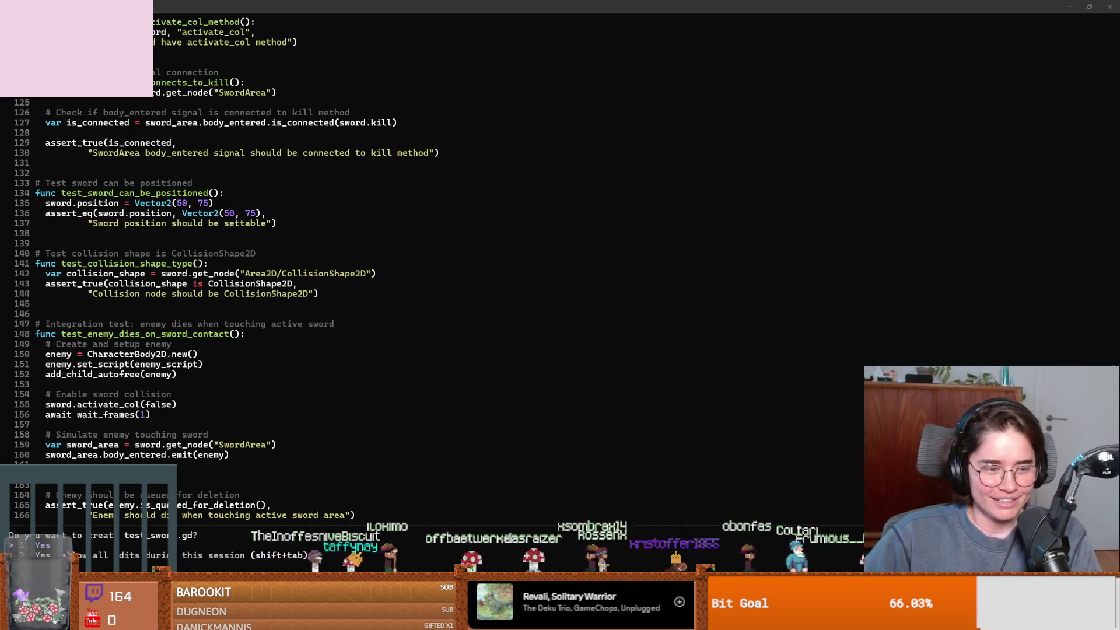
key("Return")
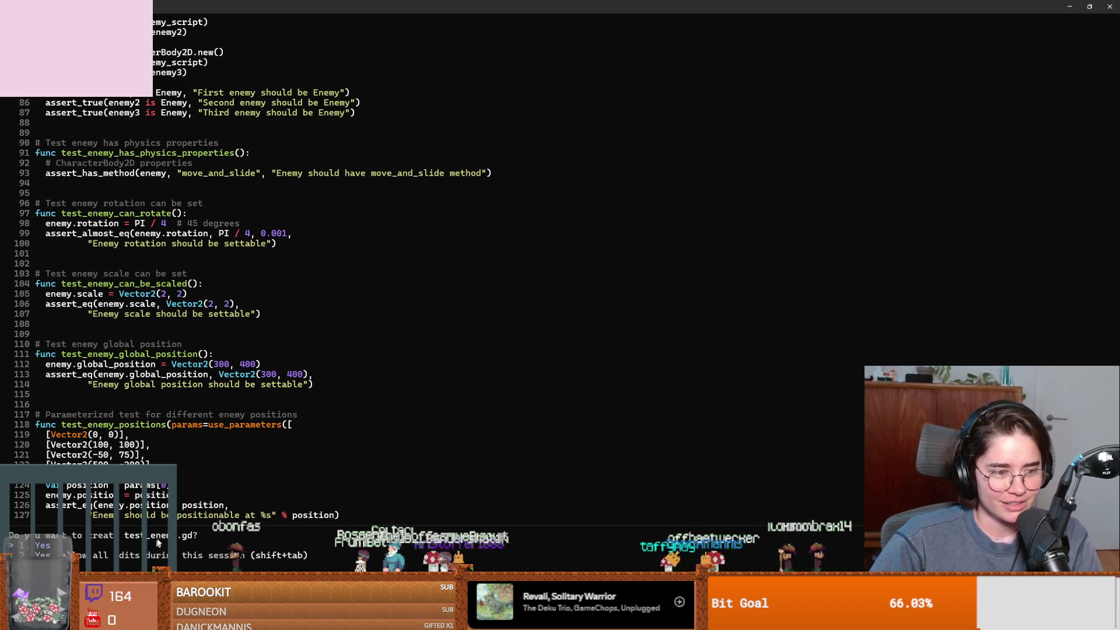
scroll(237, 505, "up", 15)
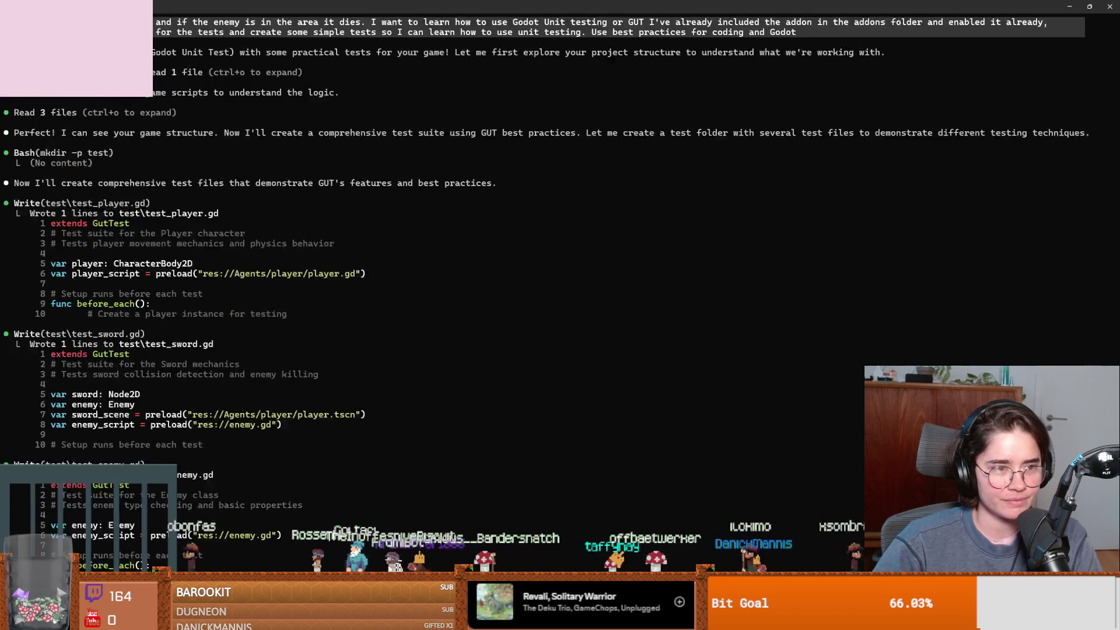
Look over the generated test files and approve creating test/.gutconfig.json.
scroll(233, 494, "up", 4)
scroll(234, 495, "down", 6)
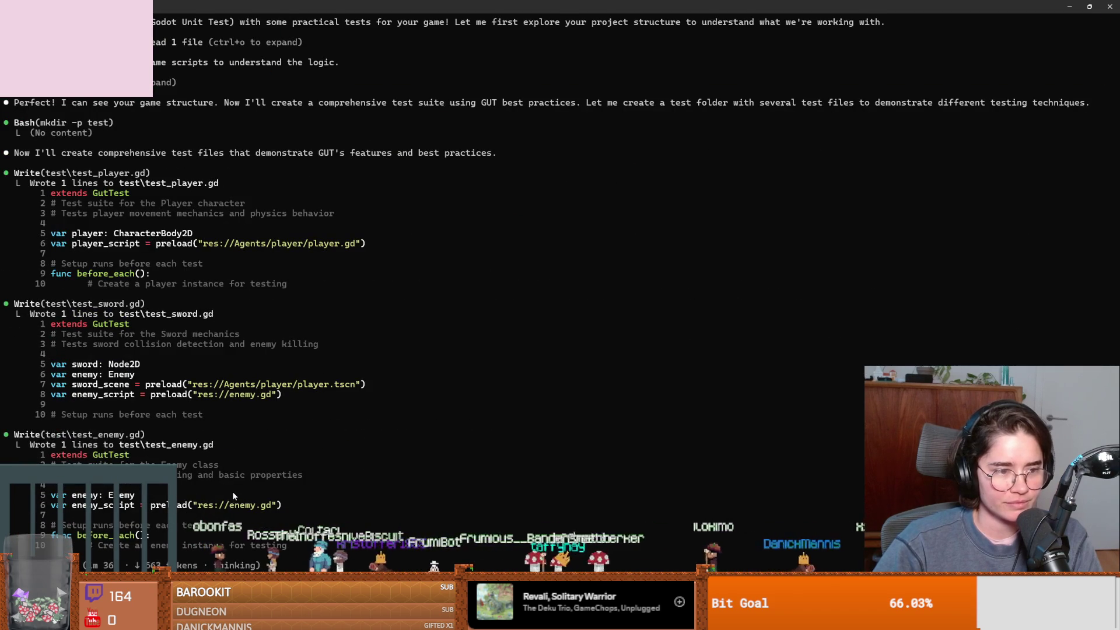
scroll(115, 447, "down", 1)
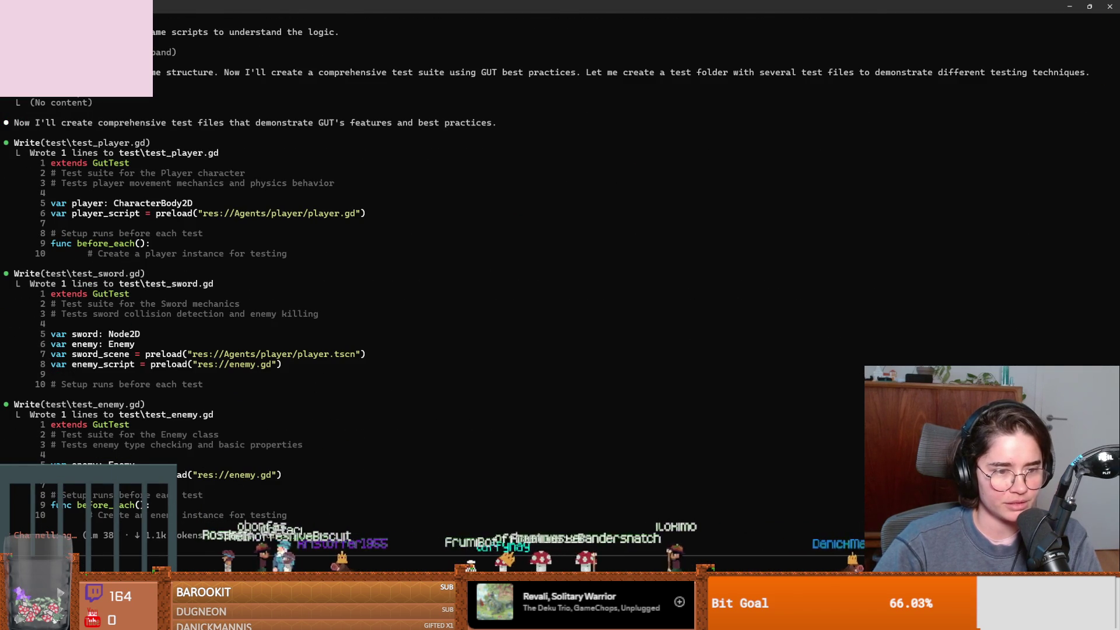
scroll(175, 350, "up", 2)
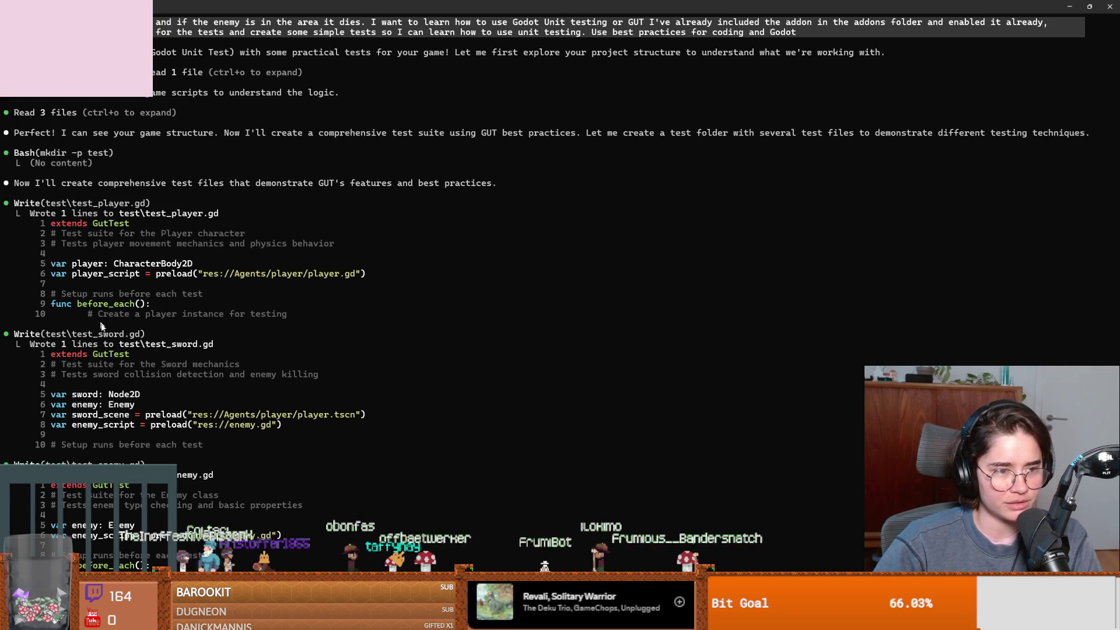
scroll(122, 327, "down", 4)
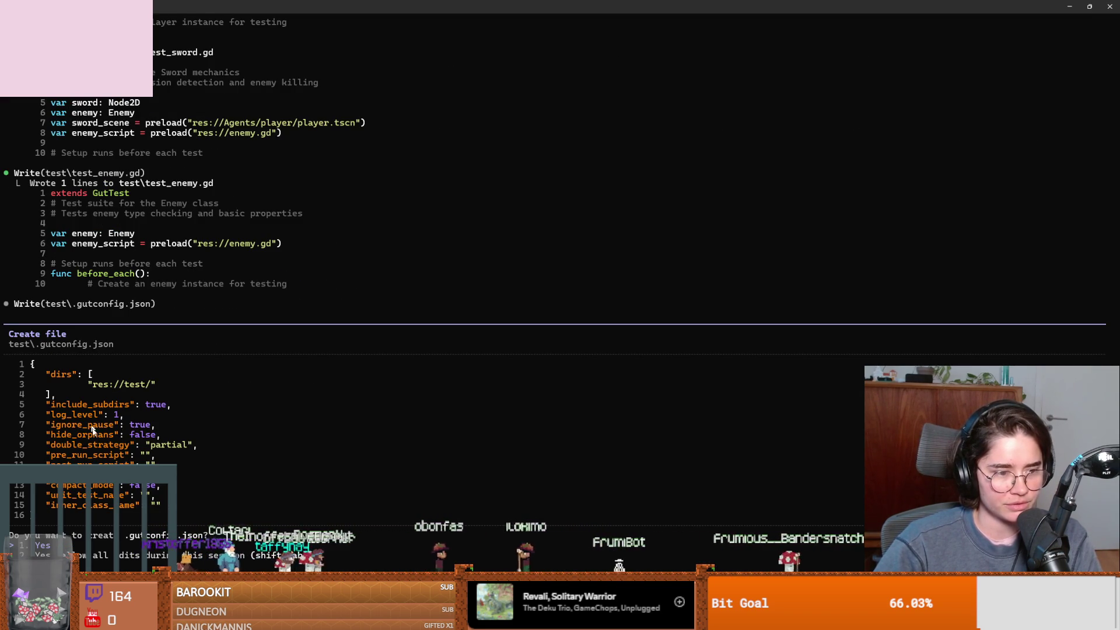
key("Return")
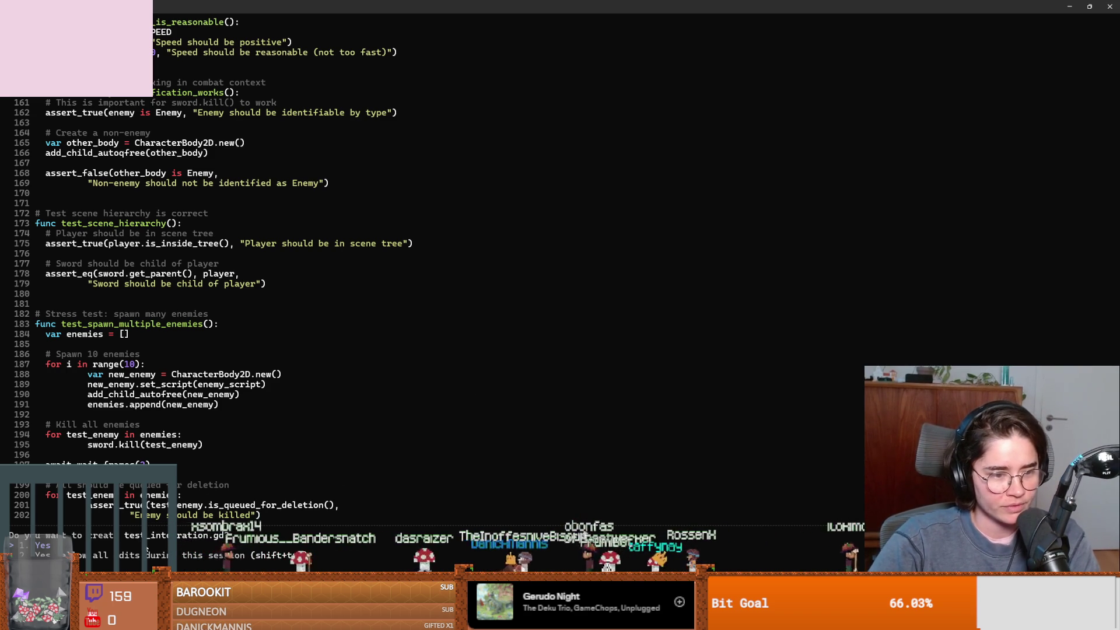
Approve creating test_integration.gd and the tests README.md.
key("Return")
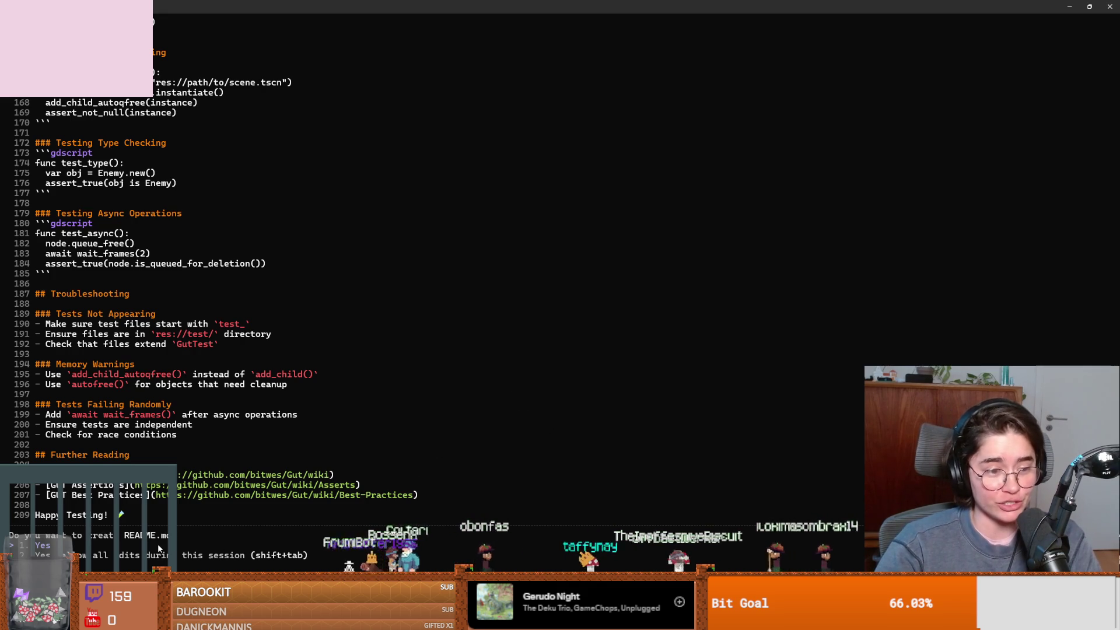
key("Return")
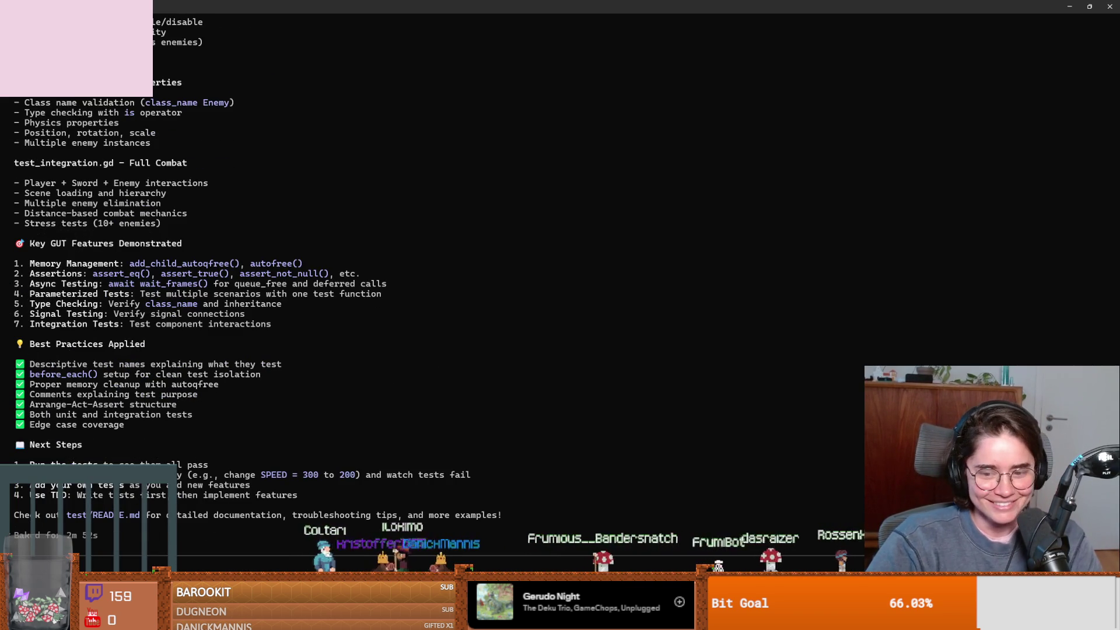
Bring the Godot editor up briefly, then shrink and minimize it back to the terminal.
key("alt+Tab")
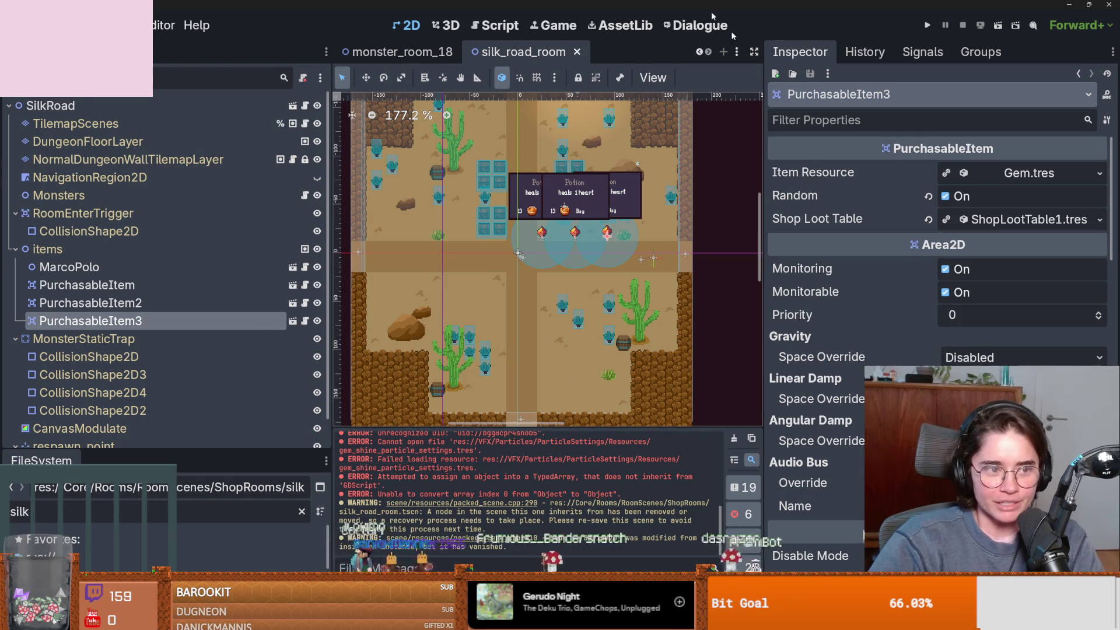
left_click(1090, 7)
left_click(687, 194)
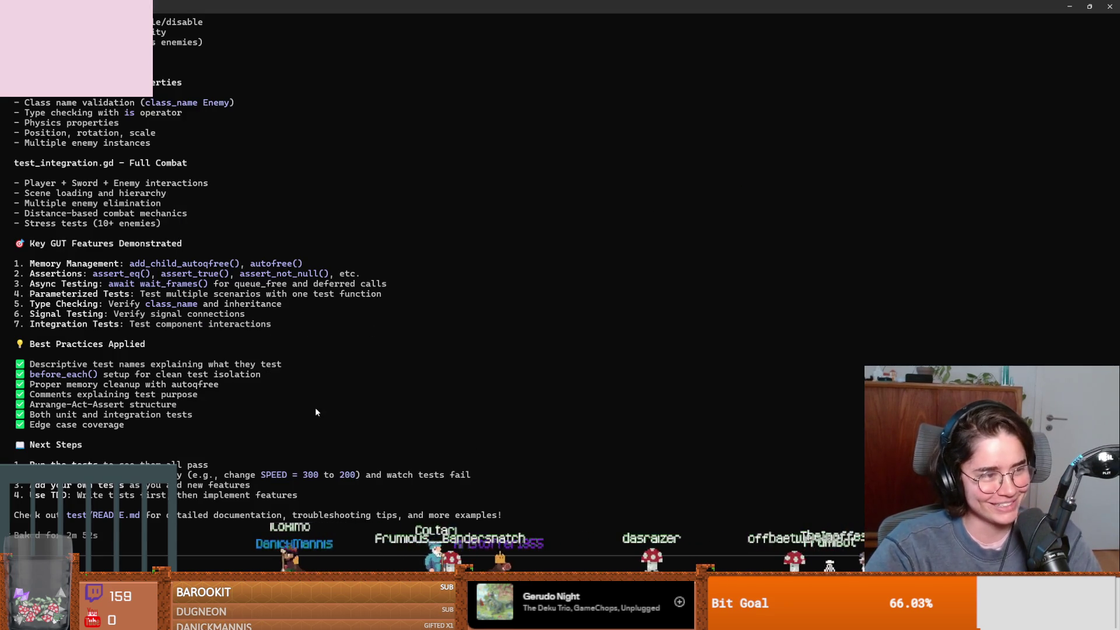
Close the Godot Project Manager and return to the sword game editor showing sword.gd.
scroll(312, 413, "up", 1)
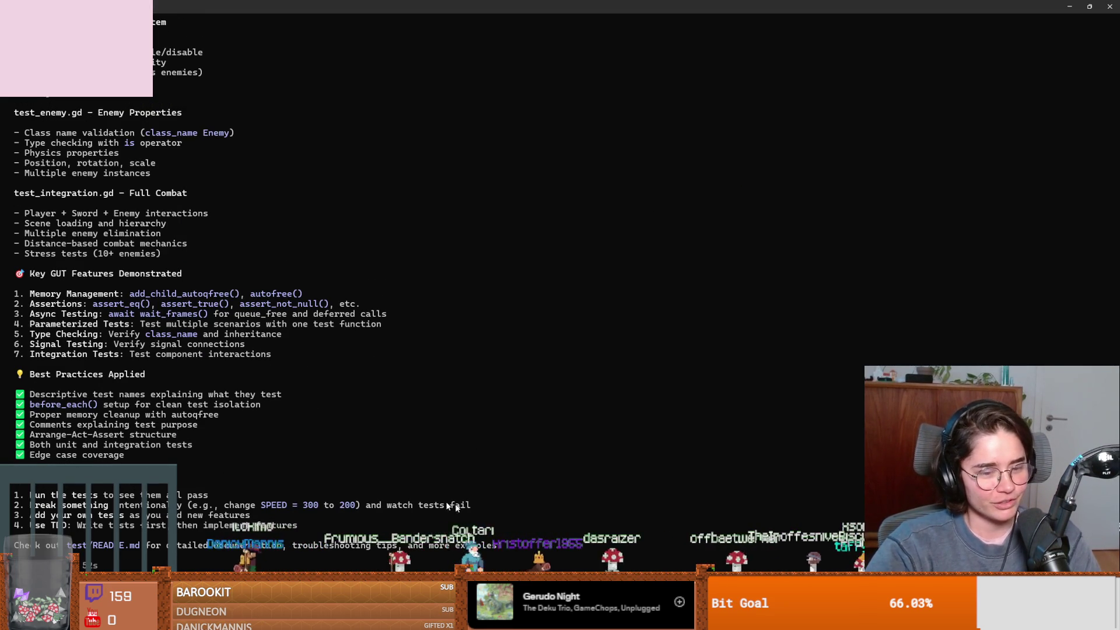
key("alt+Tab")
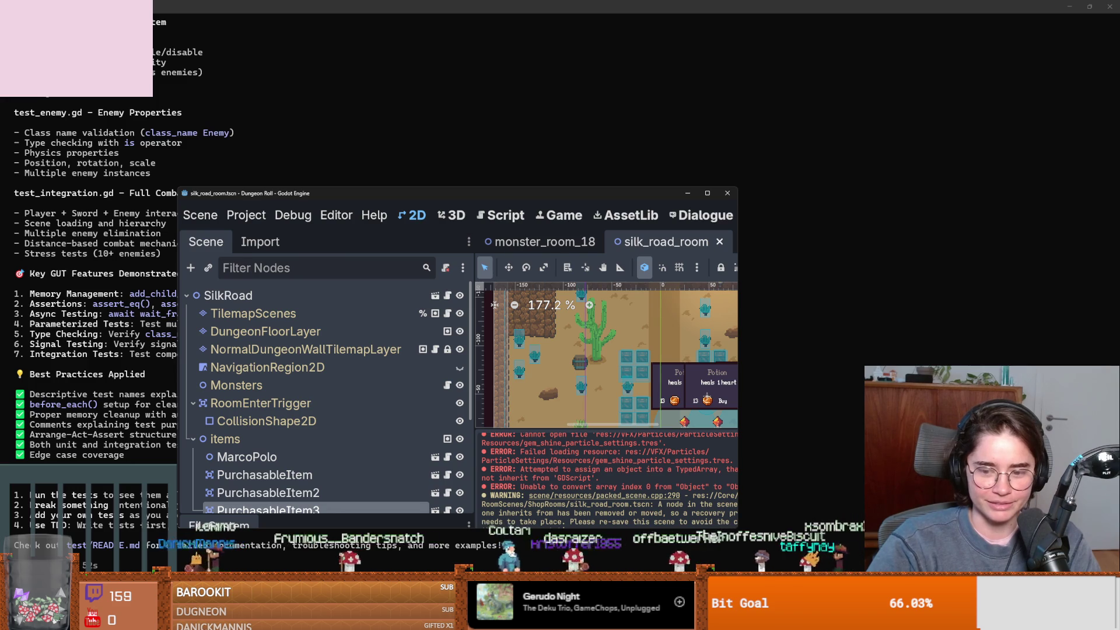
key("ctrl+shift+q")
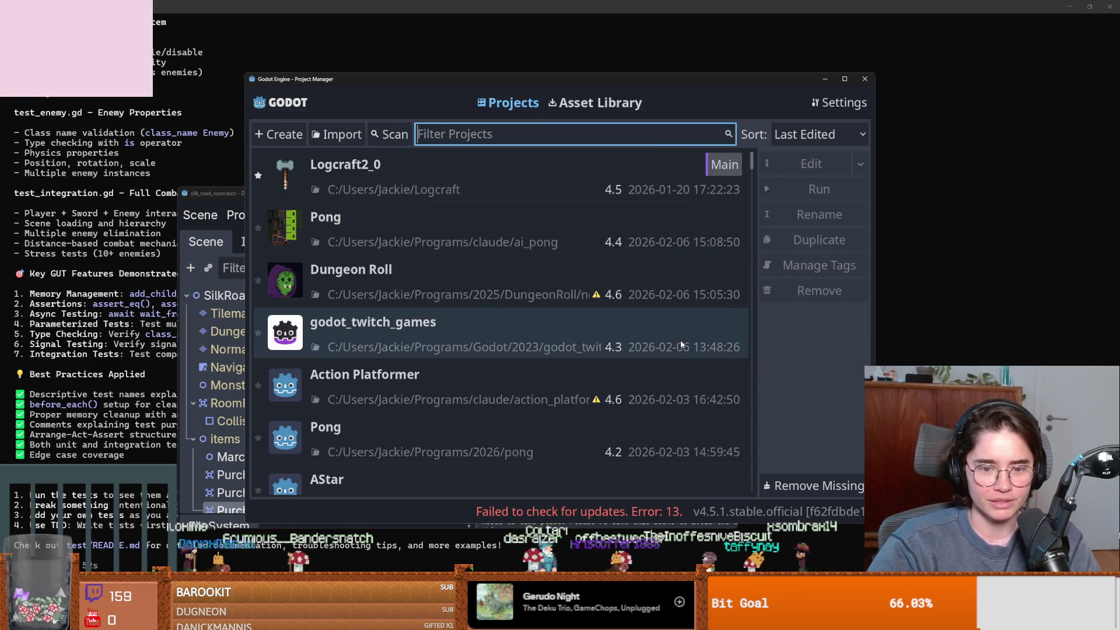
left_click(866, 81)
left_click(865, 79)
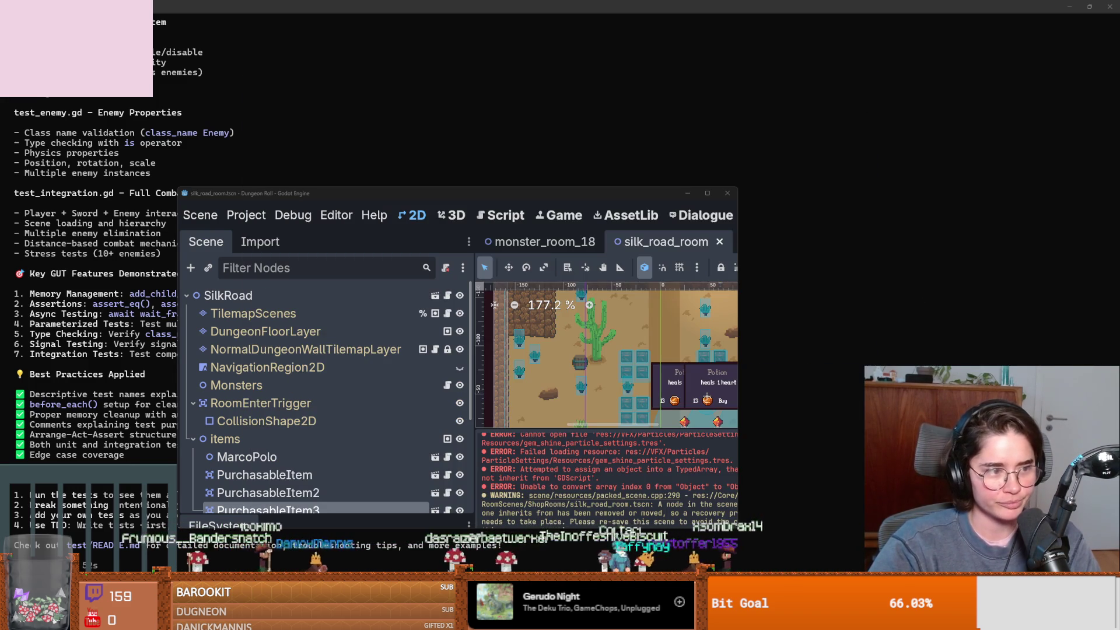
key("alt+Tab")
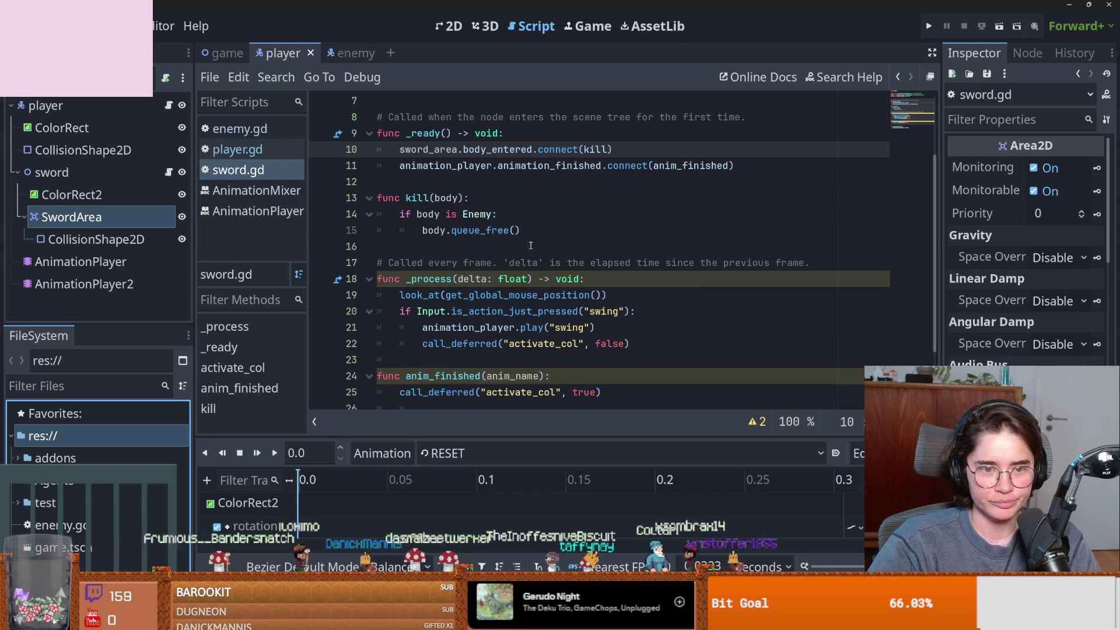
Place the caret below kill() in sword.gd, then return to the terminal's test-file summary.
left_click(530, 245)
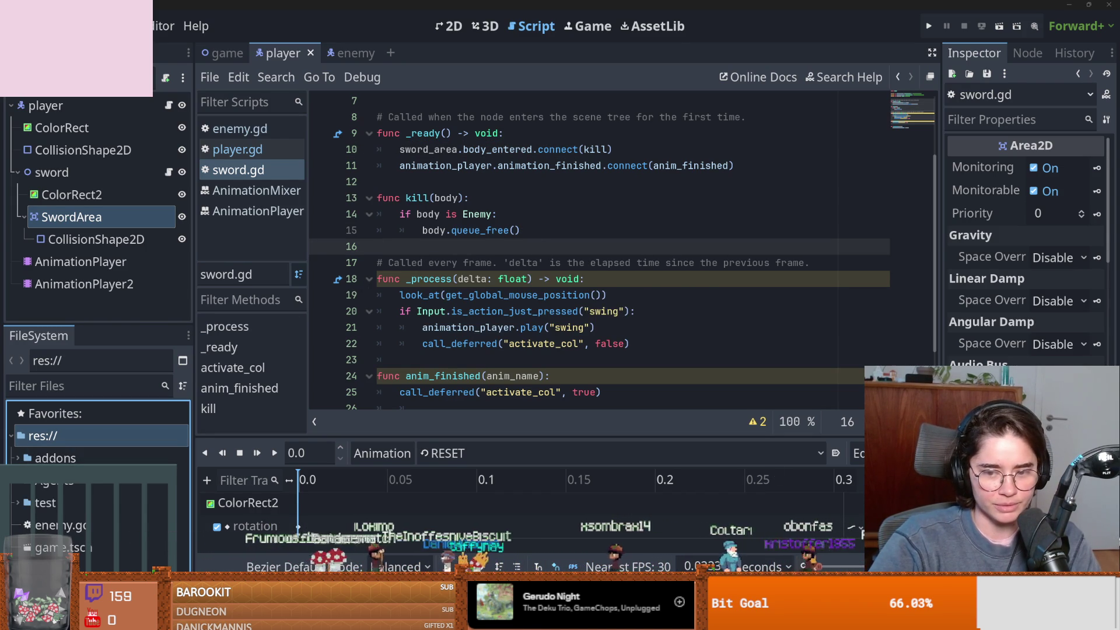
key("alt+Tab")
scroll(298, 323, "up", 8)
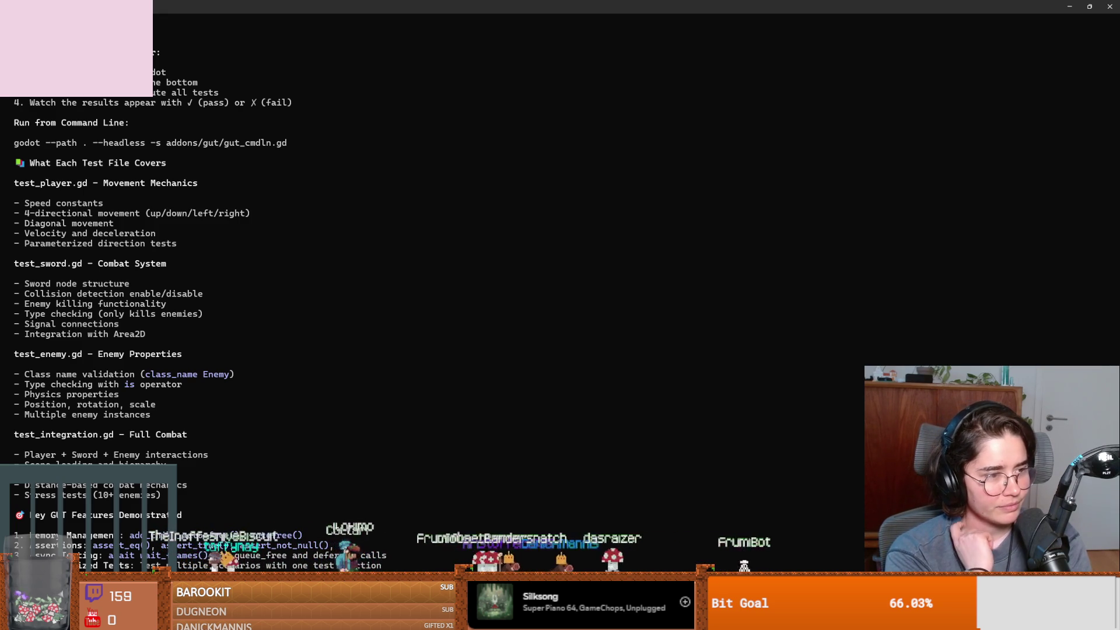
Switch from the terminal to the Discord co-working-vc voice call.
key("alt+Tab")
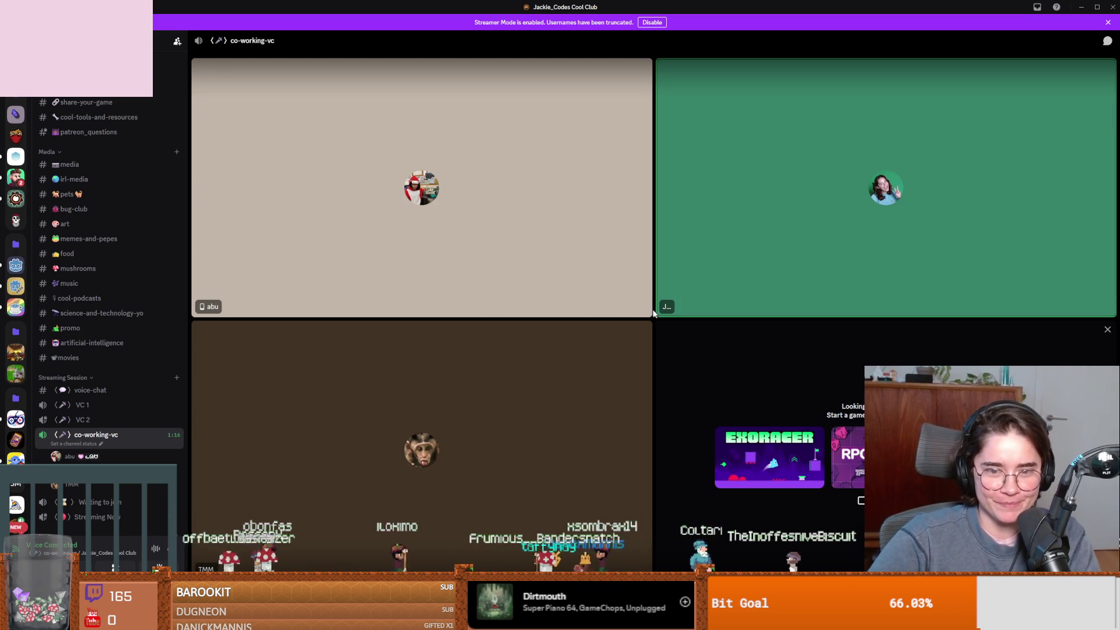
Enlarge a participant's video tile, return to the grid, and dismiss the participant menu.
left_click(565, 309)
left_click(633, 474)
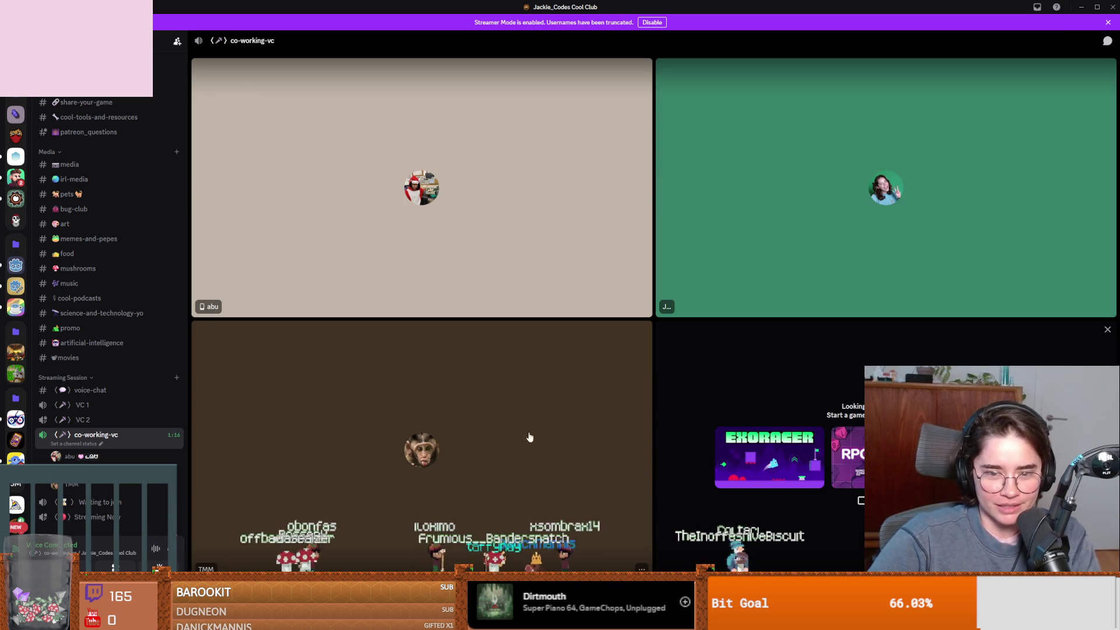
left_click(642, 569)
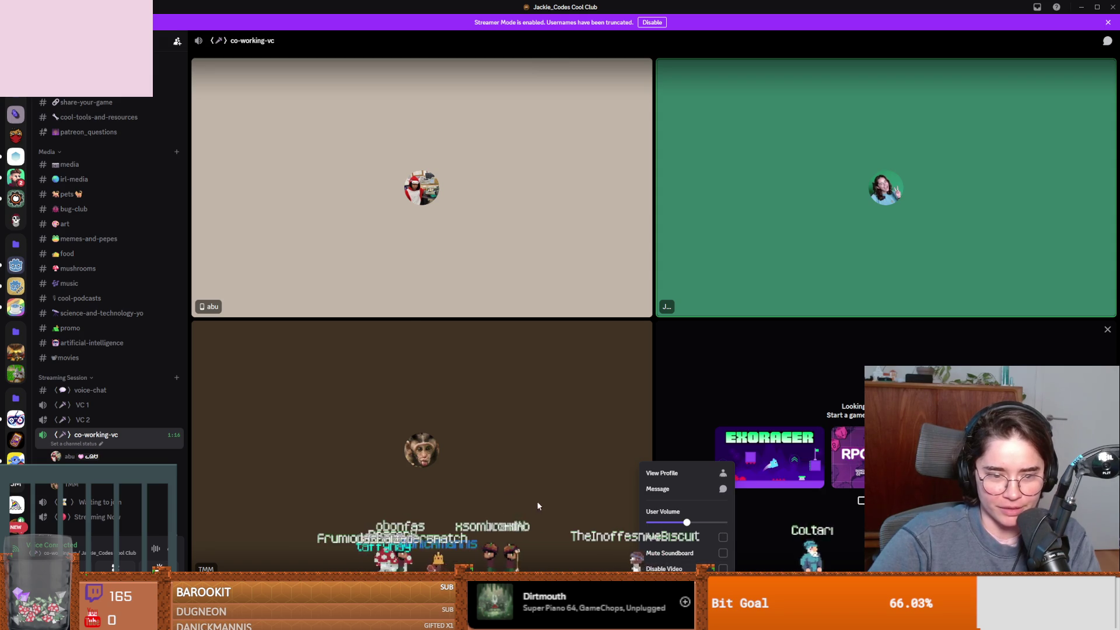
left_click(406, 454)
right_click(407, 454)
left_click(373, 449)
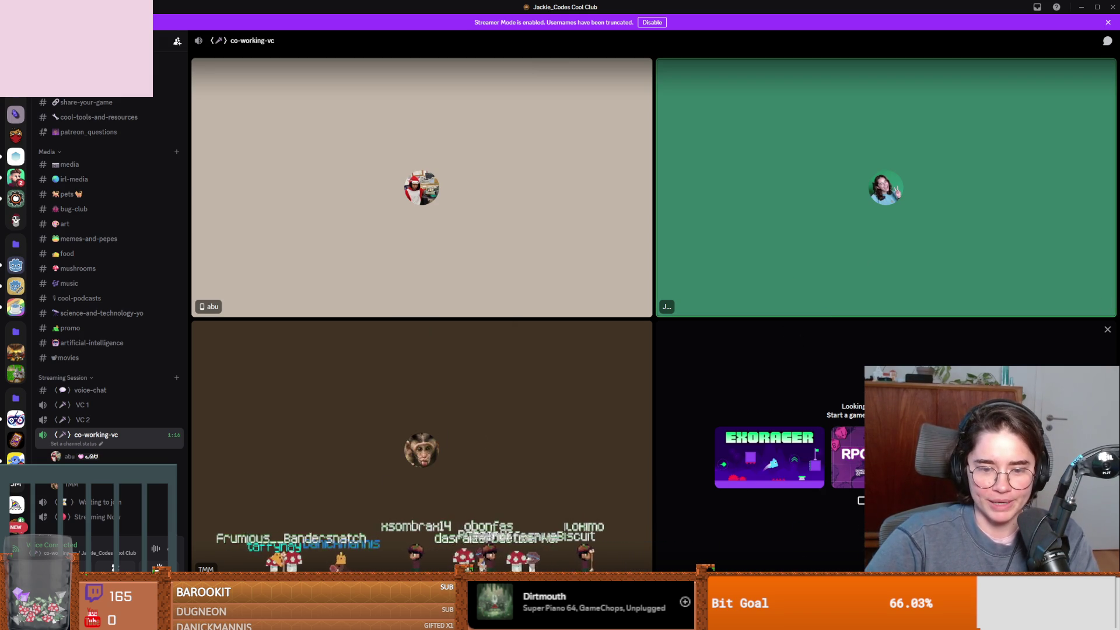
Set Discord's voice output device to Speakers (Focusrite USB Audio).
left_click(575, 593)
mouse_move(581, 450)
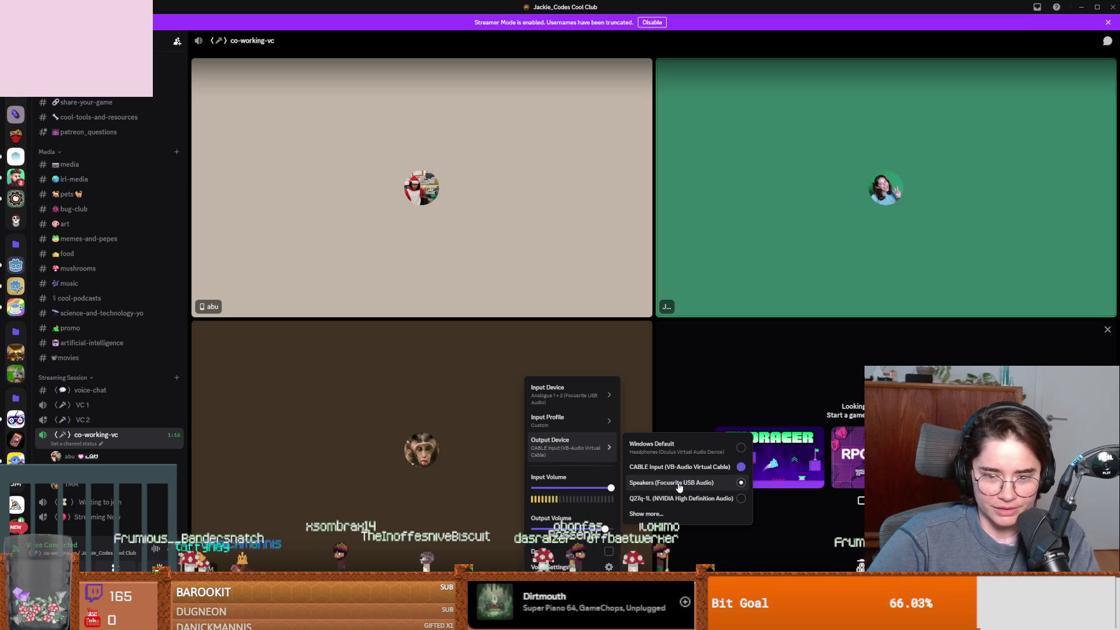
left_click(680, 482)
key("Escape")
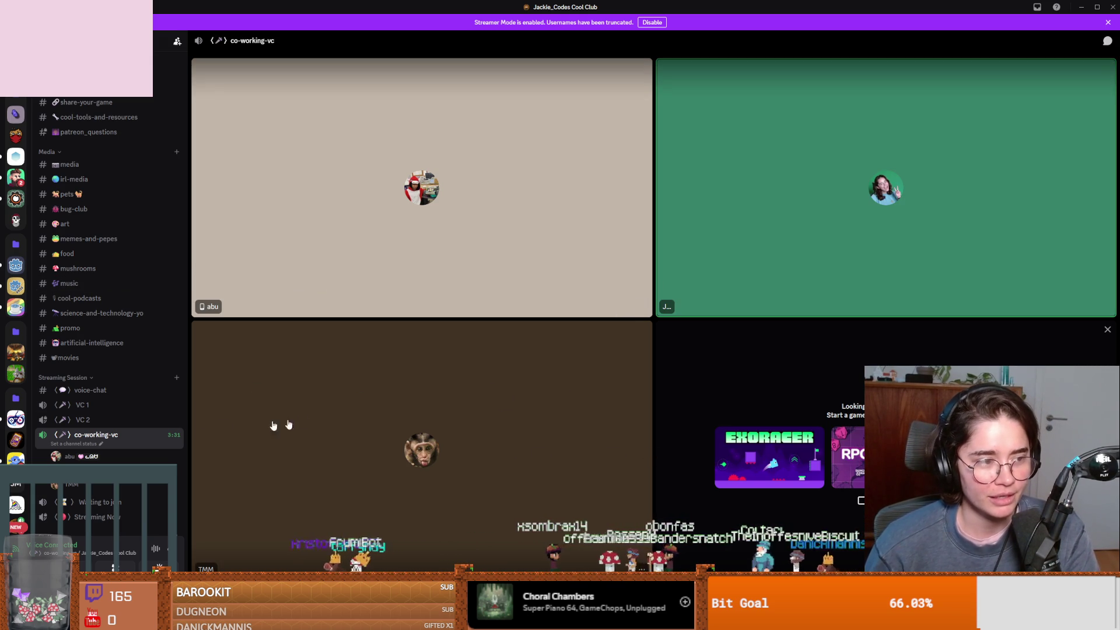
Move from the Discord call to the Claude Code terminal's GUT test-file summary.
scroll(16, 496, "down", 1)
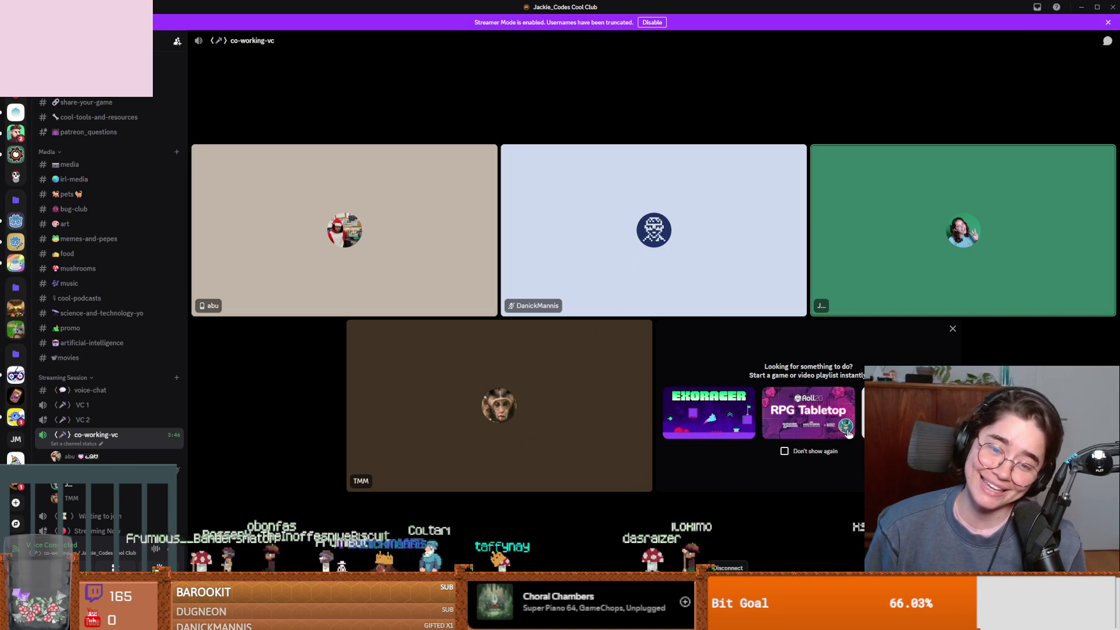
key("alt+Tab")
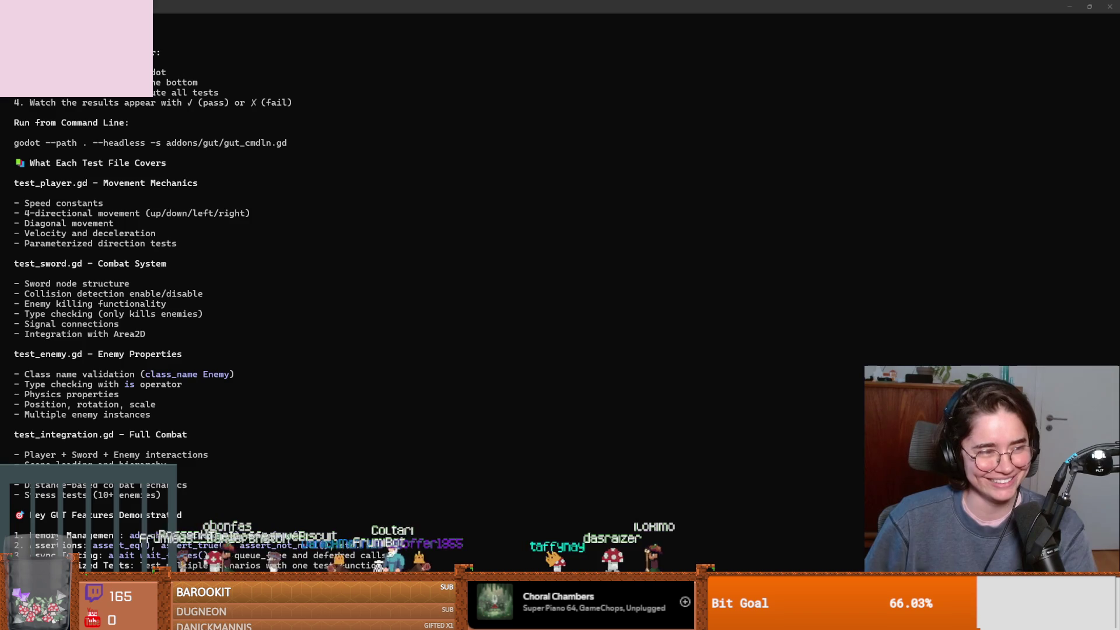
Re-maximize the terminal and scroll down to the summary's best practices and next steps.
key("super+Down")
double_click(568, 180)
scroll(402, 313, "down", 7)
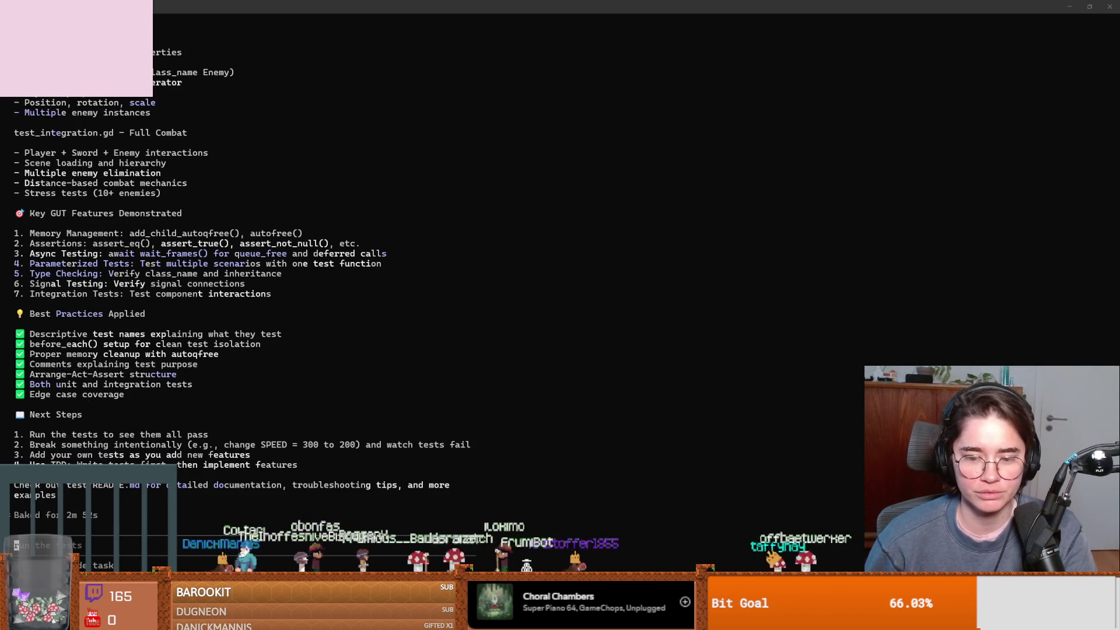
Add a 'chancleta emote ASAP' checklist item to the 06-02-2026 daily note, then return to the terminal.
left_click(394, 138)
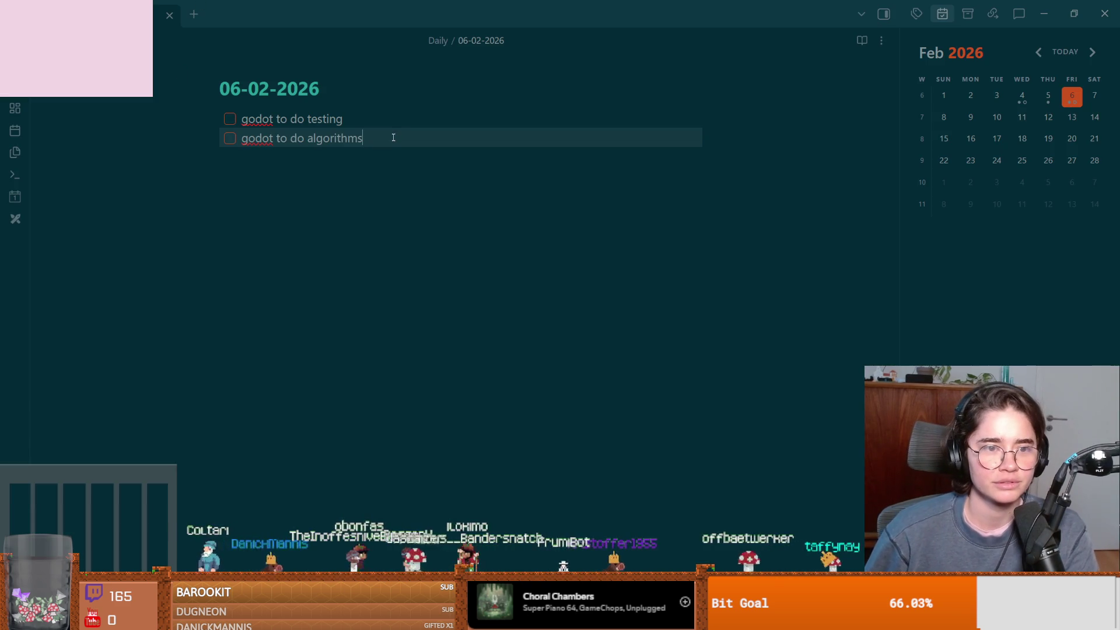
key("Return")
type("chance")
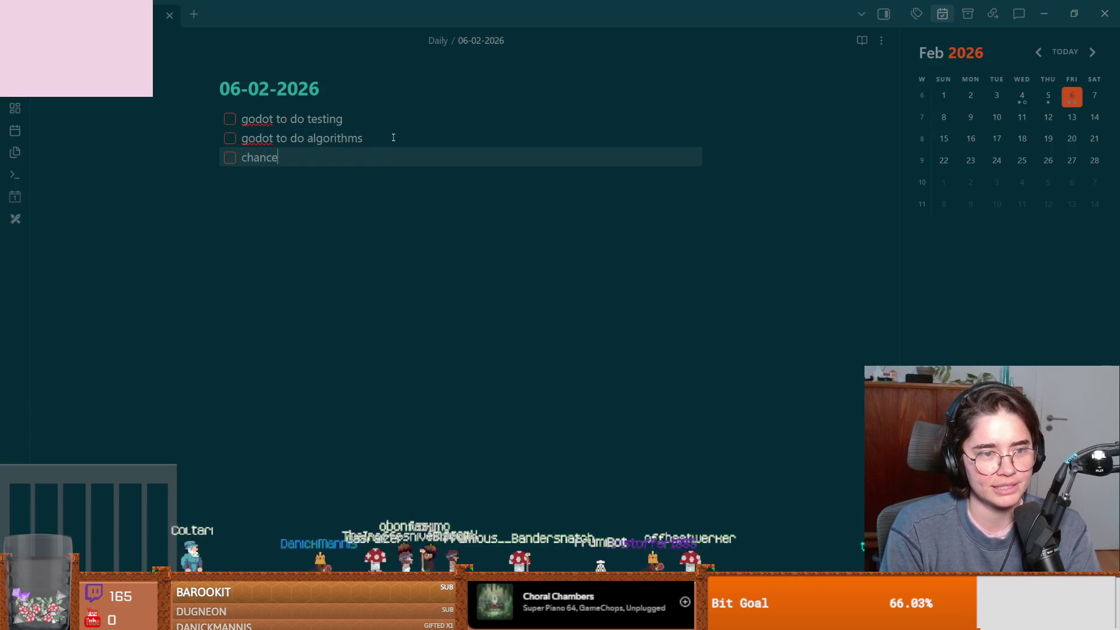
key("BackSpace")
type("leta emote ")
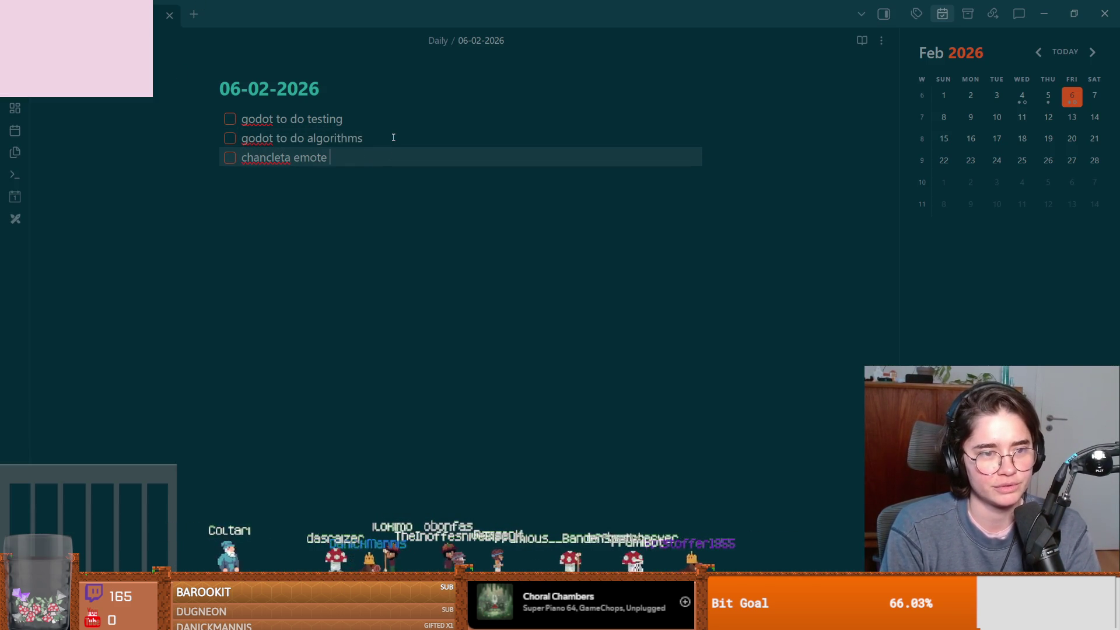
type("ASAP")
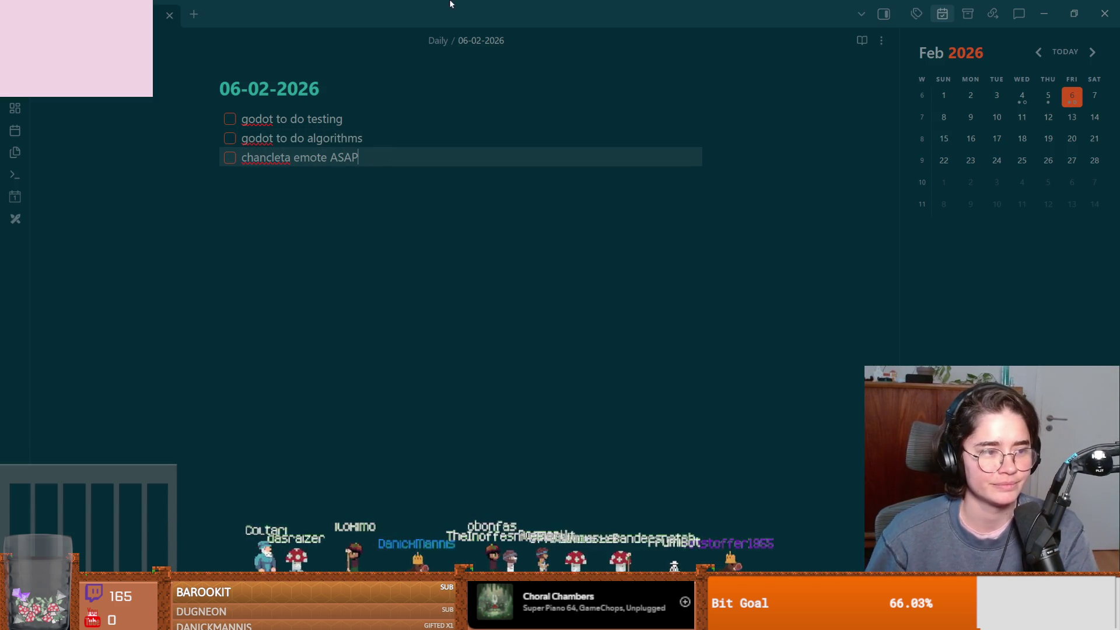
key("alt+Tab")
scroll(365, 307, "up", 10)
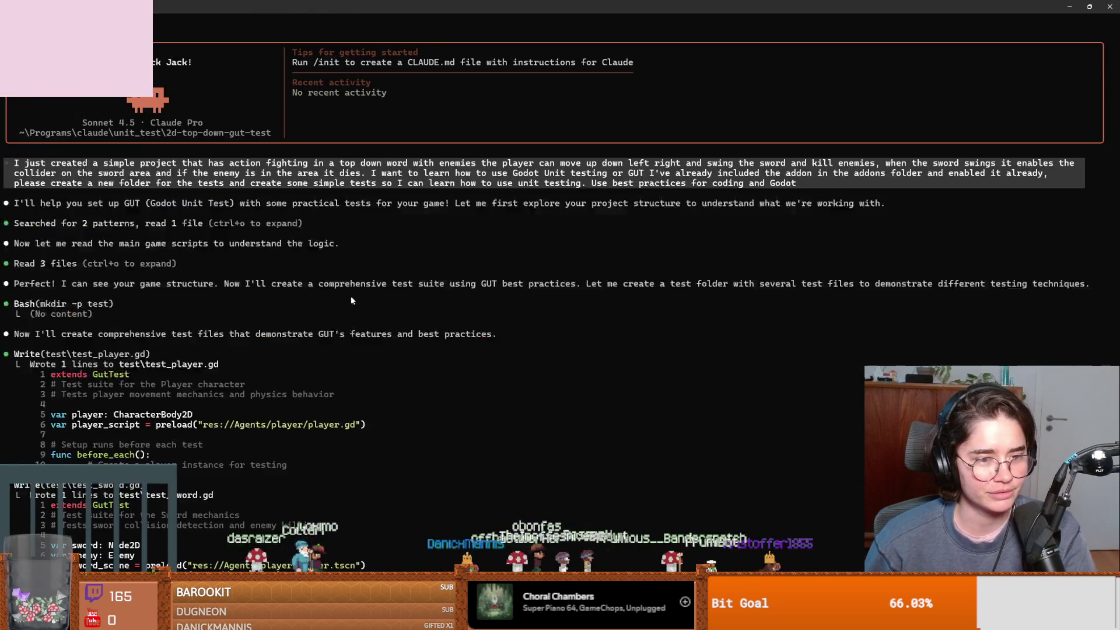
Return to the Godot editor and place the caret on sword.gd's activate_col line.
scroll(364, 307, "down", 10)
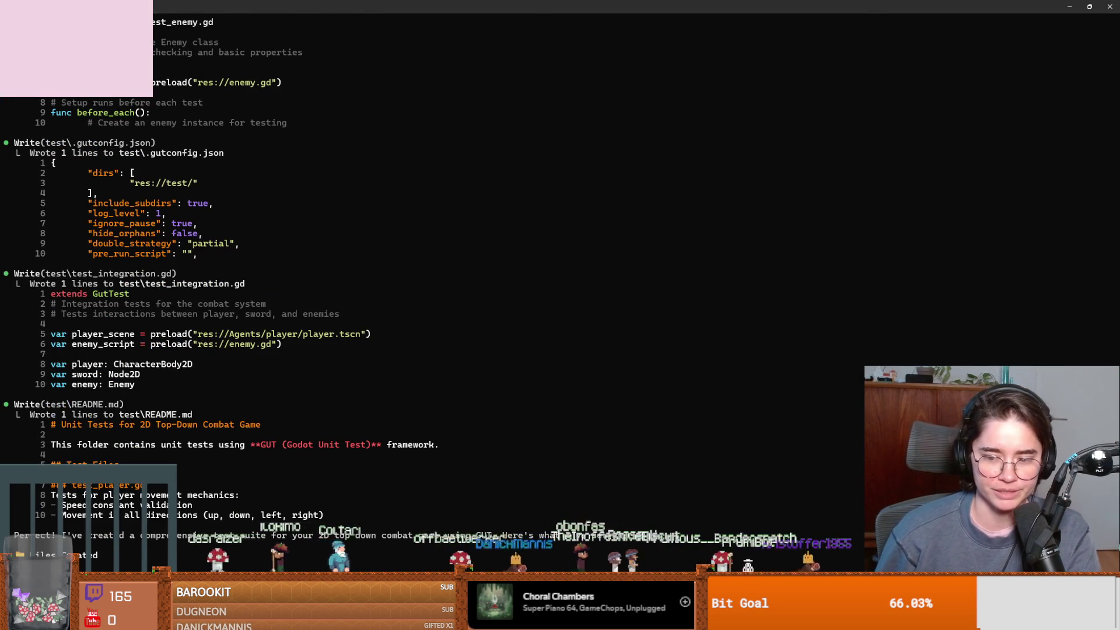
key("alt+Tab")
left_click(562, 344)
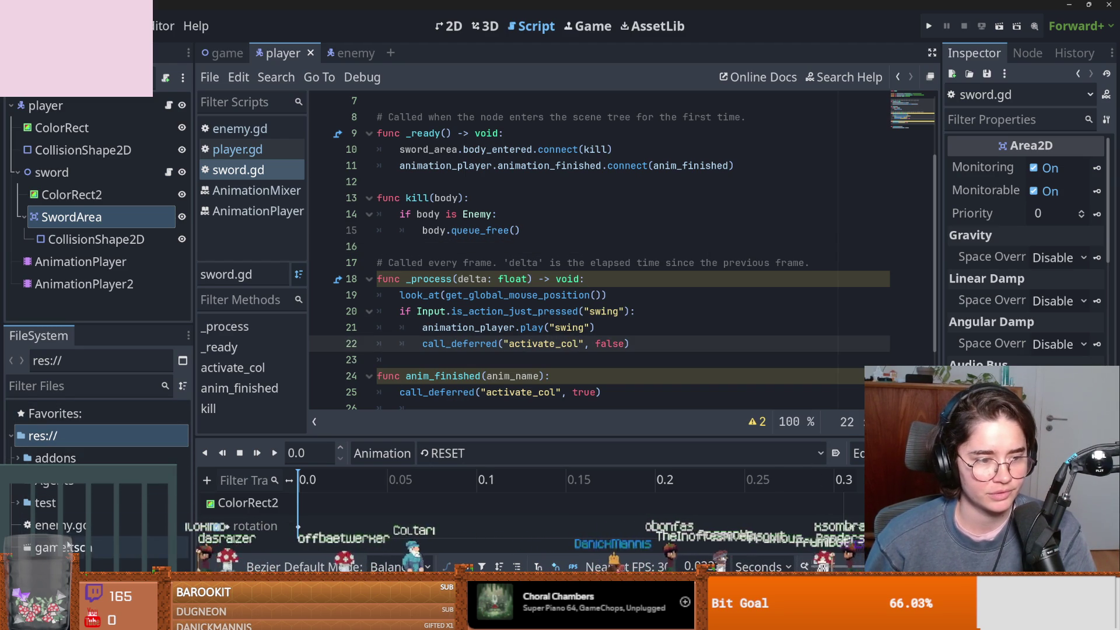
scroll(92, 519, "down", 3)
Open test/README.md, then .gutconfig.json, then README.md again, and switch to Discord.
double_click(88, 476)
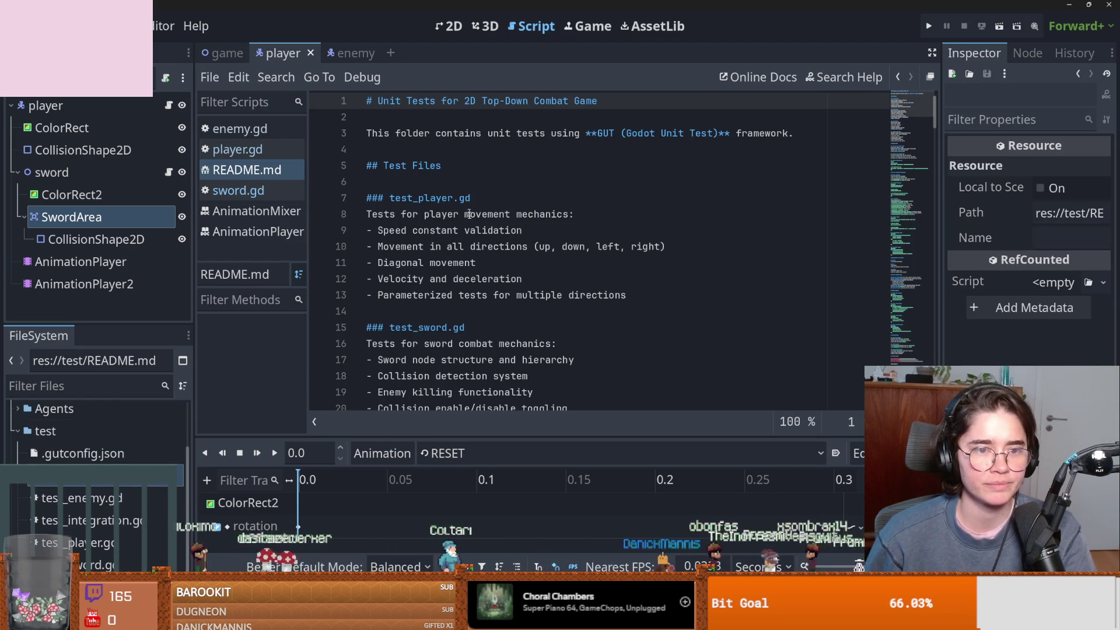
double_click(84, 453)
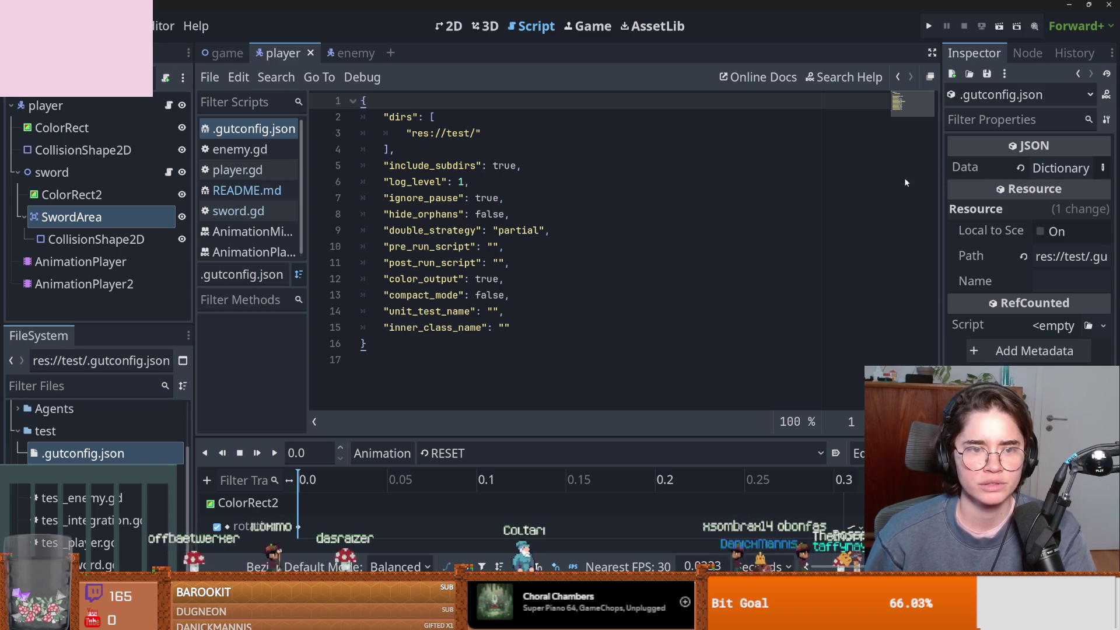
double_click(87, 475)
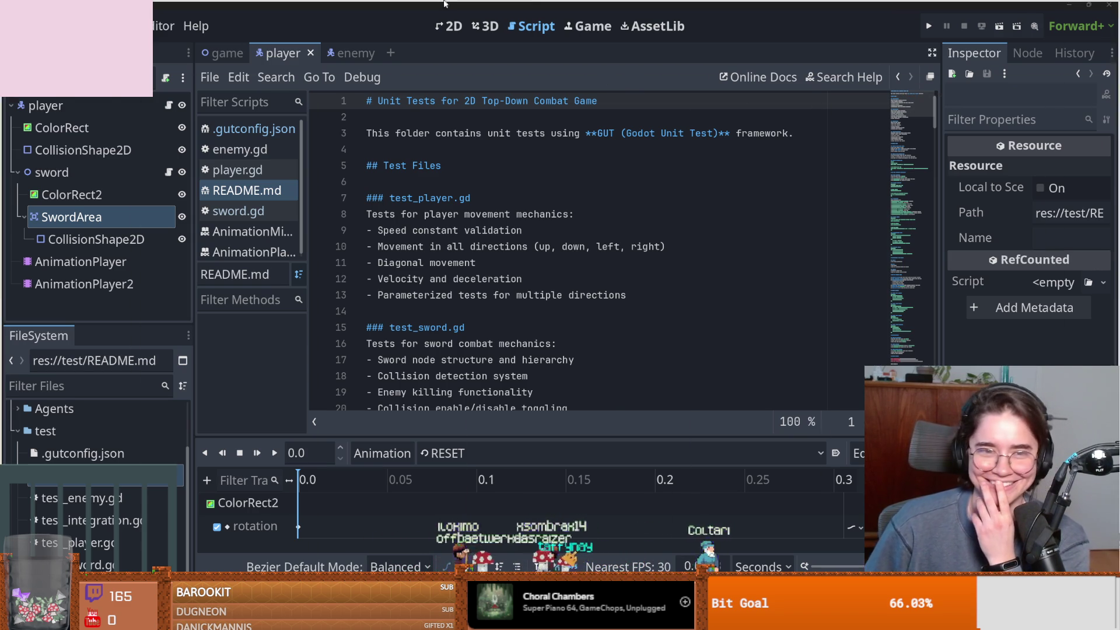
key("alt+Tab")
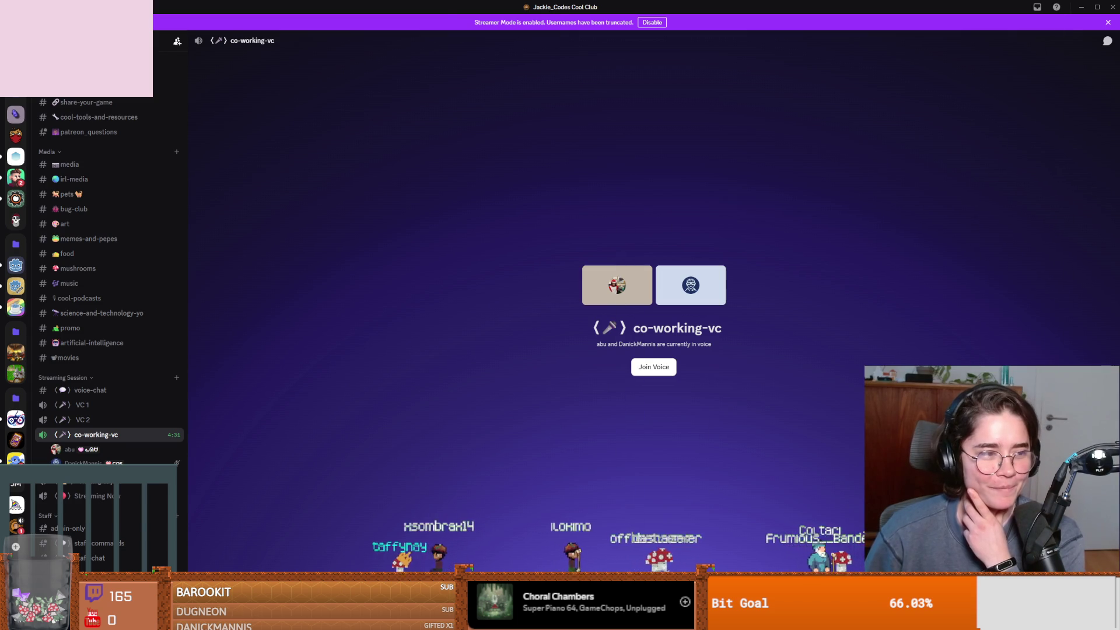
Switch from Discord back to the Godot editor showing README.md.
key("alt+Tab")
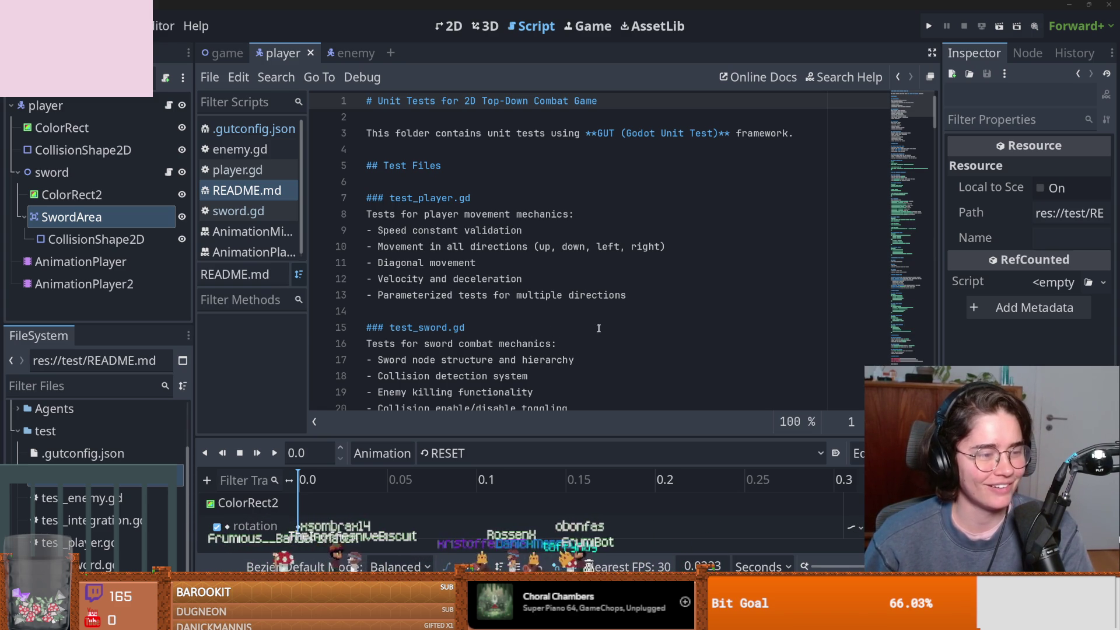
Mark the test_sword.gd, player movement and speed constant lines in README.md while reading.
left_click(599, 328)
scroll(600, 381, "down", 3)
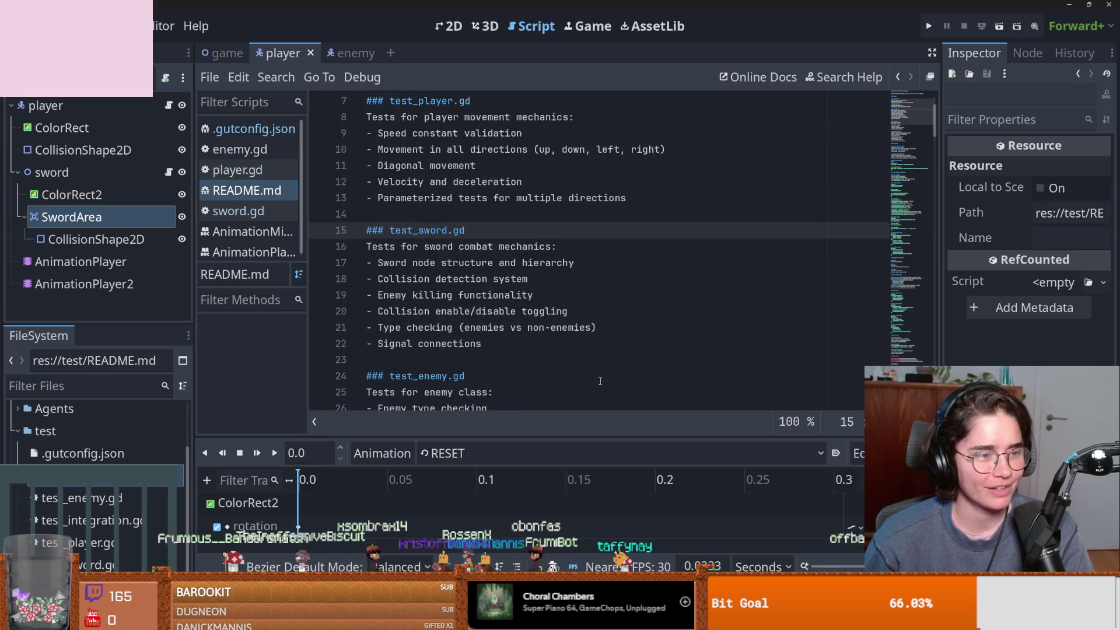
scroll(584, 362, "up", 3)
left_click(562, 342)
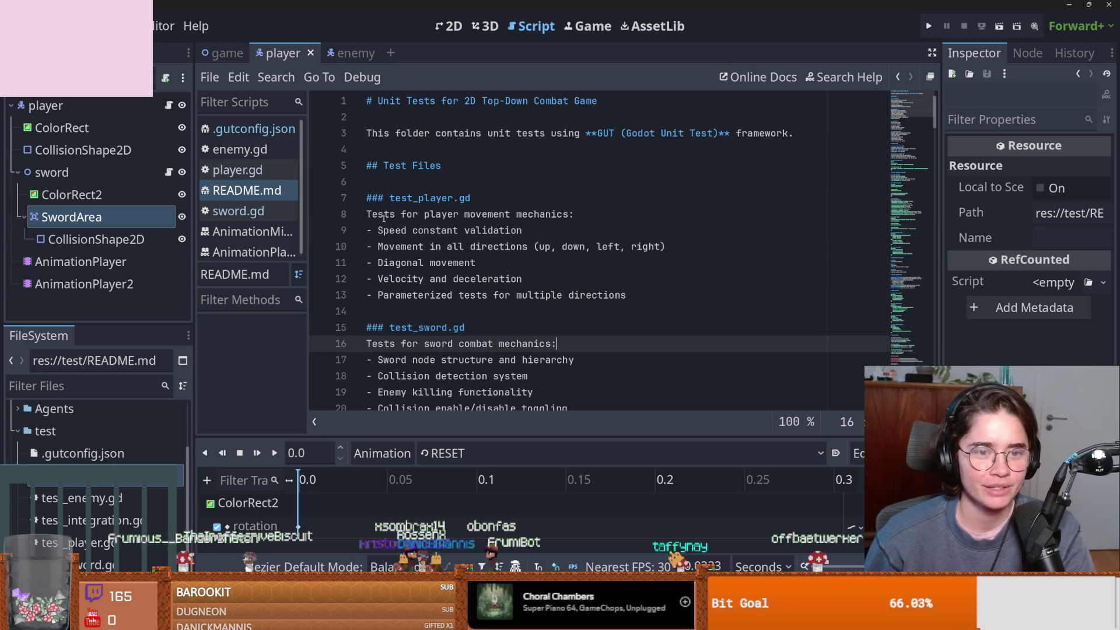
left_click(569, 214)
left_click(436, 231)
left_click_drag(434, 133, 676, 133)
left_click(584, 133)
Select the Test Files entries, scroll to Running Tests, and open the GUT panel.
left_click(405, 165)
double_click(416, 198)
left_click_drag(389, 214, 575, 214)
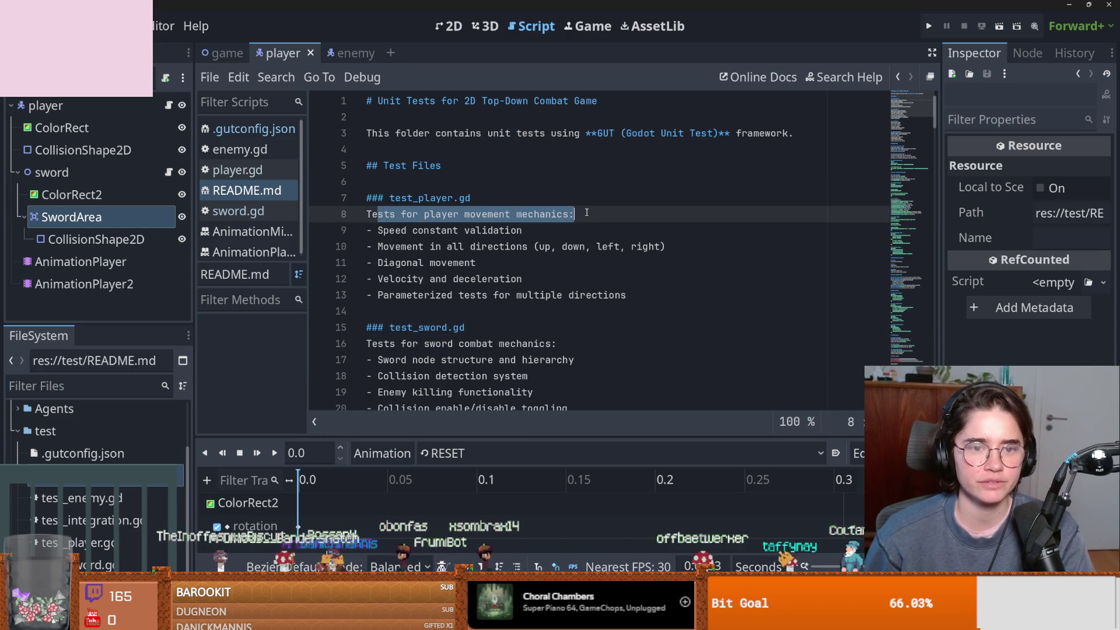
double_click(434, 231)
scroll(444, 251, "down", 3)
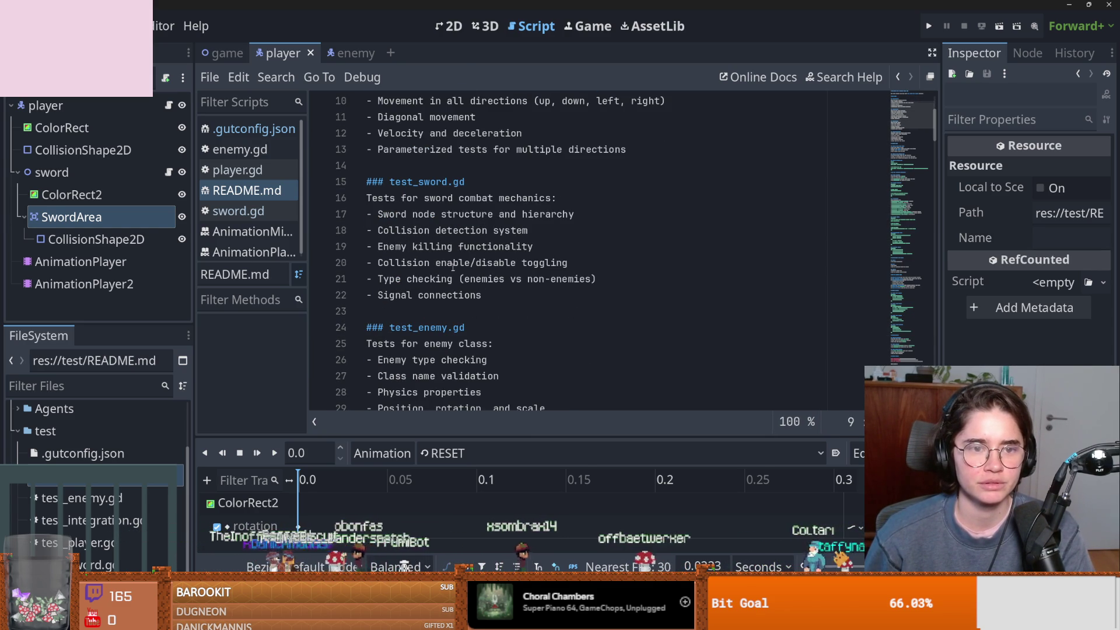
scroll(454, 266, "down", 4)
scroll(443, 274, "down", 5)
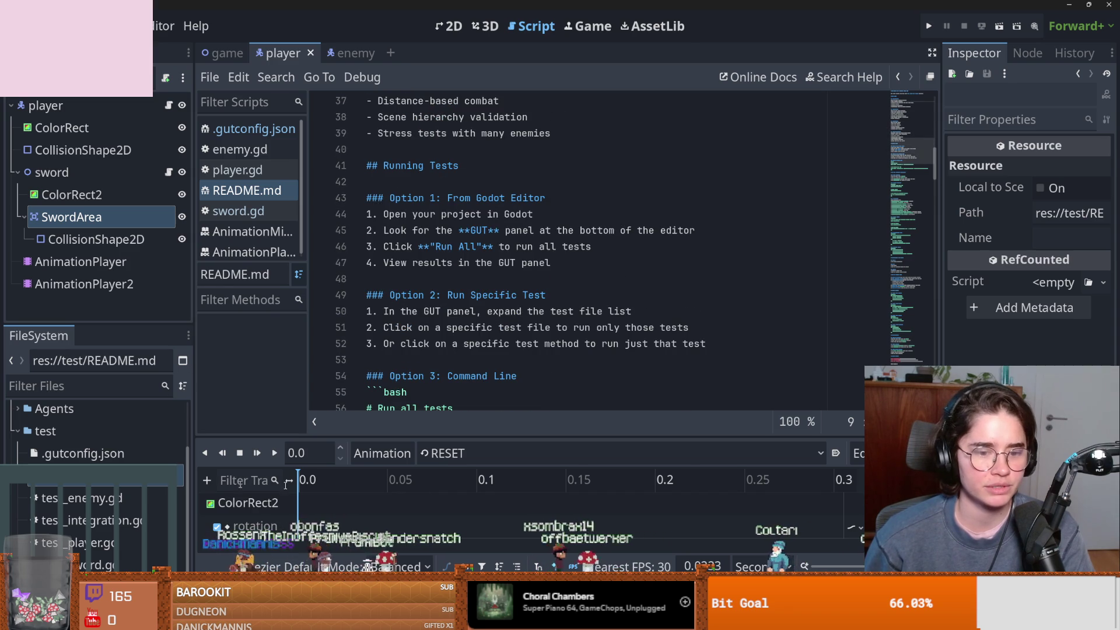
left_click(224, 459)
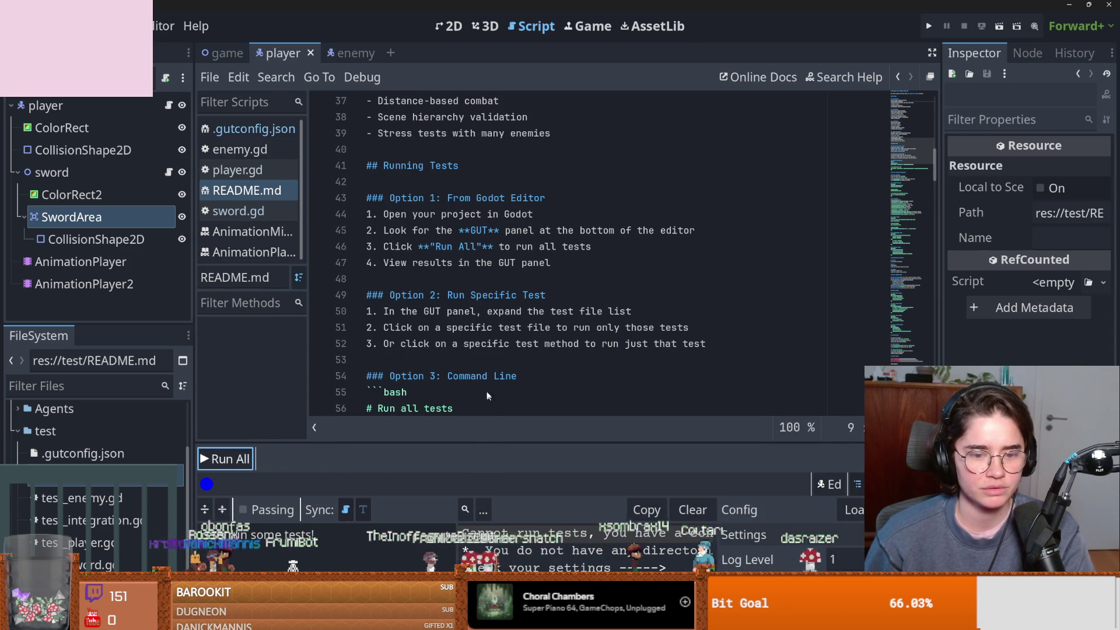
Enlarge the GUT output, select the 'no directories set' configuration error, and return to Claude Code.
left_click_drag(499, 443, 501, 236)
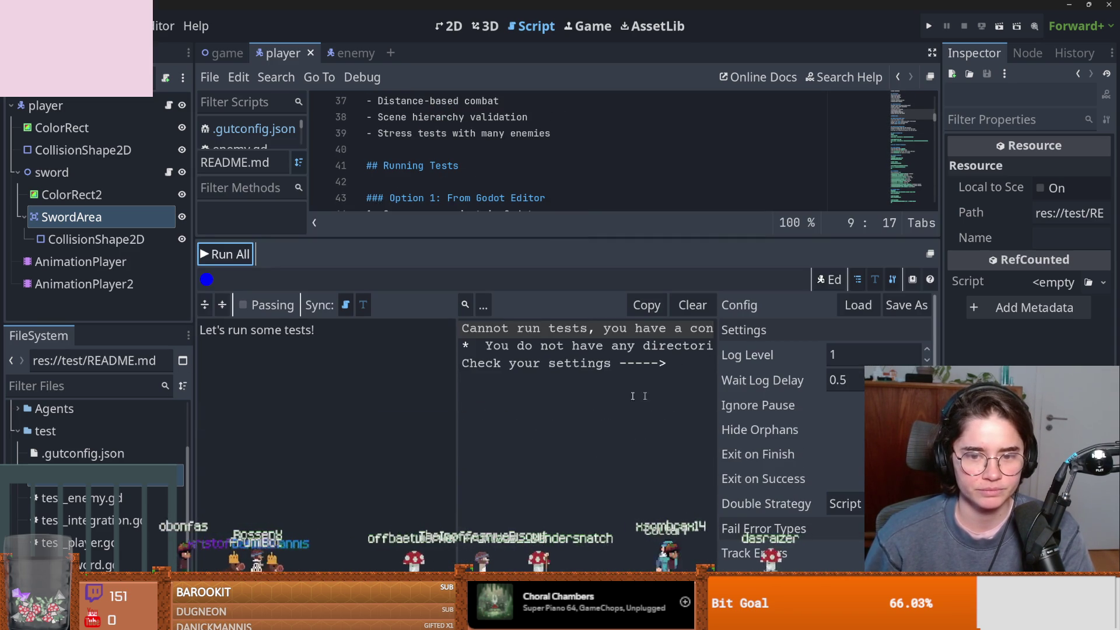
left_click_drag(458, 391, 347, 380)
left_click(479, 365)
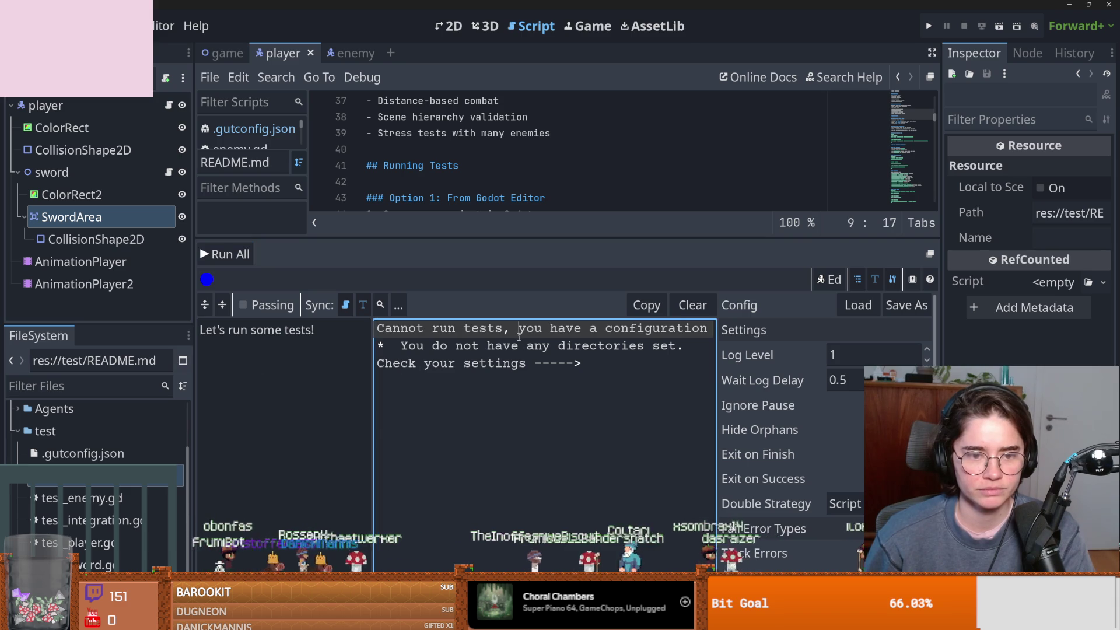
left_click_drag(581, 364, 381, 342)
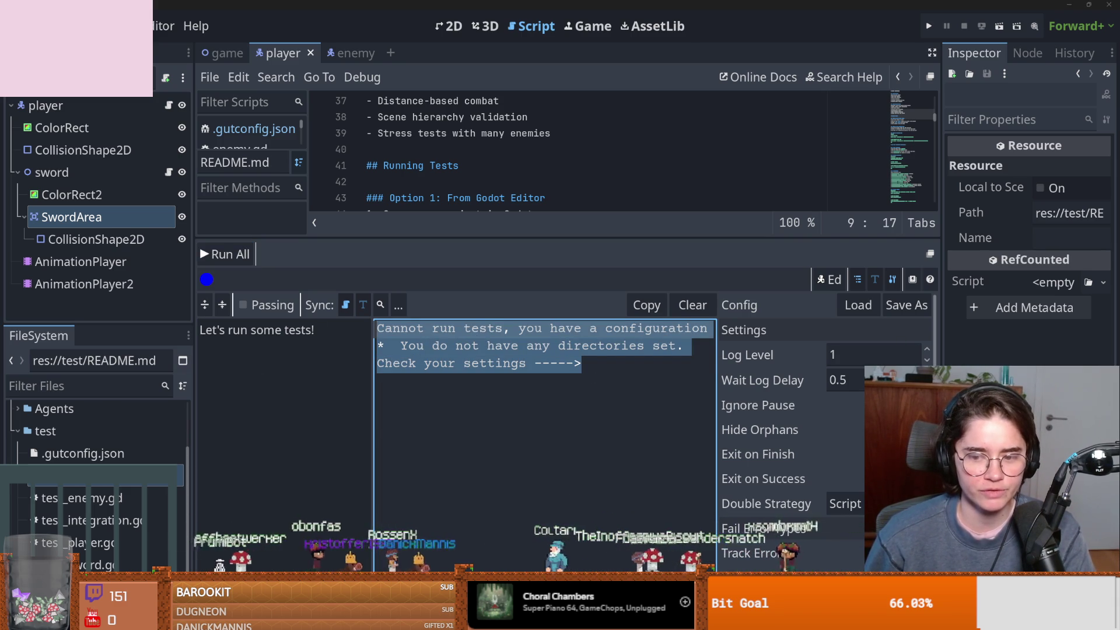
key("alt+Tab")
scroll(283, 535, "down", 2)
scroll(283, 534, "down", 15)
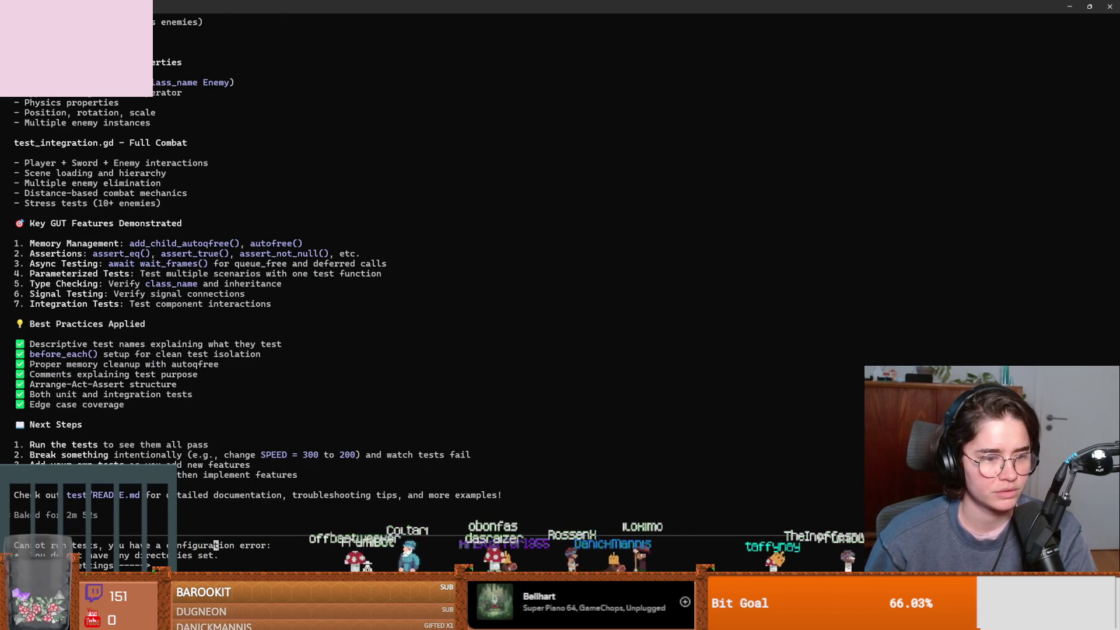
Draft a Claude Code prompt starting 'When I' that wraps the pasted GUT configuration error, unsent.
key("Up")
key("Down")
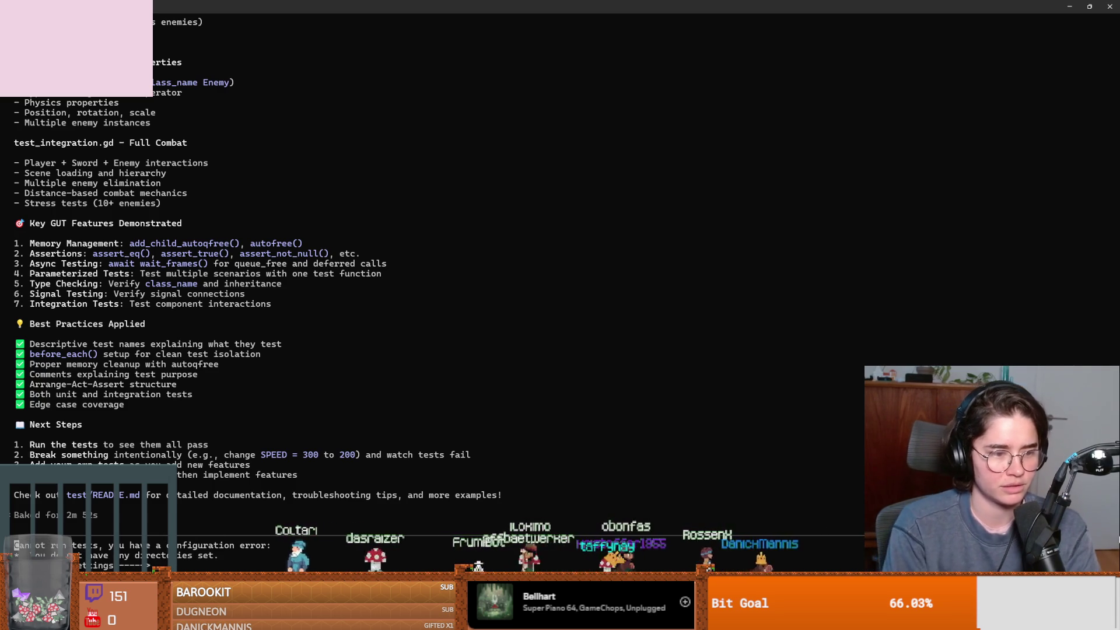
type("When i cl")
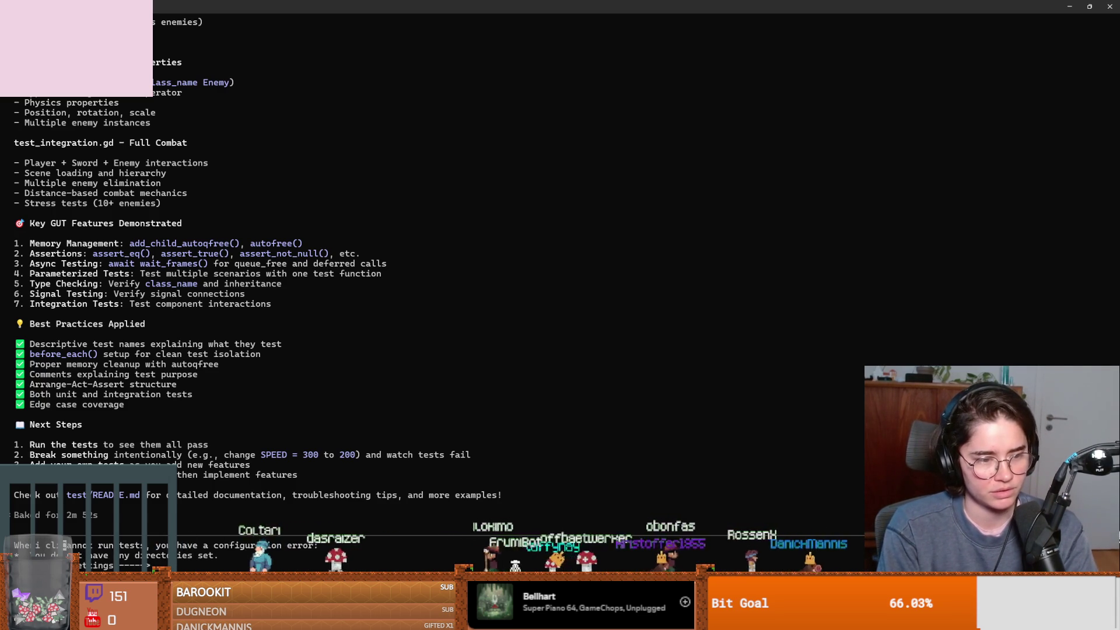
type("I")
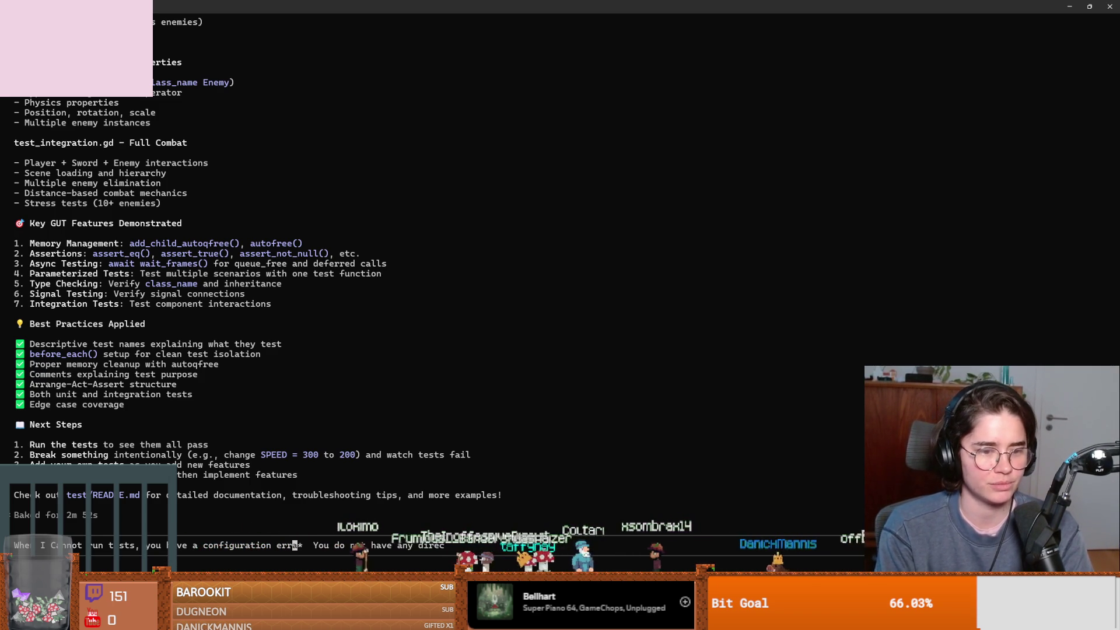
key("BackSpace")
key("BackSpace")
key("BackSpace")
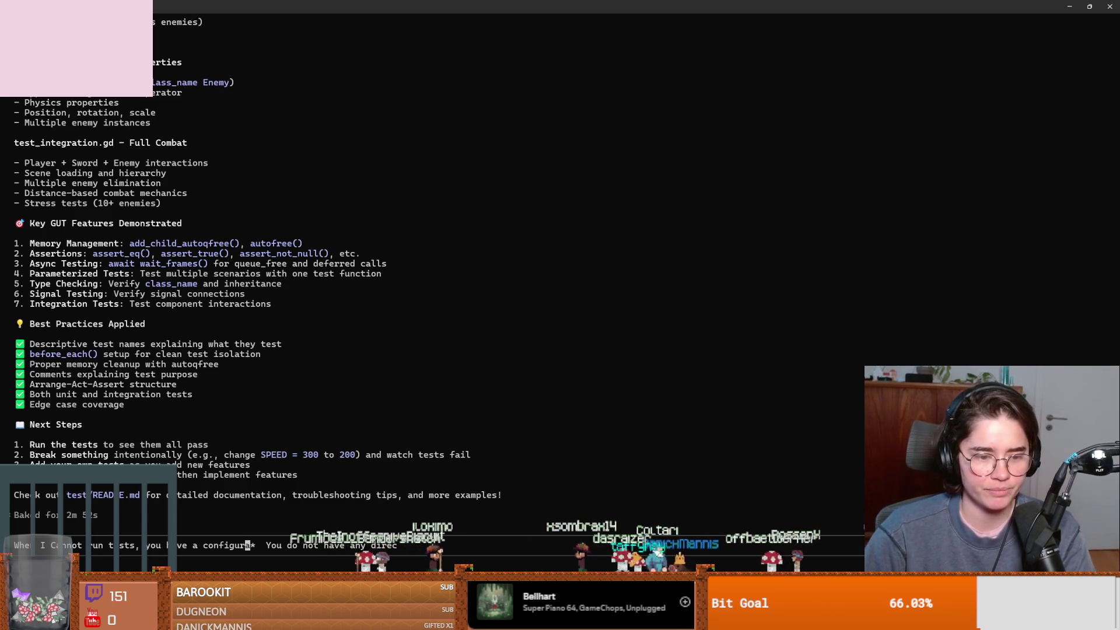
type("a")
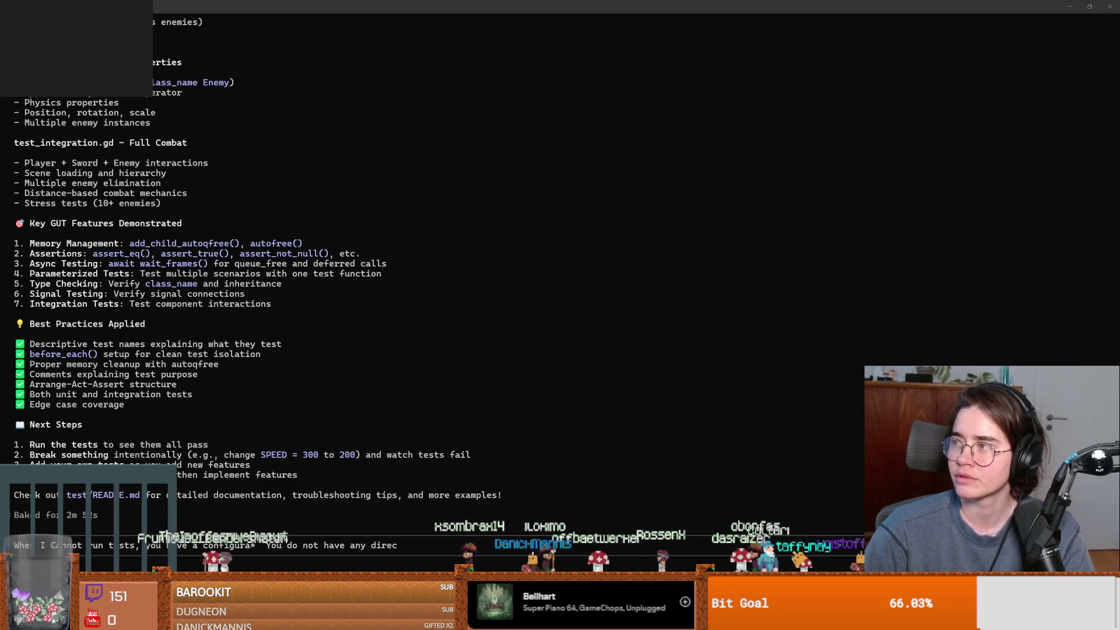
mouse_move(76, 9)
left_mouse_down()
mouse_move(618, 11)
mouse_move(607, 95)
mouse_move(567, 16)
left_mouse_up()
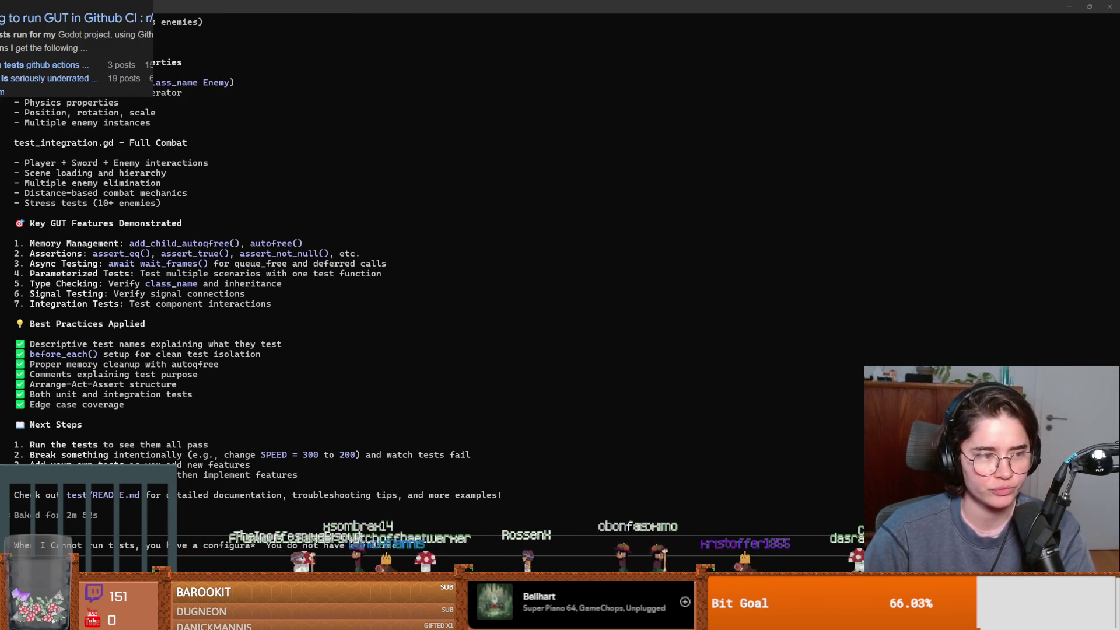
key("alt+Tab")
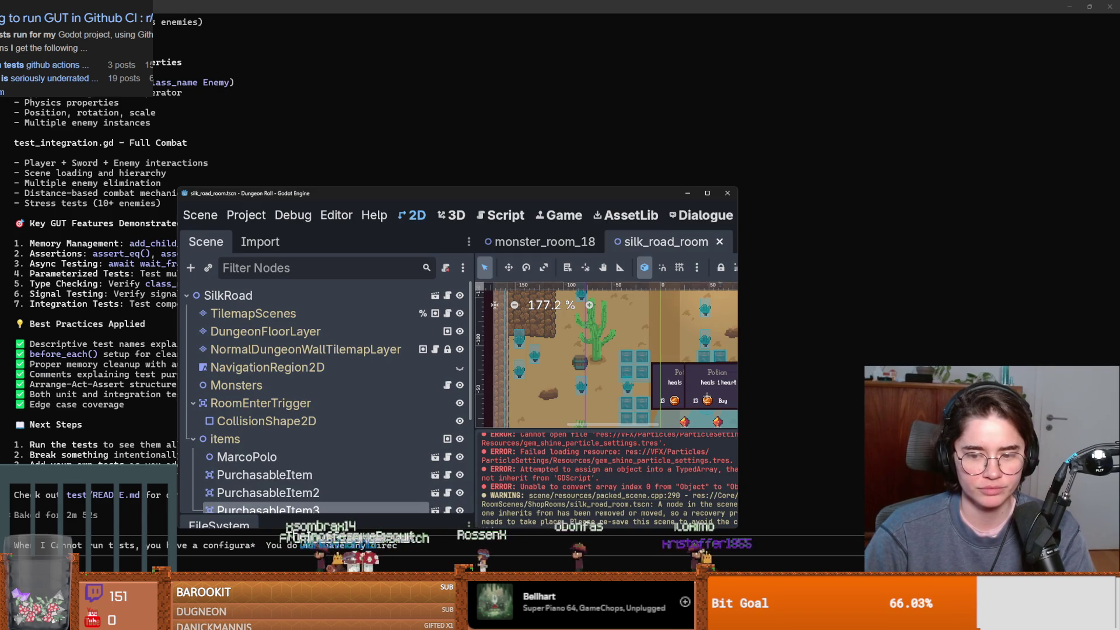
Set GUT's first Test Directories slot to res://test, then run all tests.
key("alt+Tab")
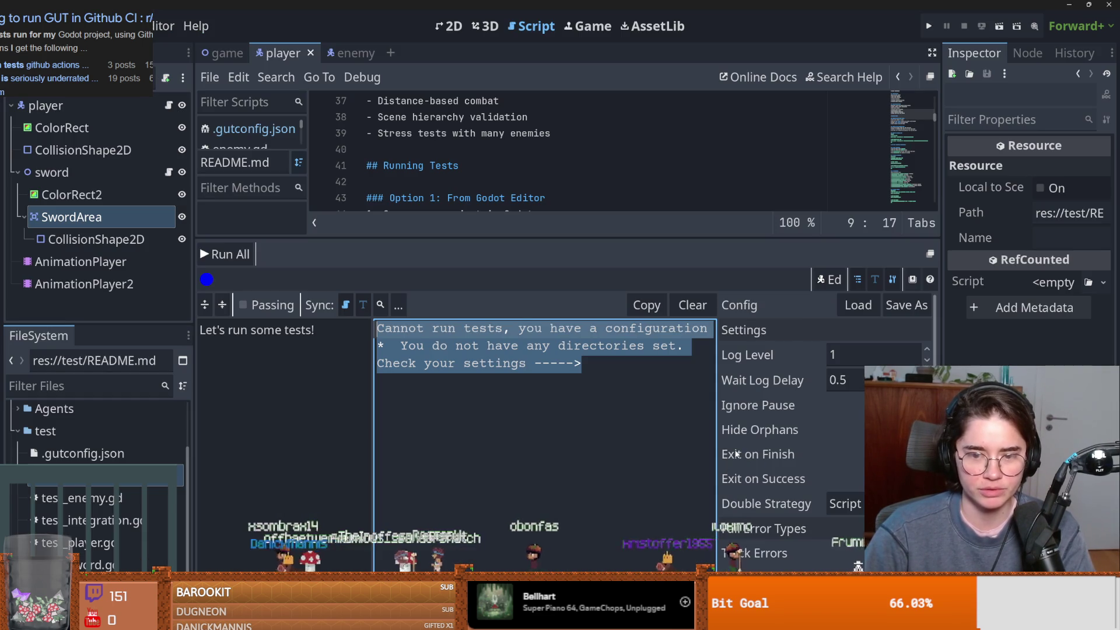
scroll(746, 431, "down", 5)
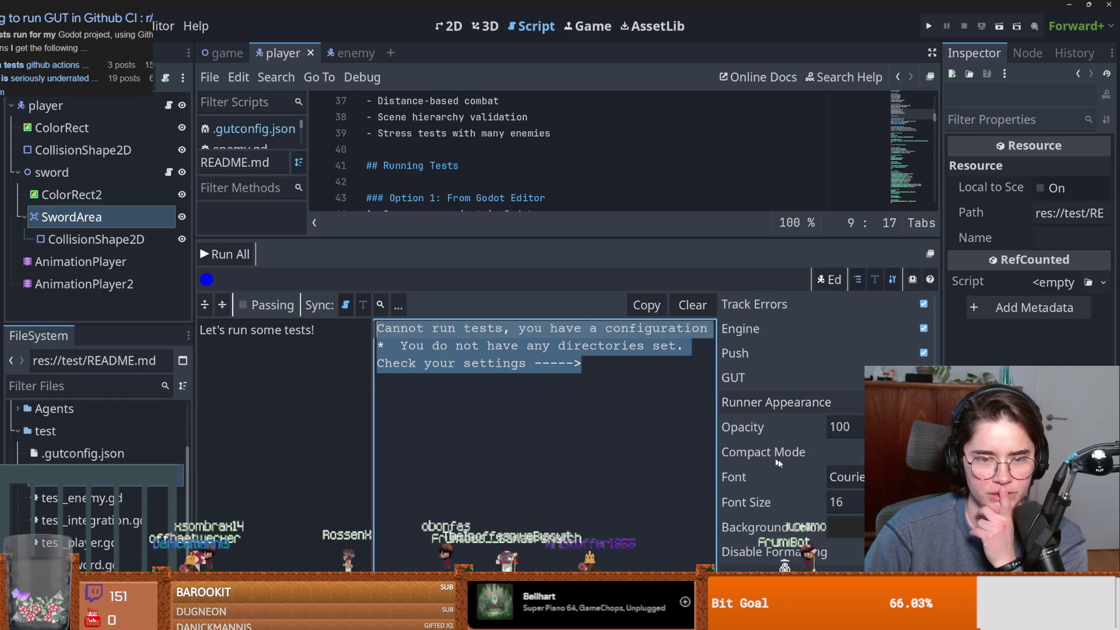
scroll(750, 423, "down", 4)
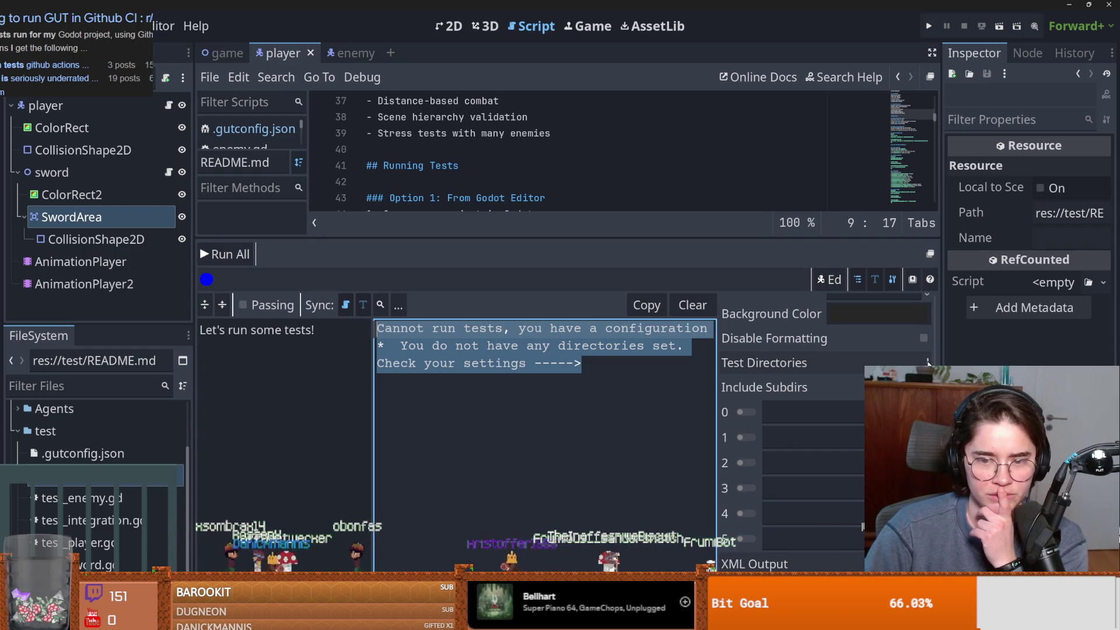
left_click(814, 412)
left_click(925, 412)
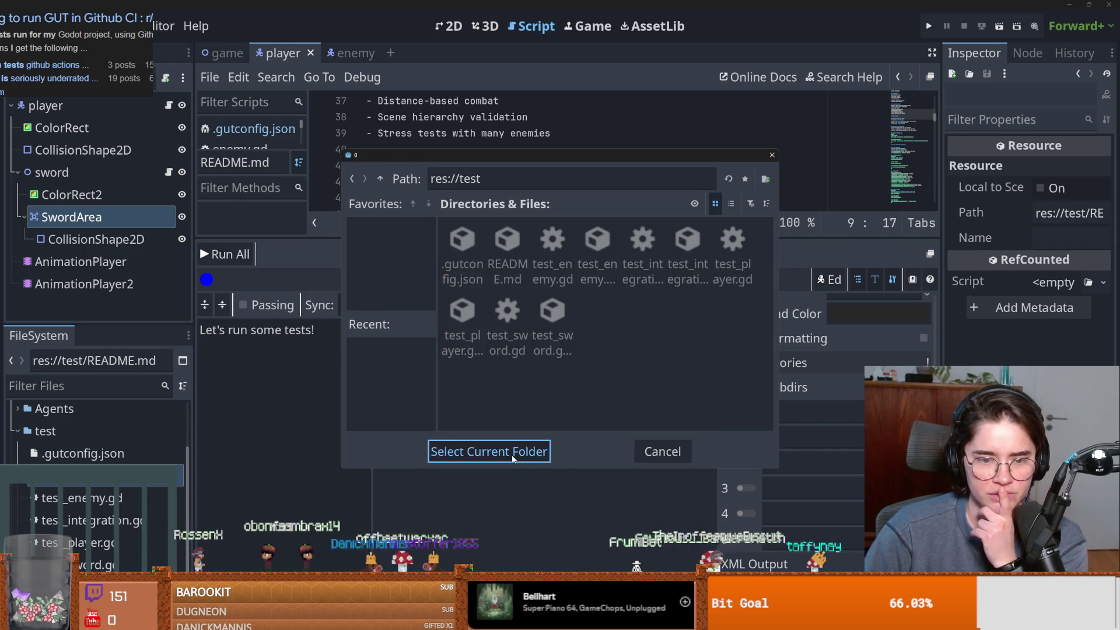
left_click(540, 451)
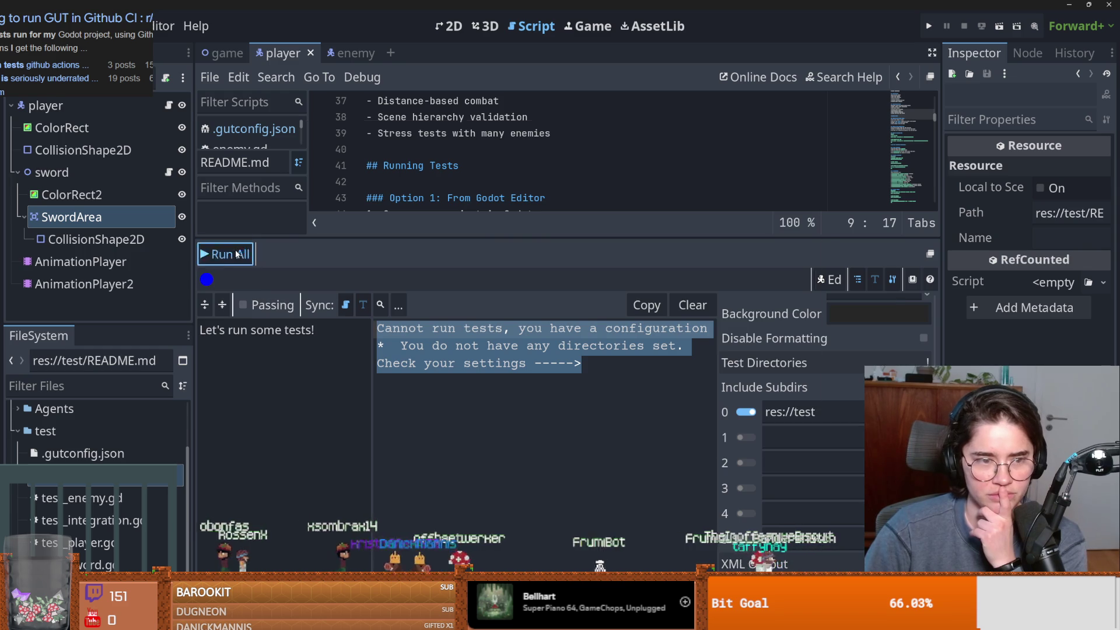
left_click(228, 254)
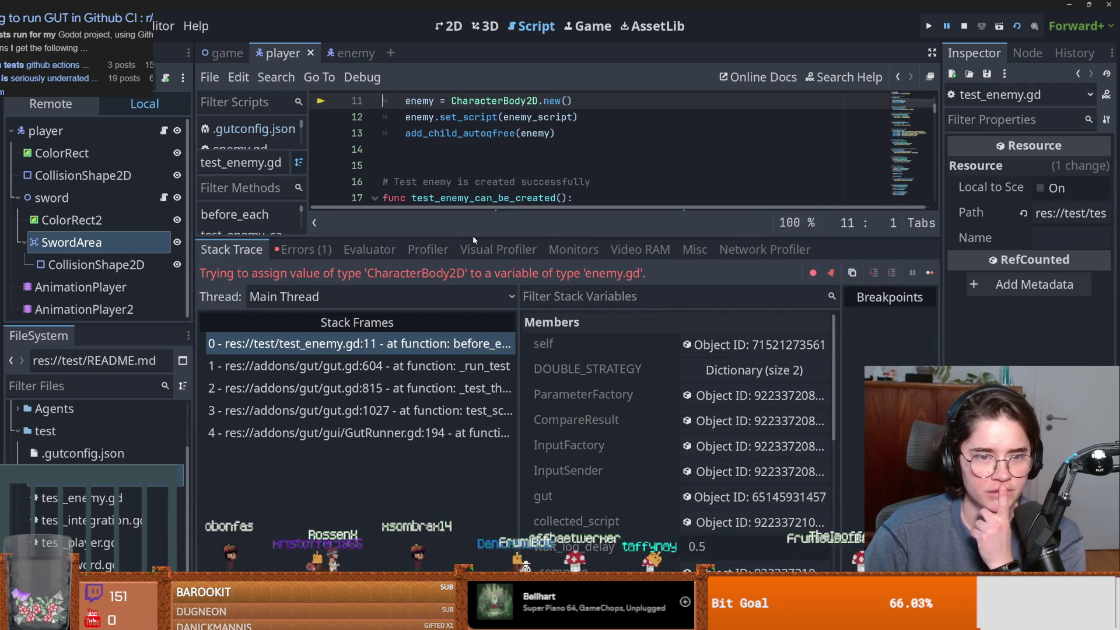
Enlarge the script editor and inspect the enemy variable on line 11 of test_enemy.gd.
left_click_drag(474, 239, 475, 310)
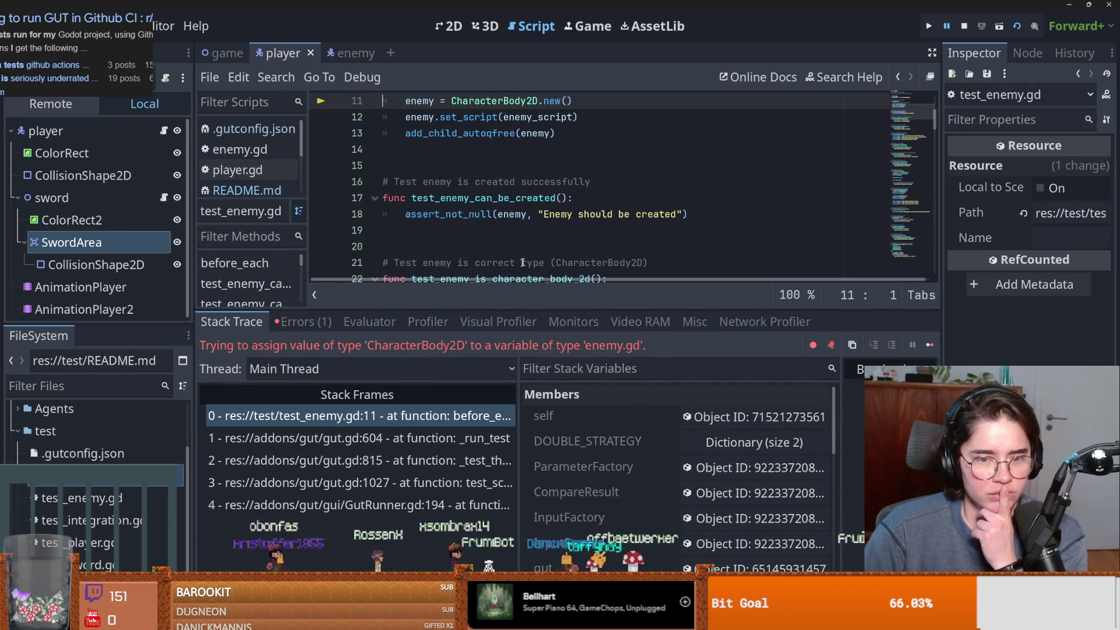
scroll(532, 253, "up", 4)
scroll(444, 210, "down", 1)
double_click(418, 198)
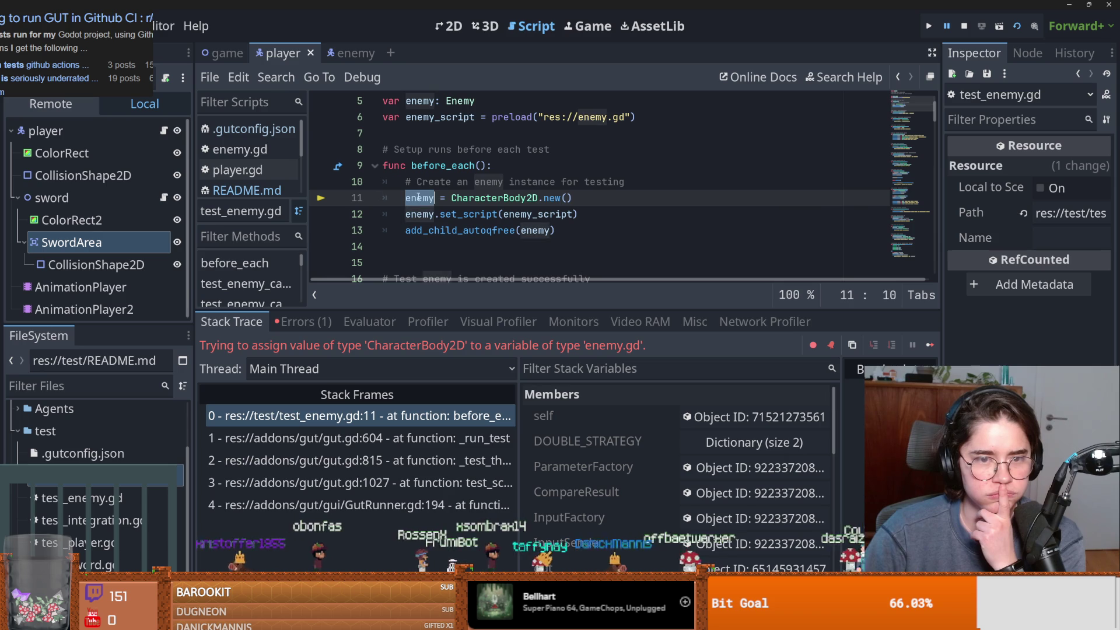
scroll(433, 208, "up", 2)
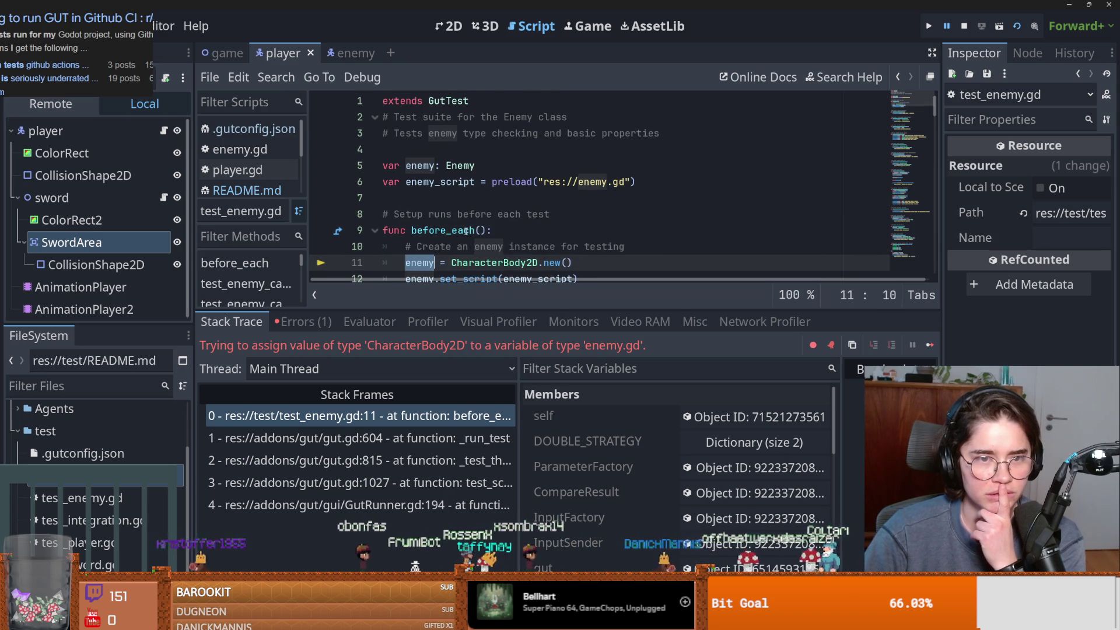
scroll(466, 232, "down", 2)
scroll(482, 219, "up", 2)
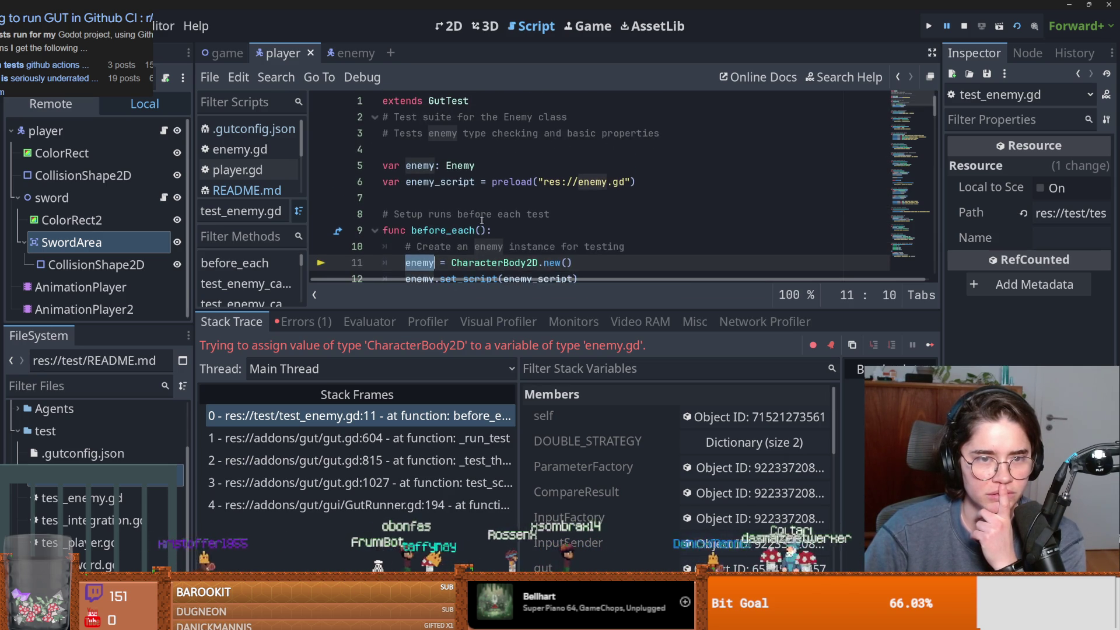
scroll(477, 210, "down", 1)
Cast CharacterBody2D.new() as Enemy on line 11, save and rerun the tests, then stop the game.
double_click(489, 215)
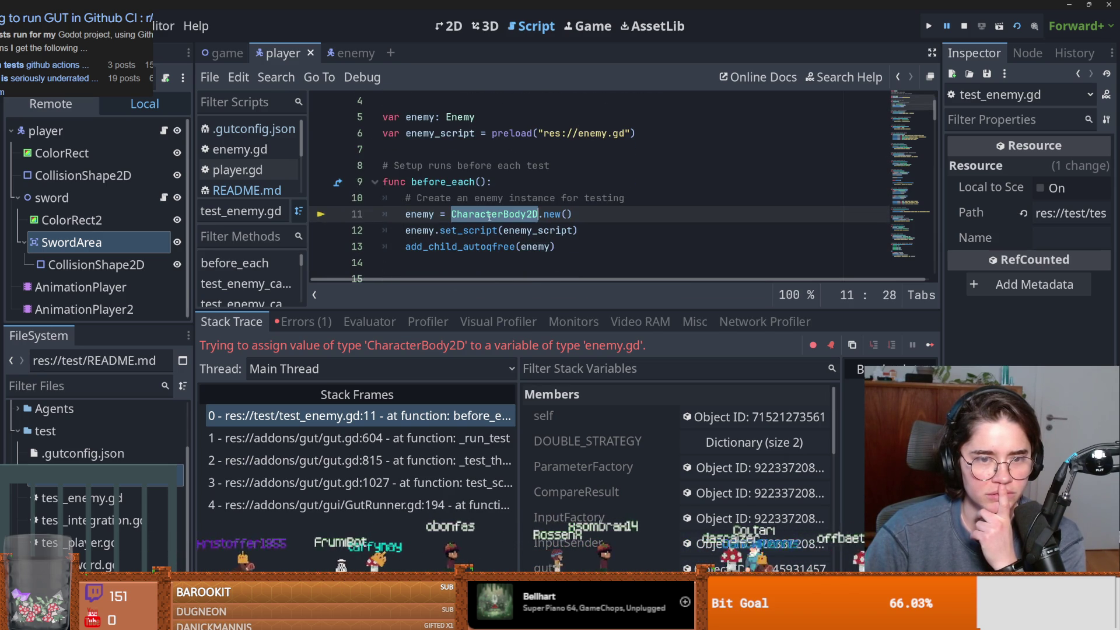
left_click(583, 214)
type("as Enemy")
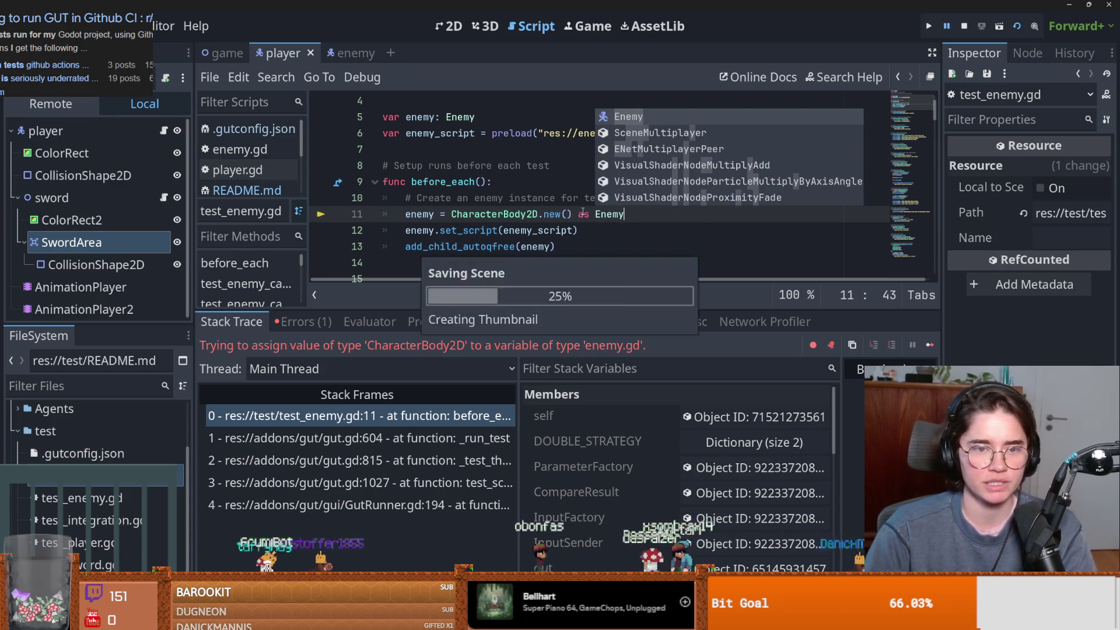
key("ctrl+shift+r")
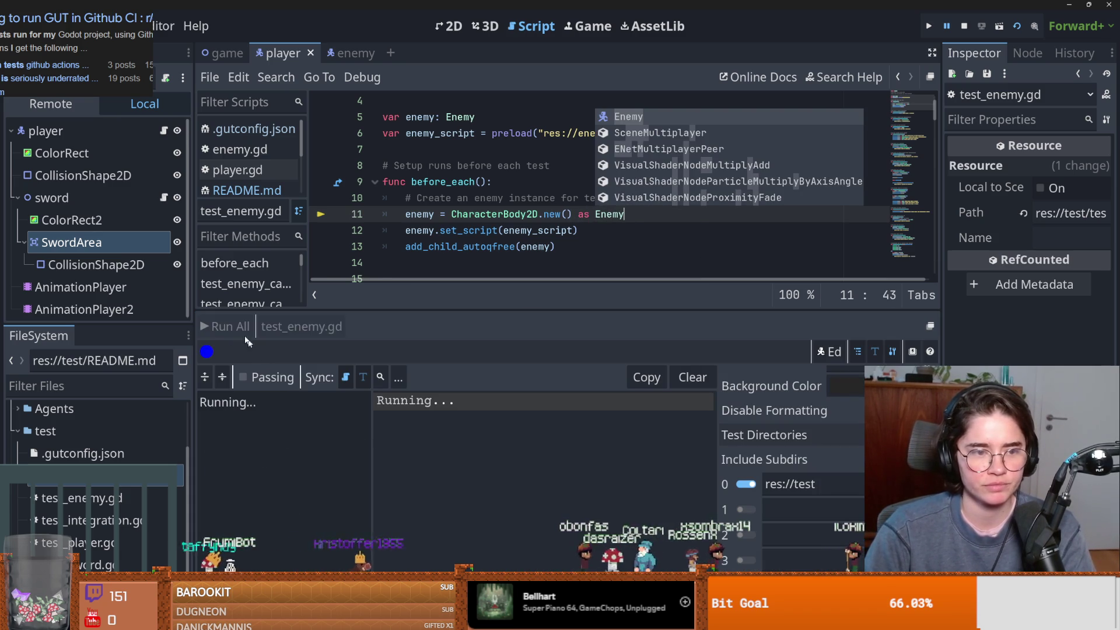
left_click(963, 26)
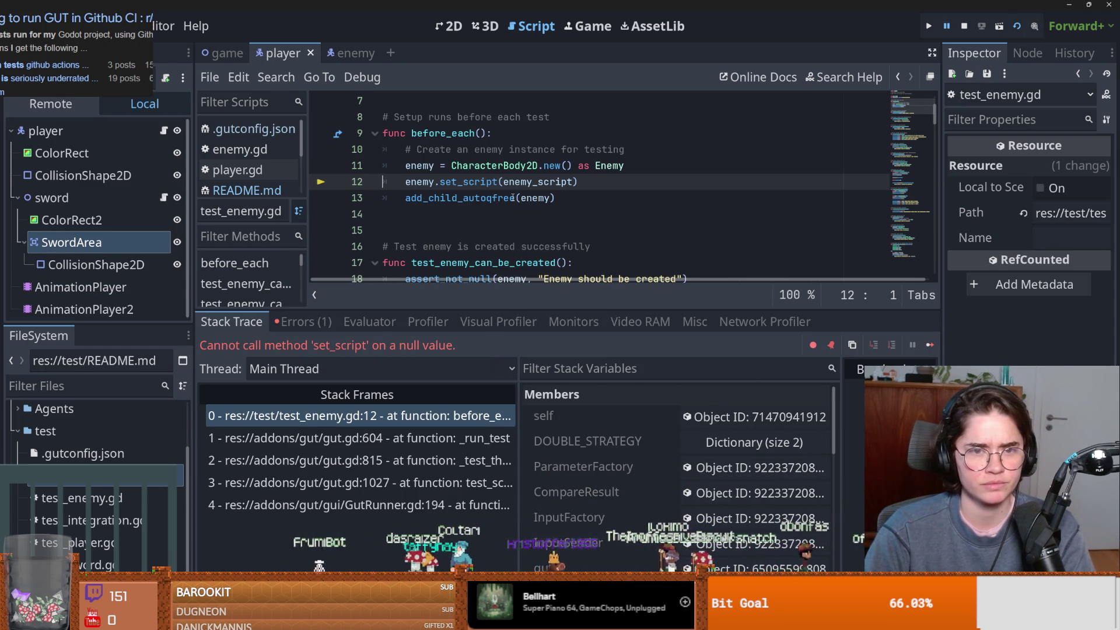
Add a const ENEMY preload of enemy.tscn to test_enemy.gd by dragging the scene into the script.
scroll(583, 432, "down", 5)
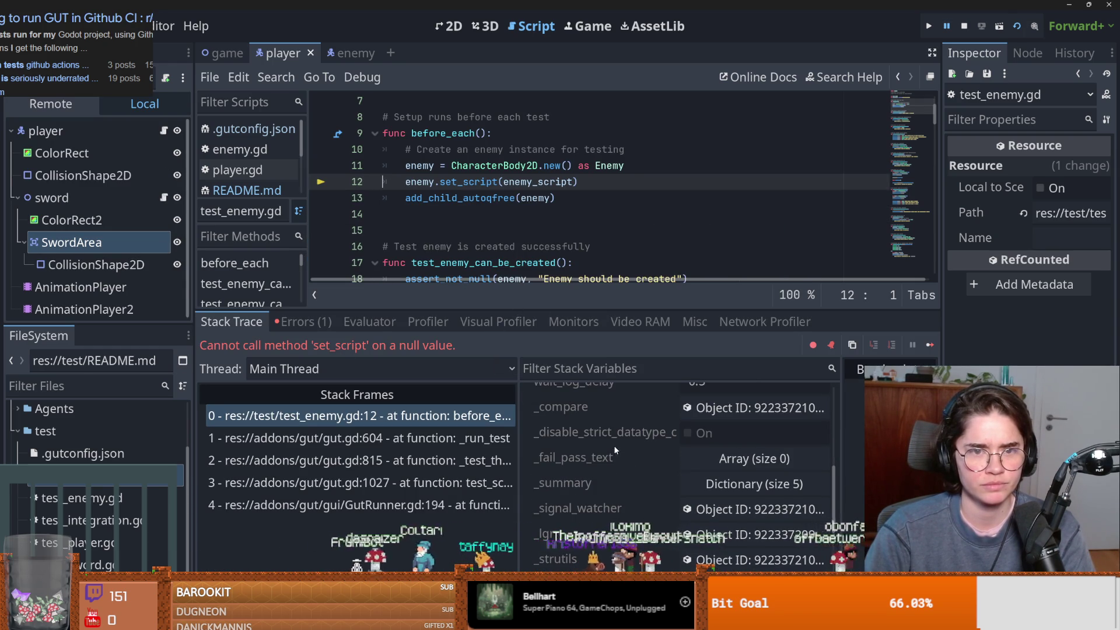
scroll(617, 446, "down", 3)
scroll(617, 446, "up", 3)
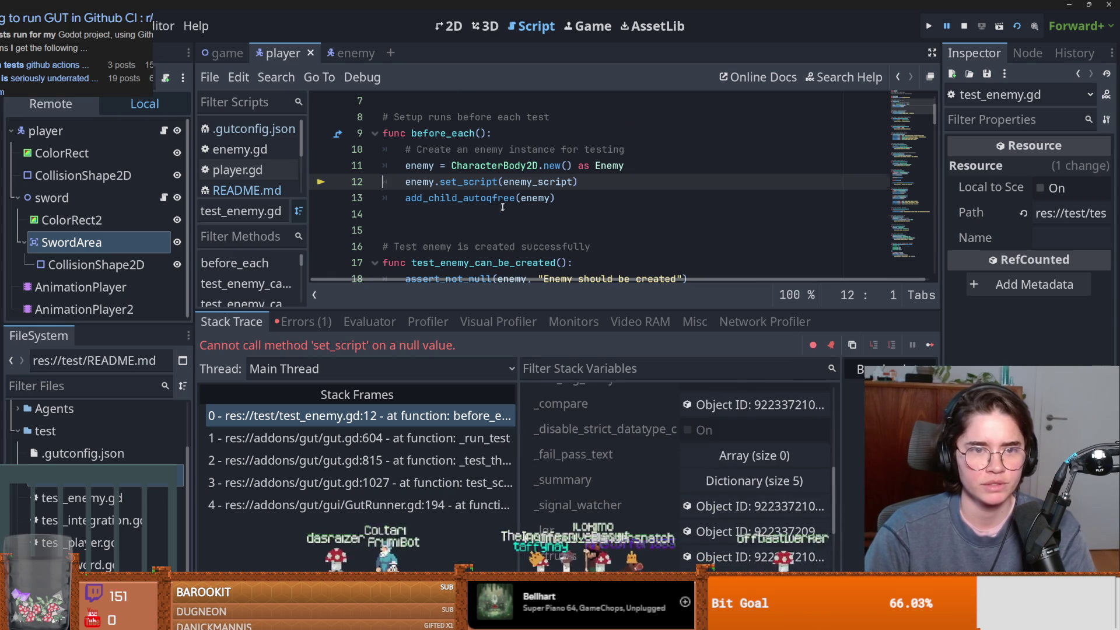
scroll(496, 216, "up", 2)
scroll(497, 216, "down", 1)
left_click(495, 149)
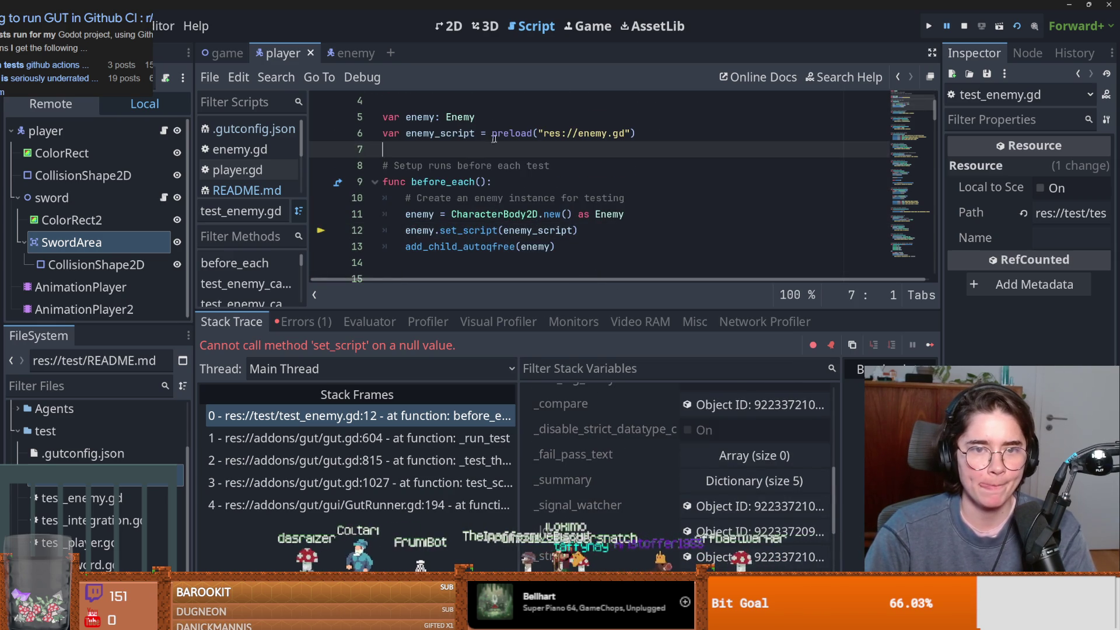
left_click(552, 134)
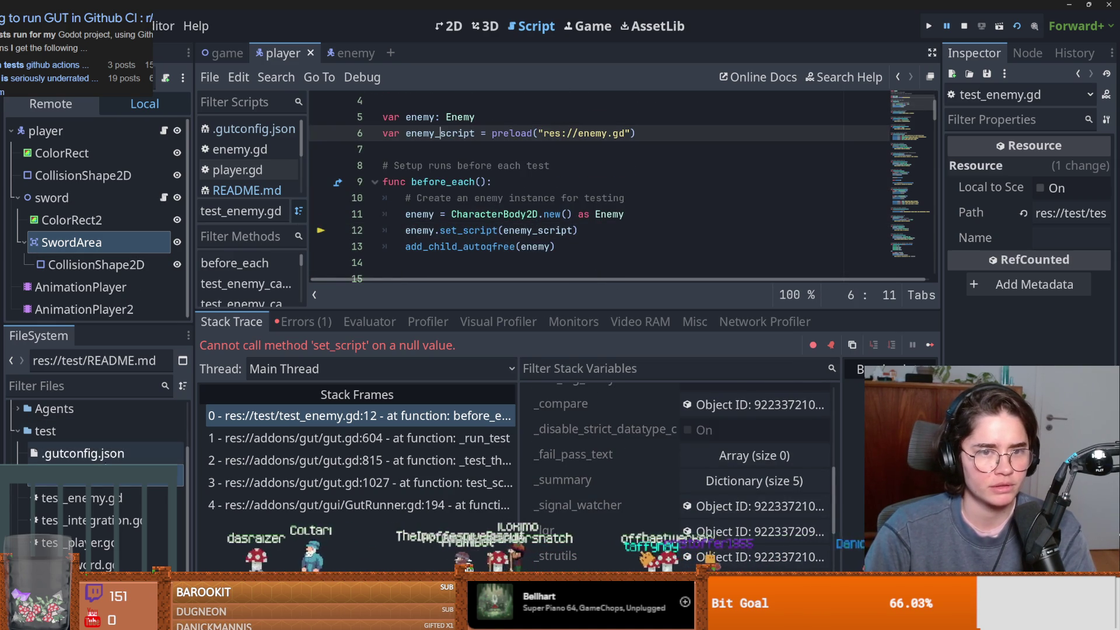
scroll(93, 492, "up", 1)
left_click(18, 440)
left_click_drag(75, 484, 430, 155)
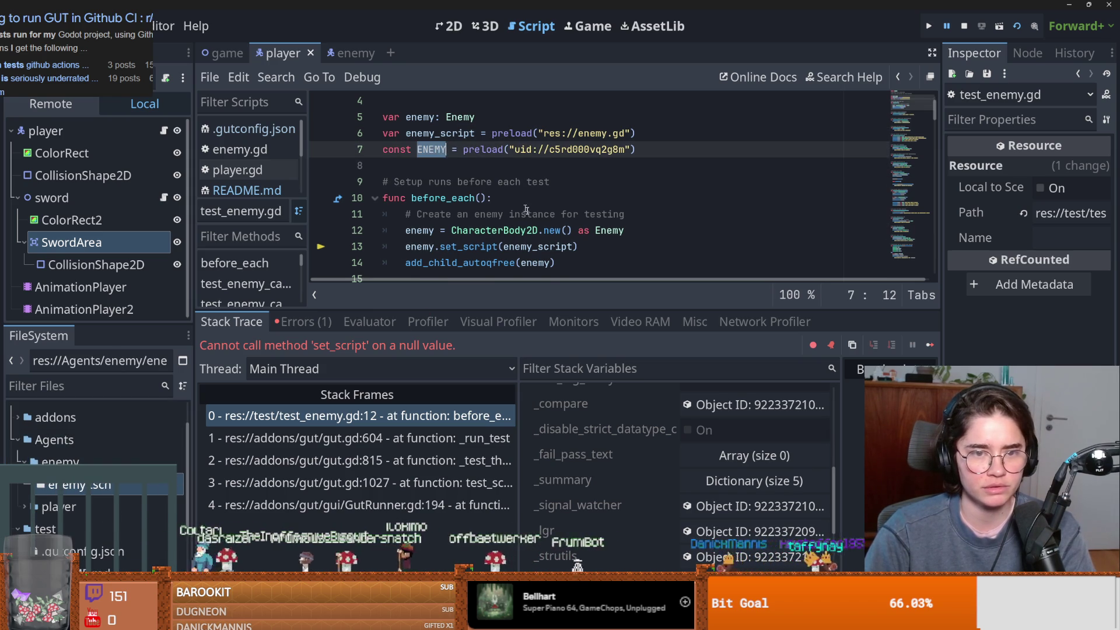
Replace line 12's enemy creation with ENEMY.instantiate(), save, rerun the tests and stop the game.
scroll(562, 203, "down", 1)
left_click_drag(627, 182, 458, 182)
type("ENEMY")
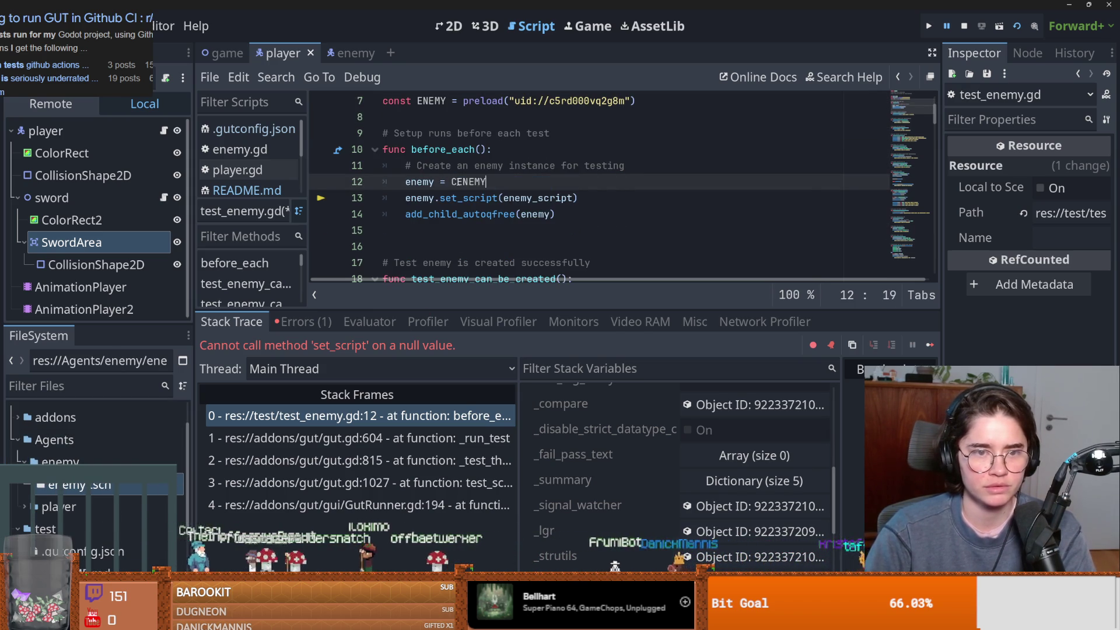
key("ctrl+z")
key("BackSpace")
key("BackSpace")
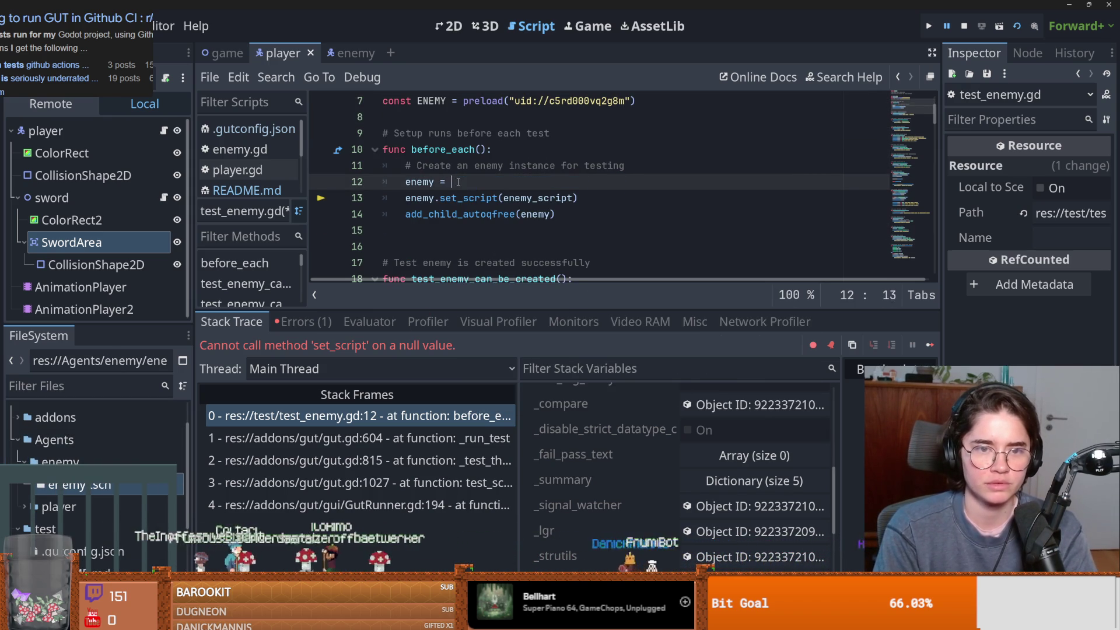
type("ENEMY.in")
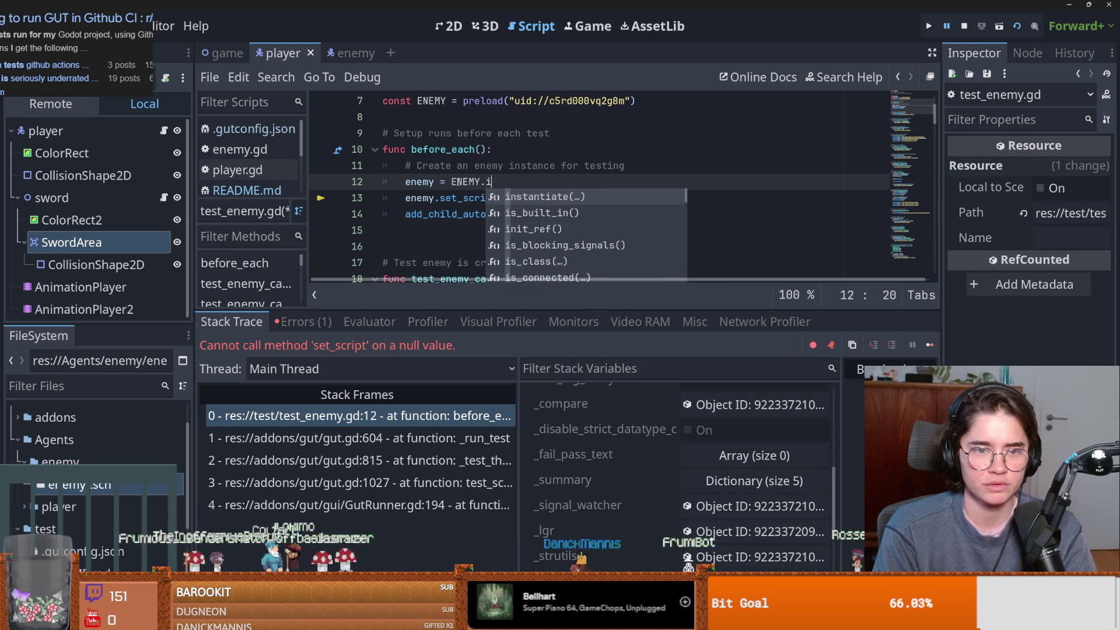
key("Return")
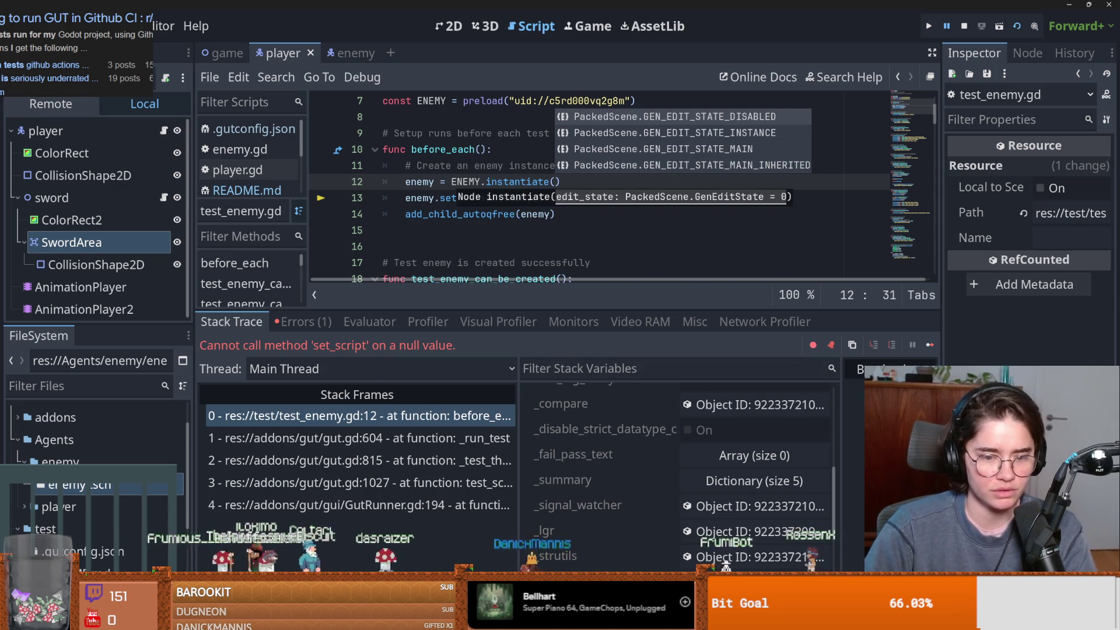
key("ctrl+shift+r")
left_click(963, 28)
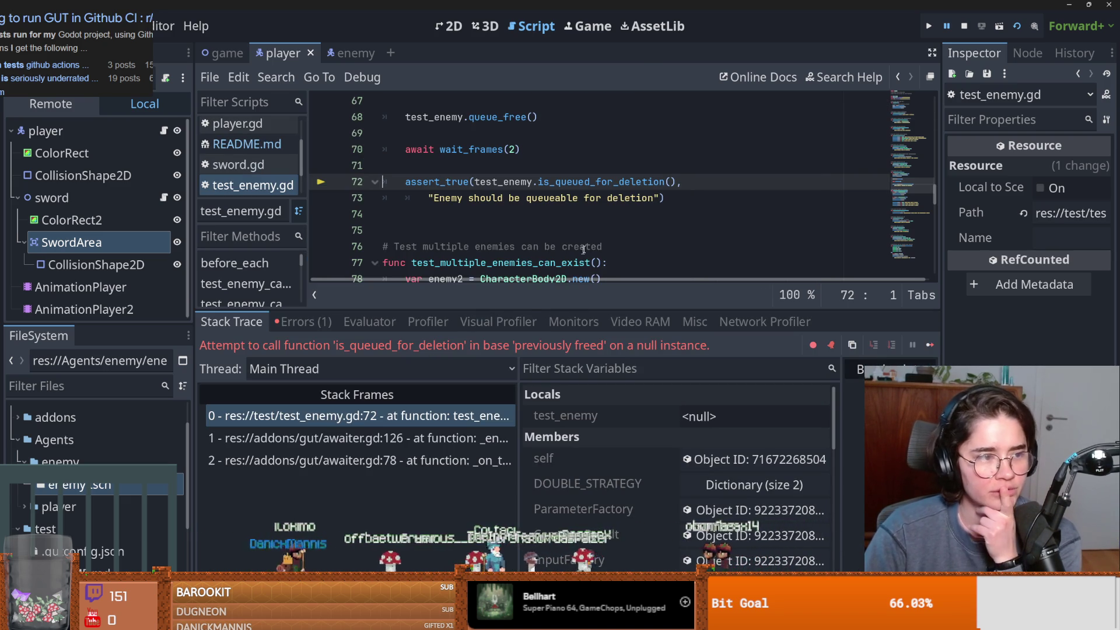
Review the can-be-freed test, checking wait_frames and test_enemy on line 72.
left_click(572, 199)
scroll(519, 205, "up", 2)
mouse_move(478, 246)
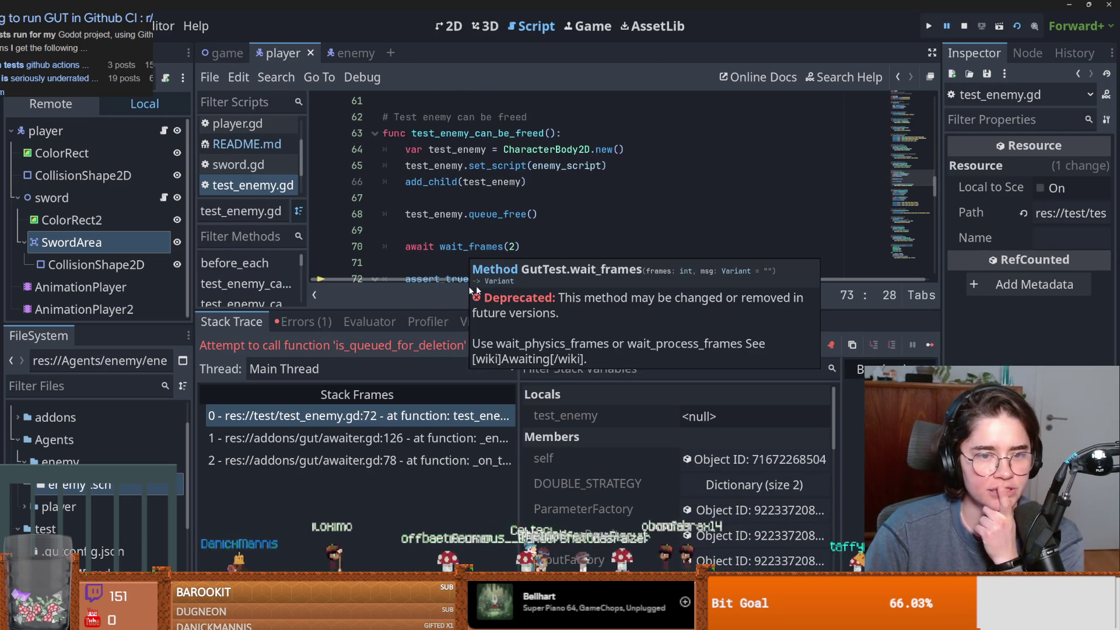
left_click_drag(433, 310, 460, 433)
scroll(489, 206, "down", 2)
scroll(488, 206, "up", 2)
double_click(494, 280)
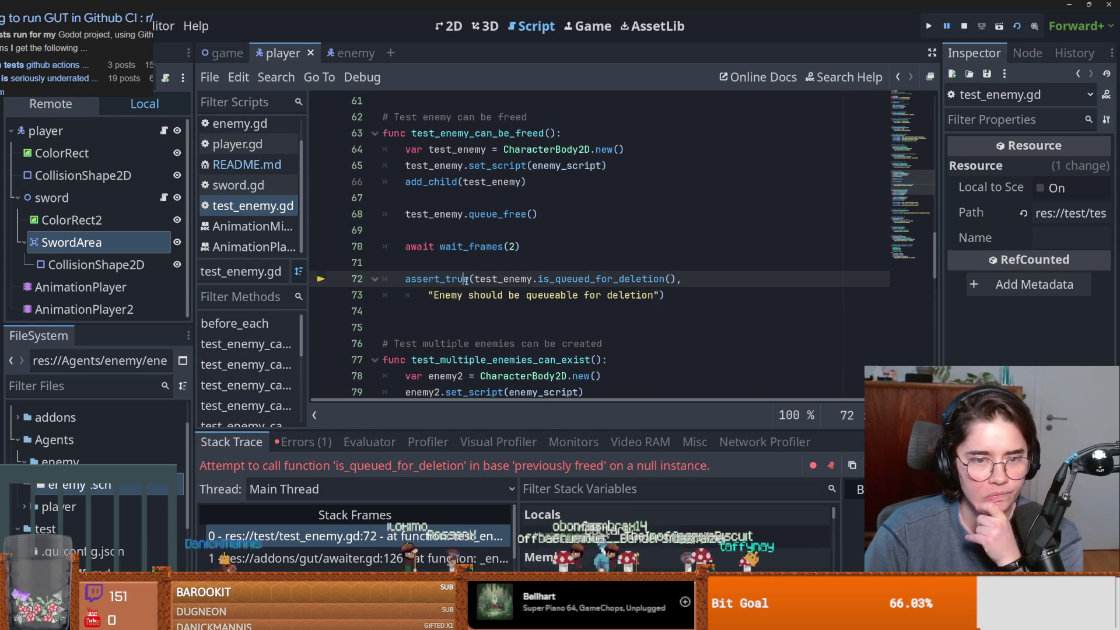
mouse_move(494, 282)
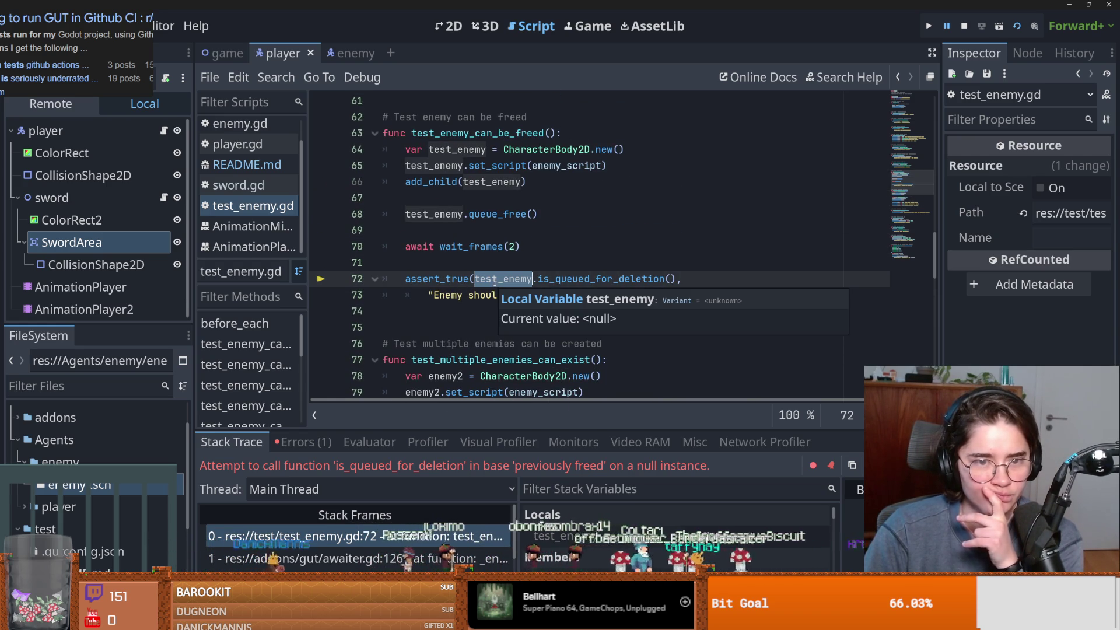
scroll(495, 283, "up", 3)
scroll(493, 247, "down", 1)
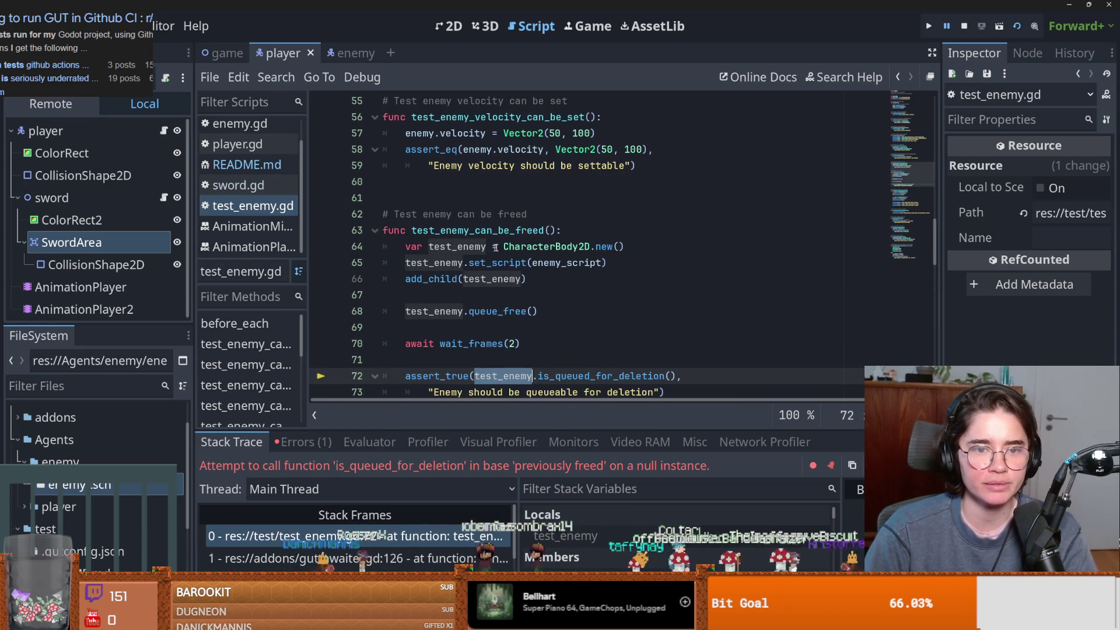
Replace CharacterBody2D.new() on line 64 with ENEMY.instantiate().
left_click(524, 247)
left_click_drag(528, 247, 506, 248)
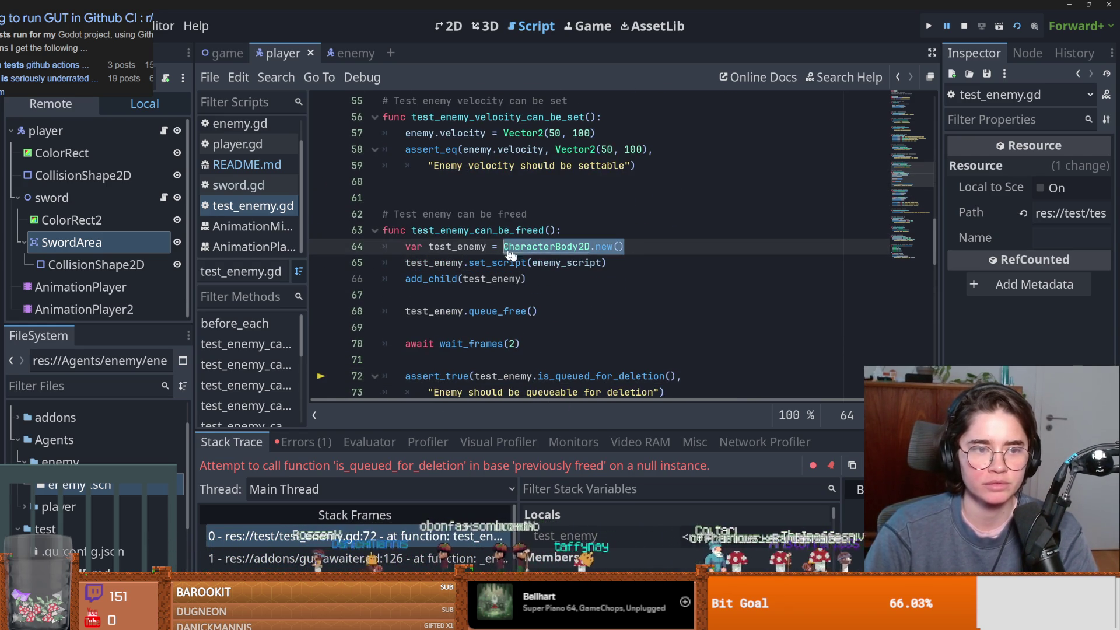
type("ENEMY.inst")
key("Return")
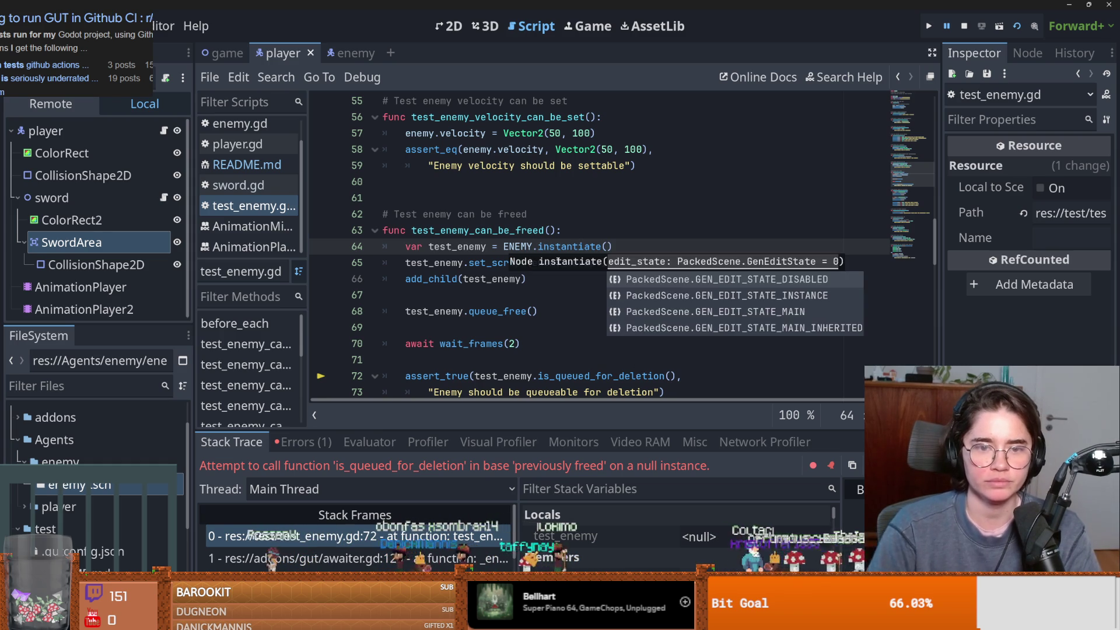
Trace test_enemy from line 64 through the queue_free on line 68 to the failing line 72 assertion.
double_click(486, 247)
scroll(558, 278, "down", 3)
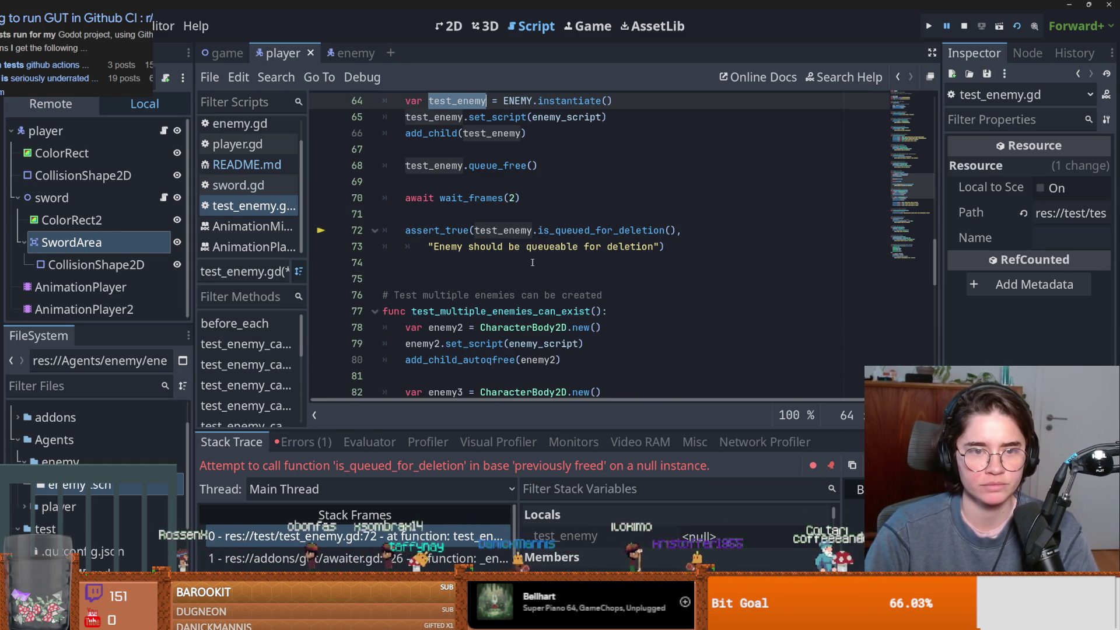
left_click(534, 230)
double_click(443, 166)
double_click(500, 230)
left_click(423, 231)
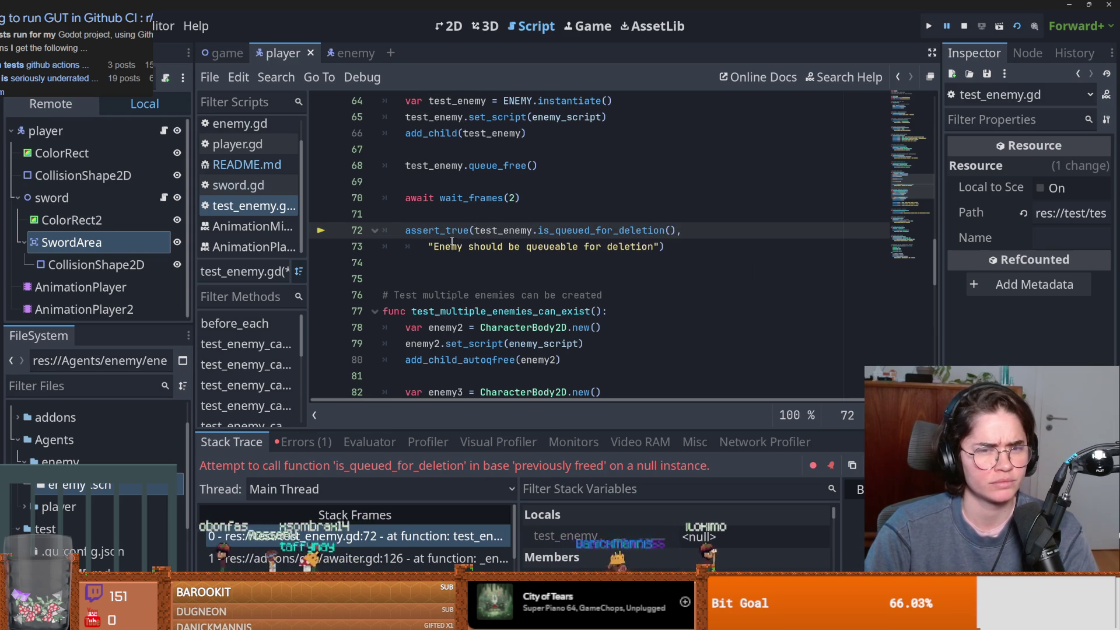
double_click(420, 166)
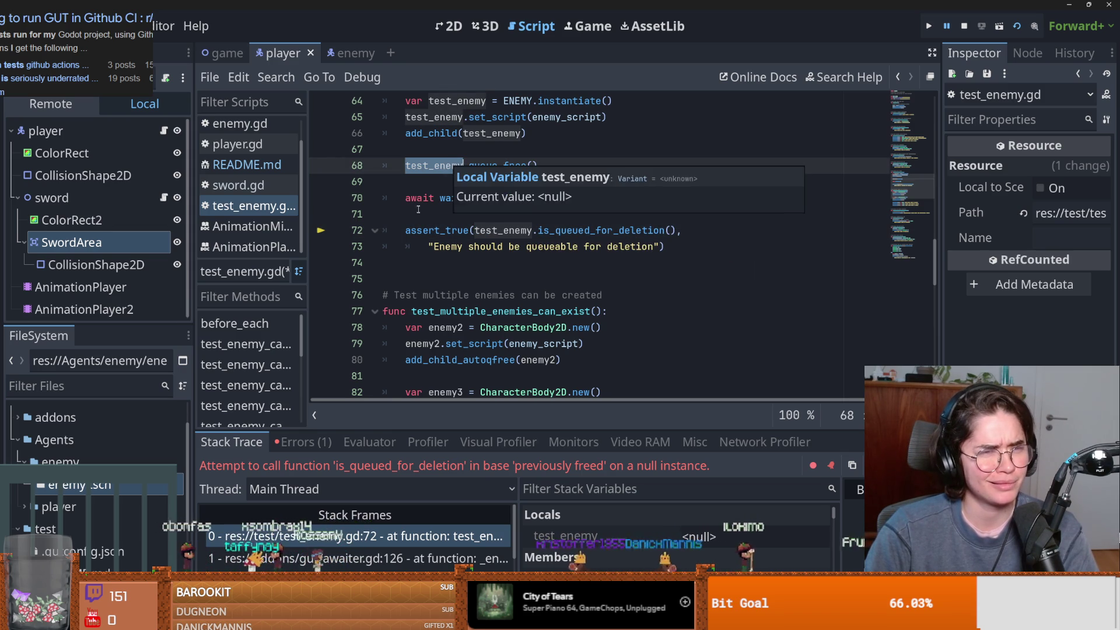
scroll(417, 214, "up", 1)
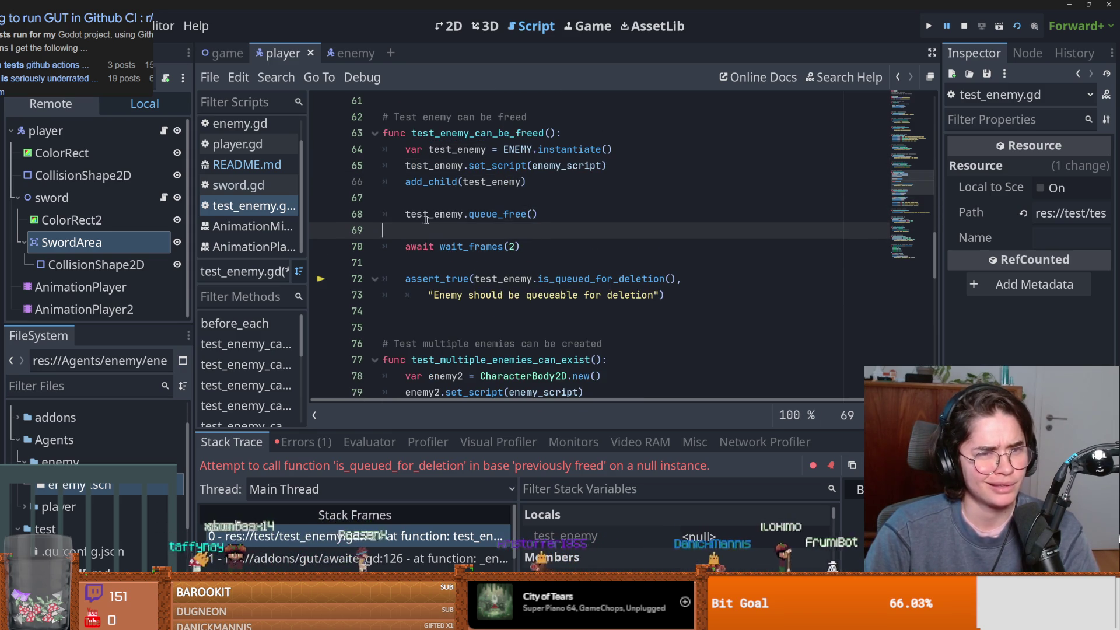
left_click_drag(537, 214, 338, 214)
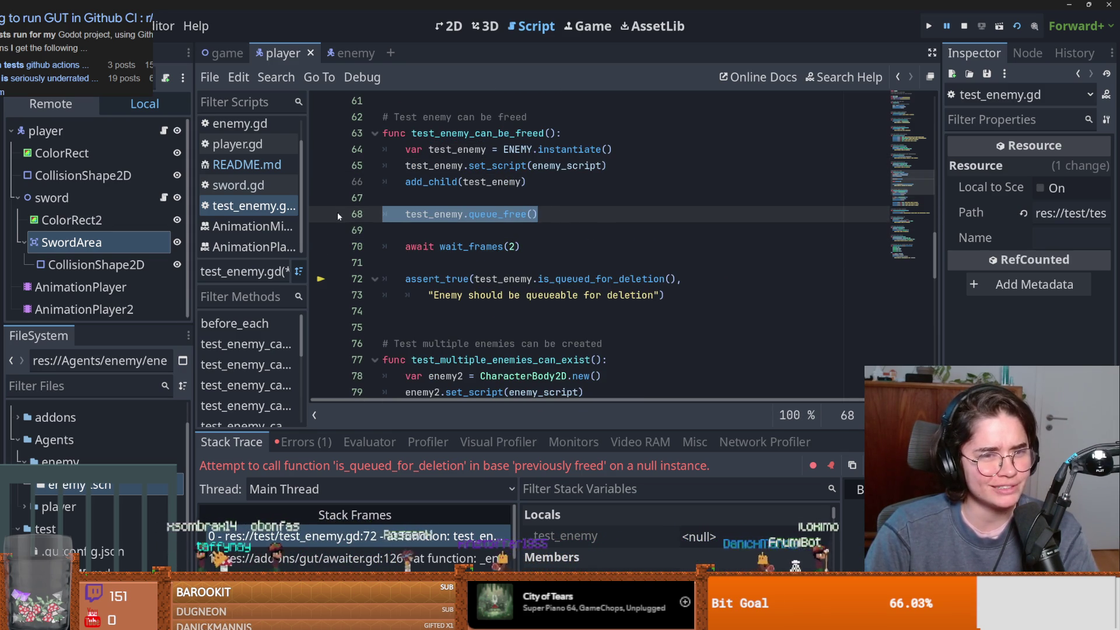
double_click(505, 281)
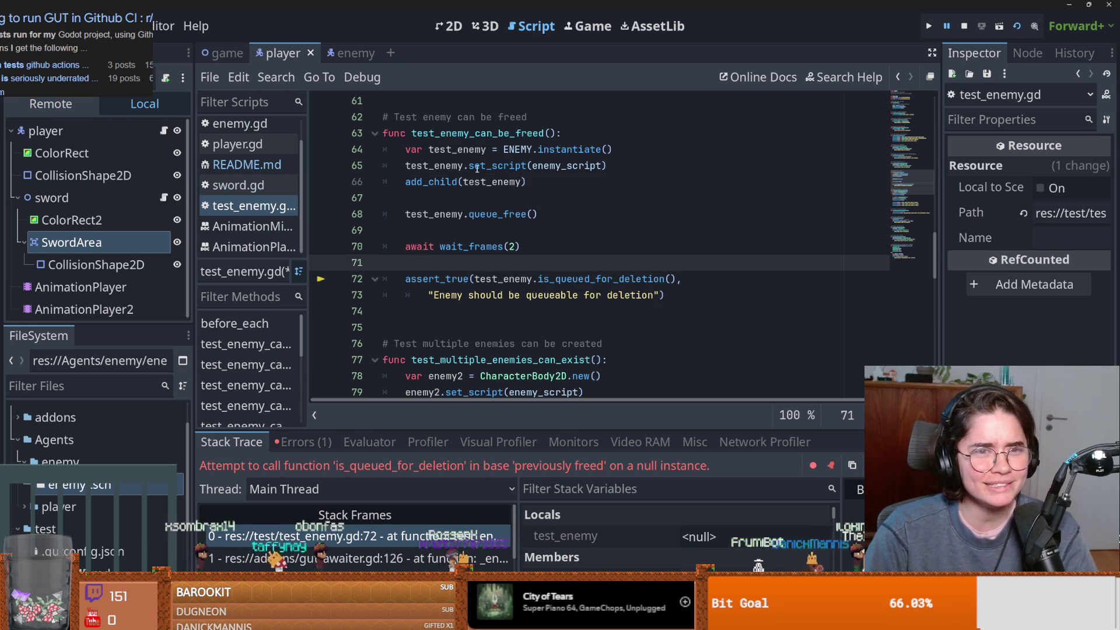
left_click(491, 133)
double_click(491, 133)
Re-examine the line 62 comment, line 68's queue_free and test_enemy on line 72.
scroll(491, 175, "up", 2)
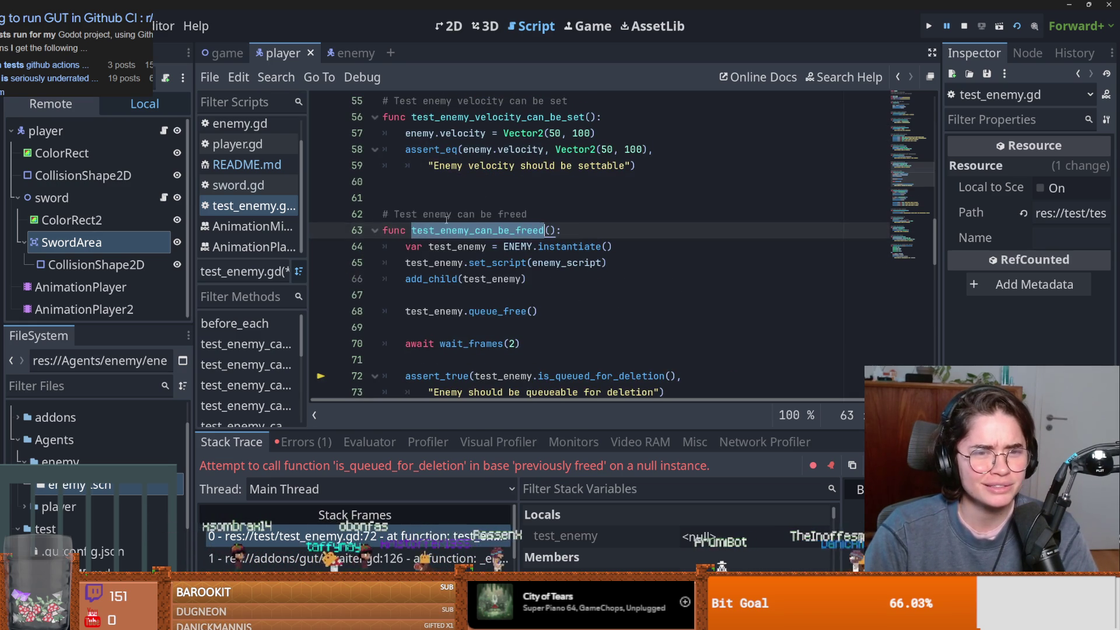
double_click(438, 215)
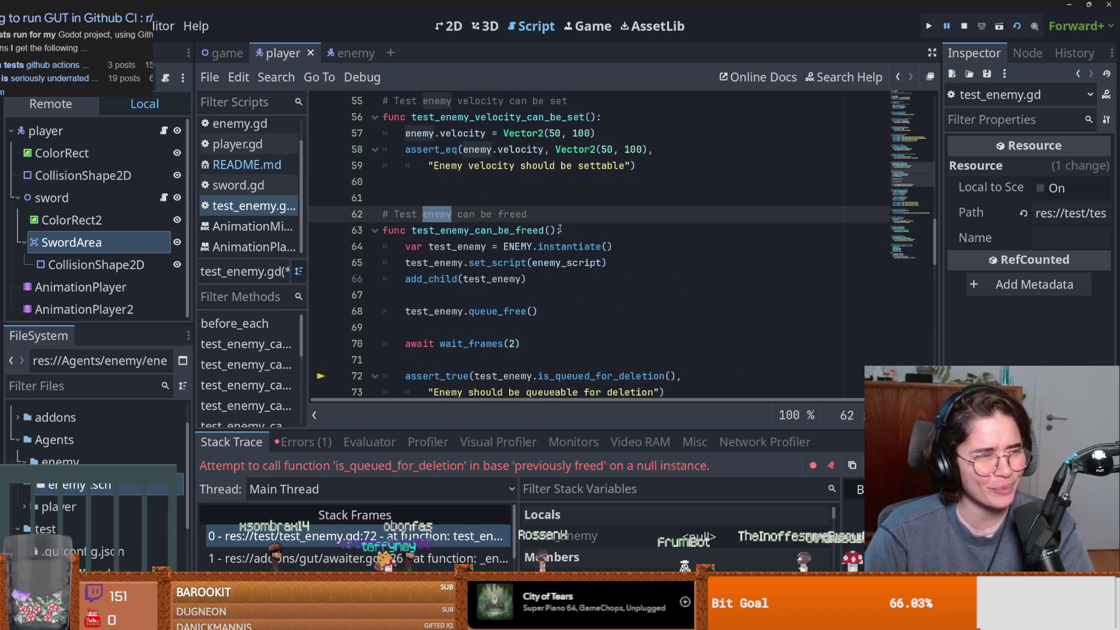
scroll(560, 229, "down", 3)
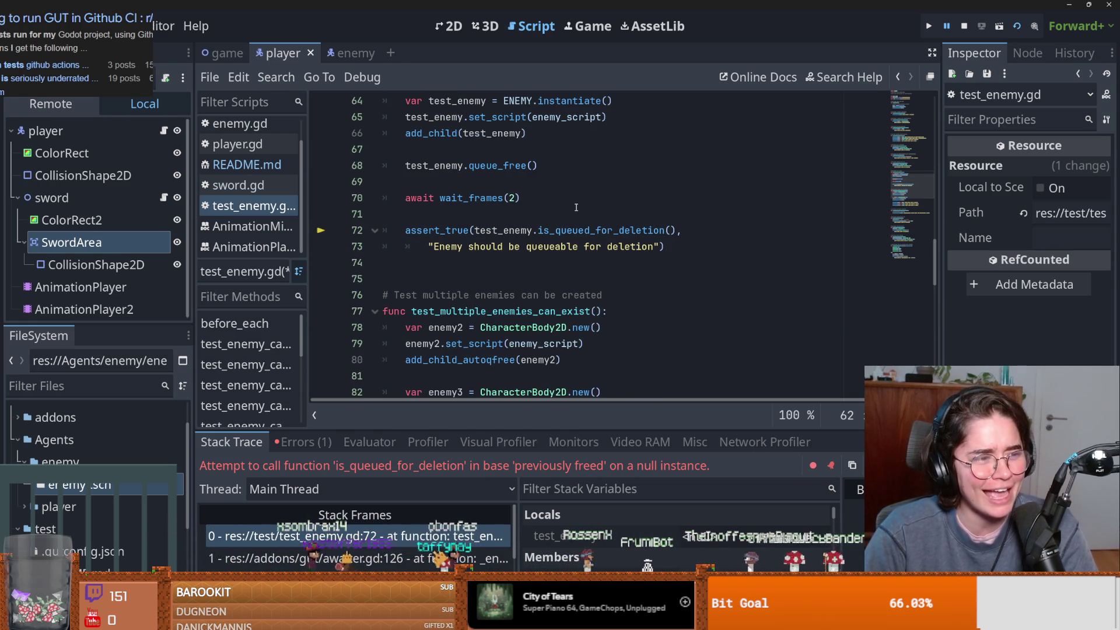
scroll(525, 273, "up", 1)
left_click(347, 219)
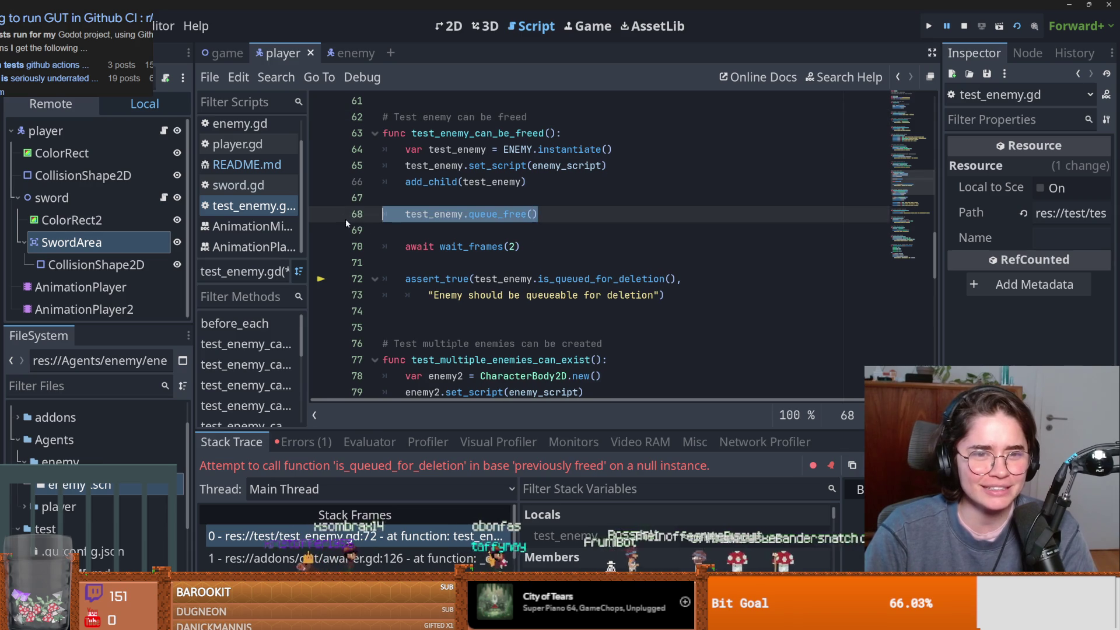
double_click(530, 278)
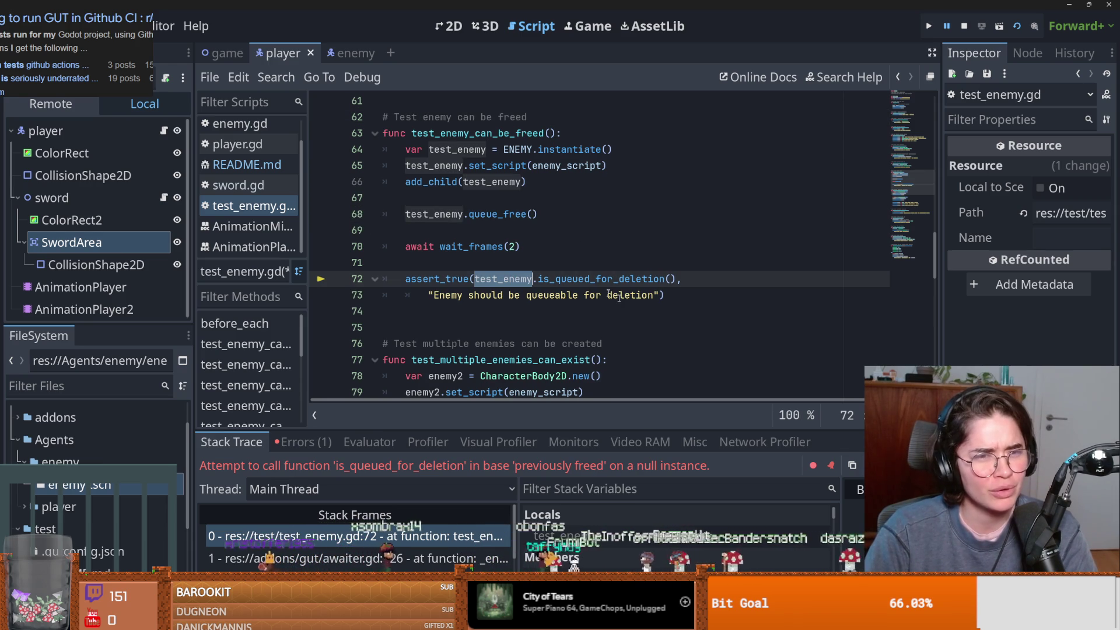
left_click(448, 214)
double_click(448, 214)
mouse_move(447, 217)
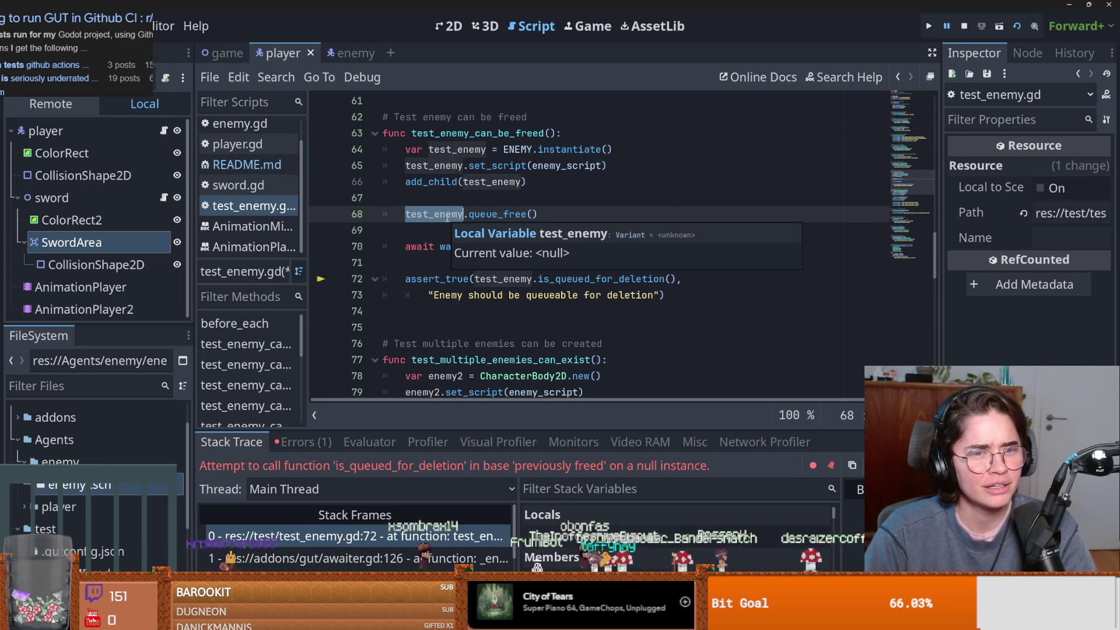
scroll(461, 205, "up", 1)
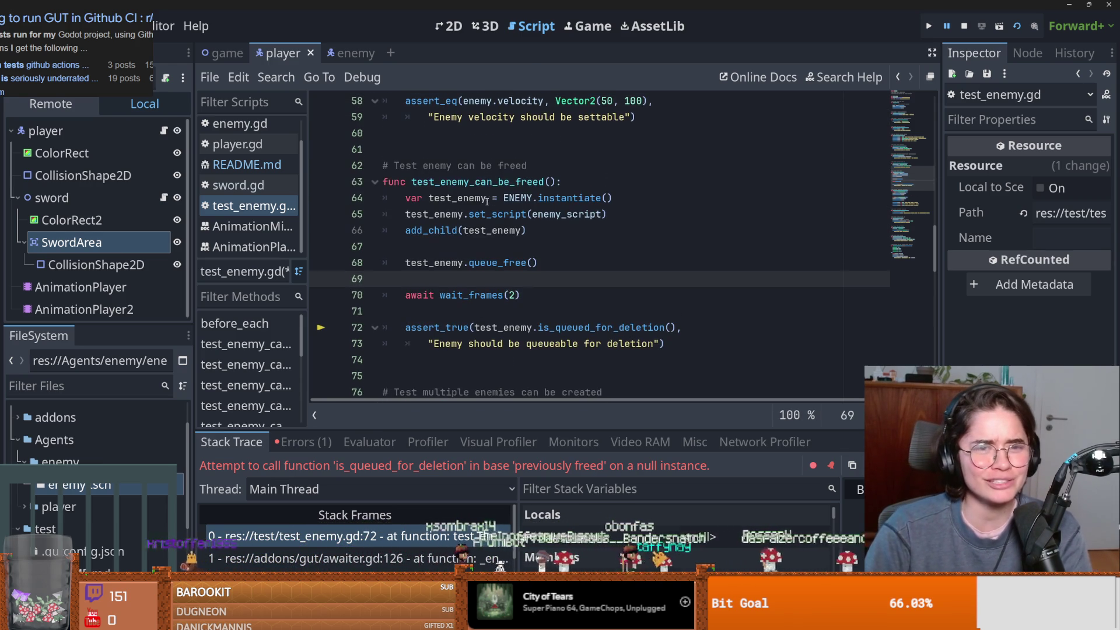
double_click(483, 185)
Select the line 62 comment and code extending down to the multiple-enemies test header.
scroll(464, 223, "up", 2)
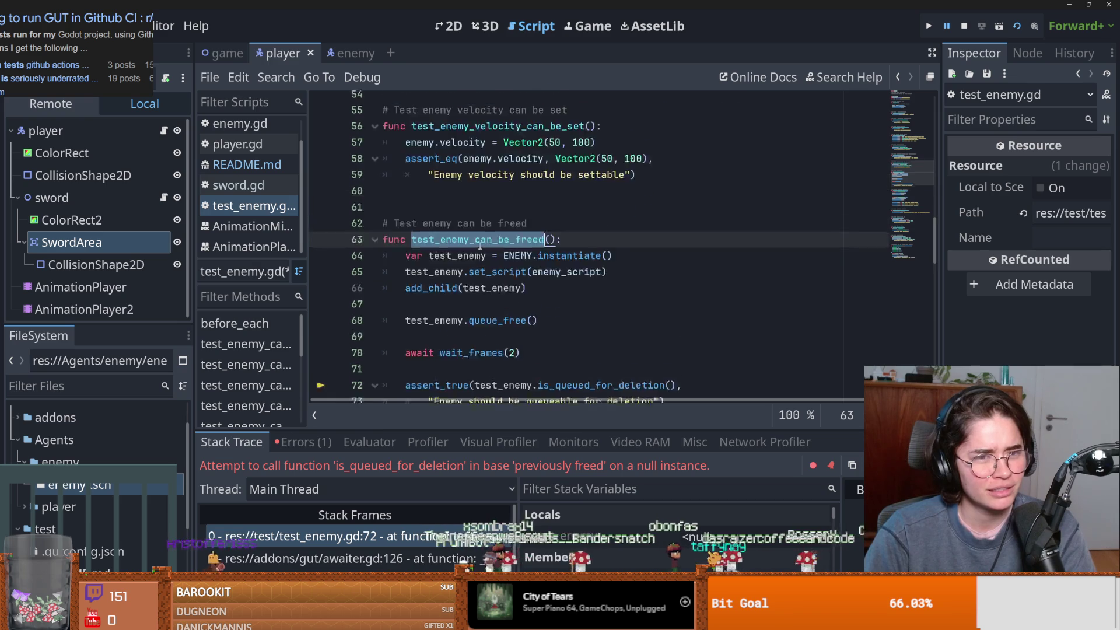
triple_click(589, 266)
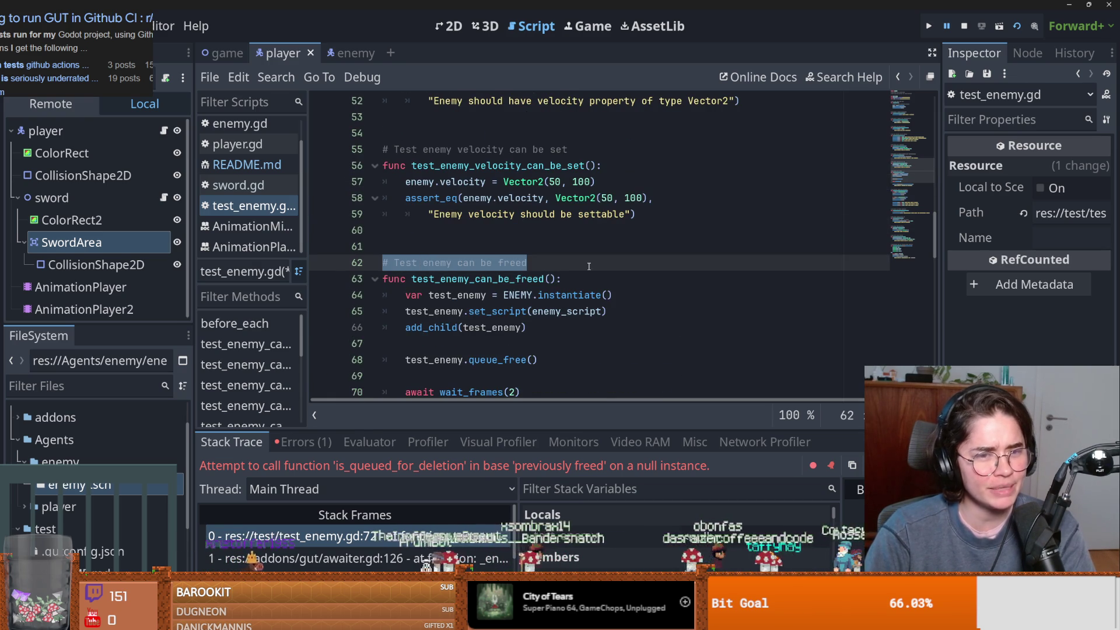
scroll(589, 266, "down", 5)
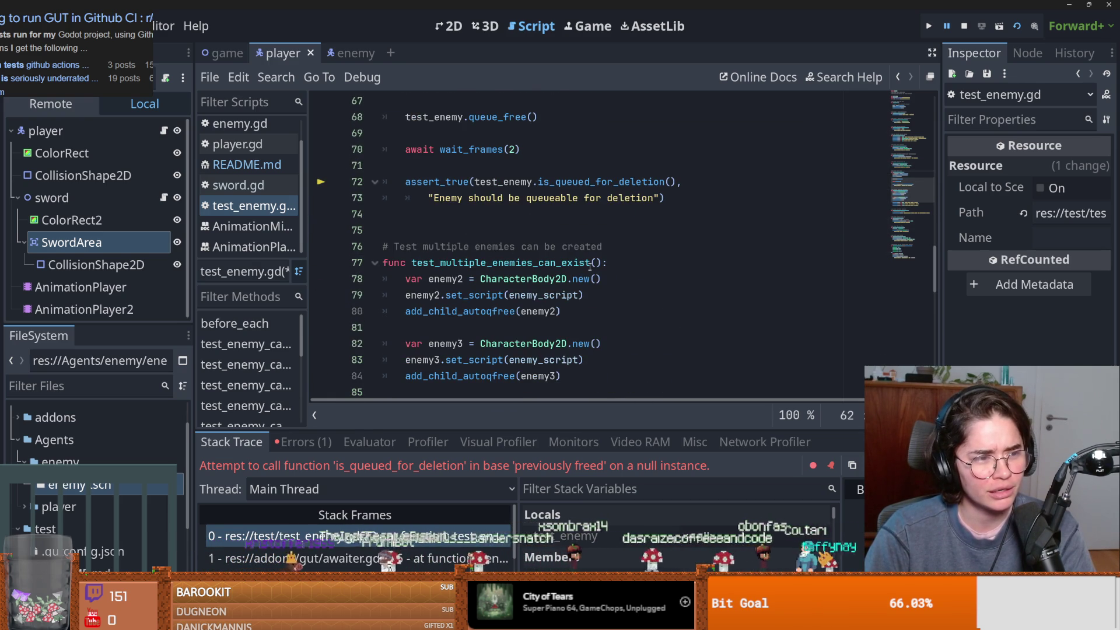
scroll(590, 266, "up", 1)
left_click_drag(476, 295, 604, 295)
scroll(607, 298, "down", 7)
scroll(609, 301, "up", 2)
left_click_drag(554, 287, 406, 247)
scroll(396, 243, "up", 1)
mouse_move(396, 242)
left_mouse_down()
mouse_move(379, 295)
mouse_move(376, 284)
left_mouse_up()
scroll(376, 284, "down", 2)
left_click(525, 231)
Scroll through the test_multiple_enemies_can_exist function to review its body.
double_click(555, 246)
scroll(588, 272, "down", 2)
left_click(549, 205)
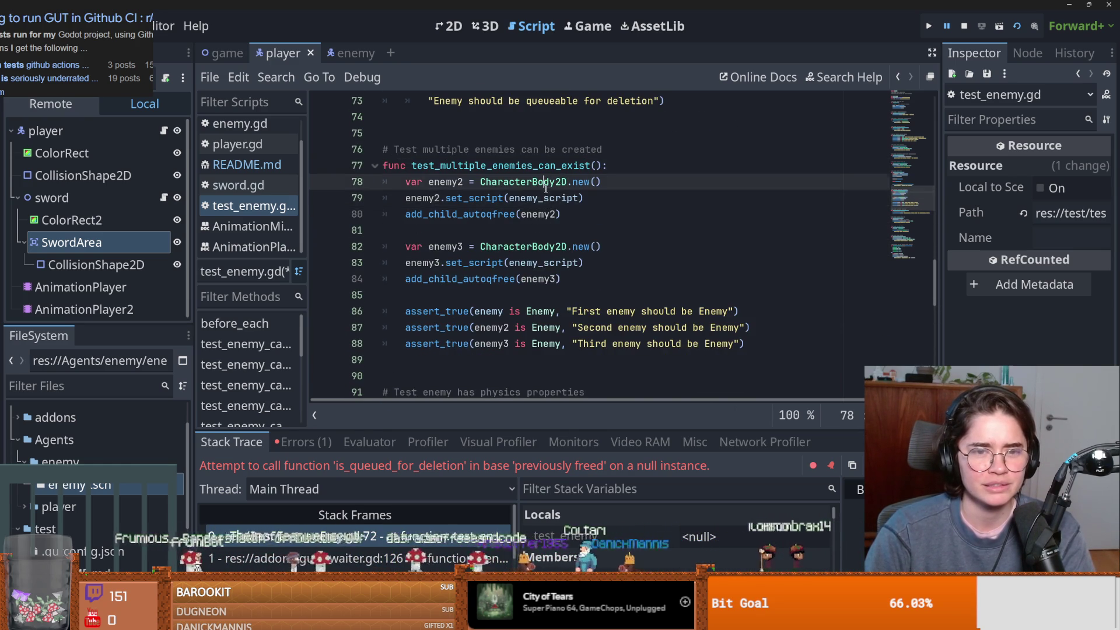
scroll(560, 233, "up", 10)
scroll(573, 258, "up", 10)
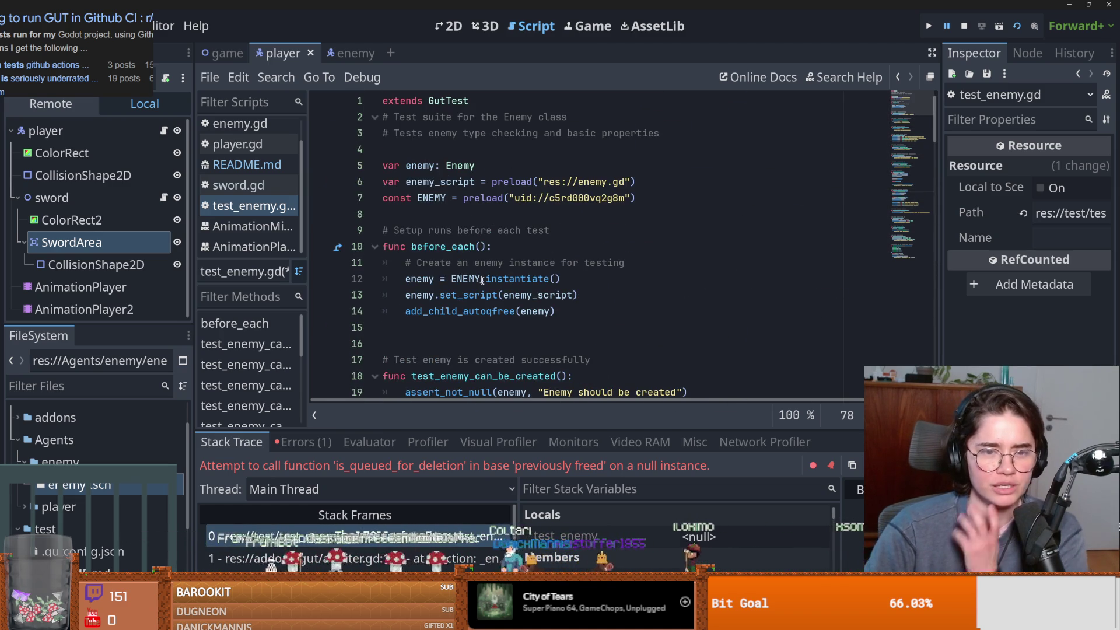
scroll(545, 291, "down", 15)
scroll(545, 291, "down", 16)
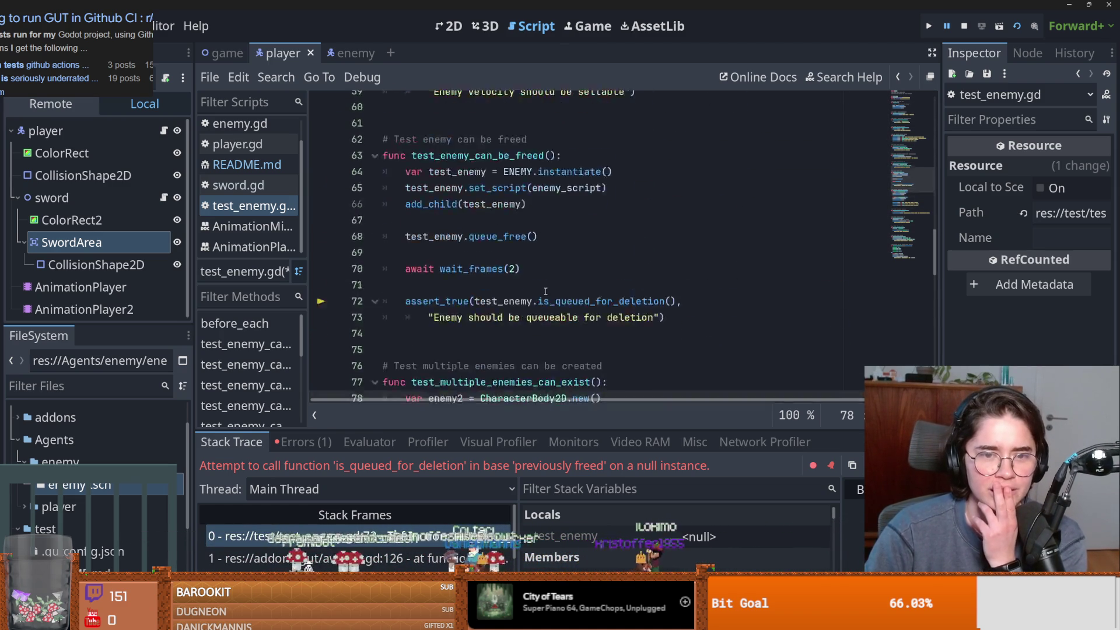
scroll(547, 294, "up", 8)
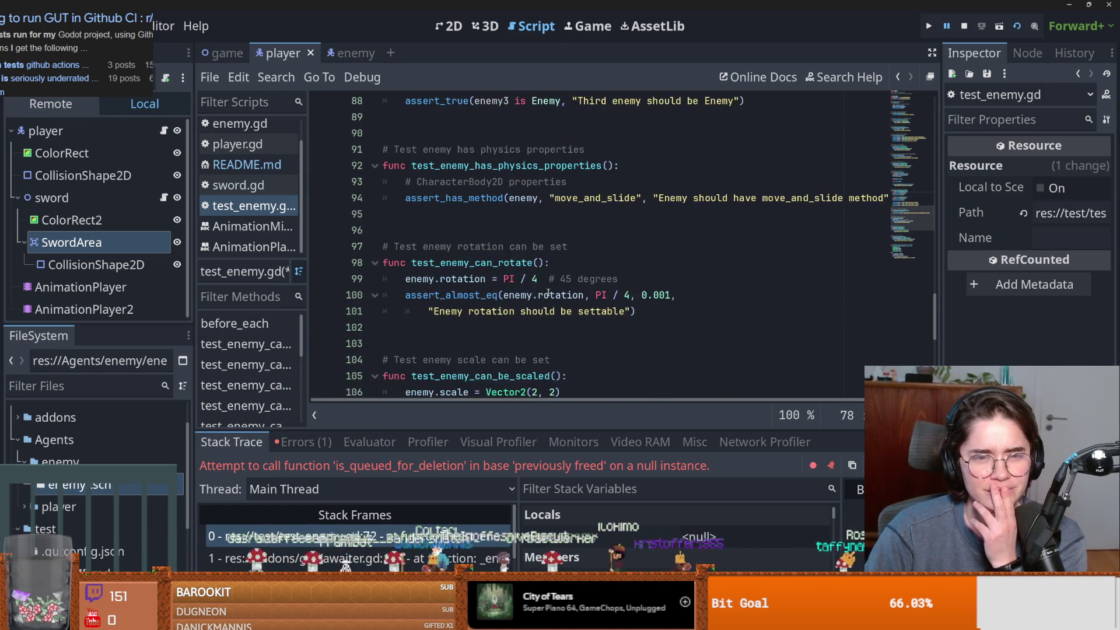
Inspect enemy2, set_script, enemy_script and add_child_autoqfree on lines 78–80, then widen the left dock.
double_click(423, 246)
double_click(476, 246)
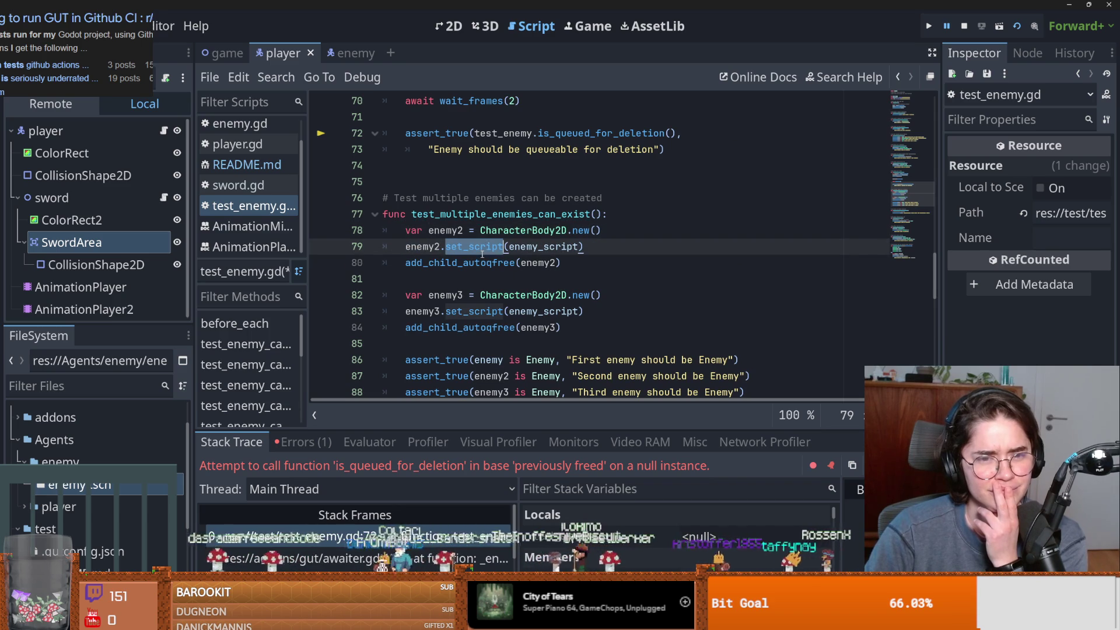
double_click(513, 247)
scroll(502, 253, "down", 1)
double_click(461, 213)
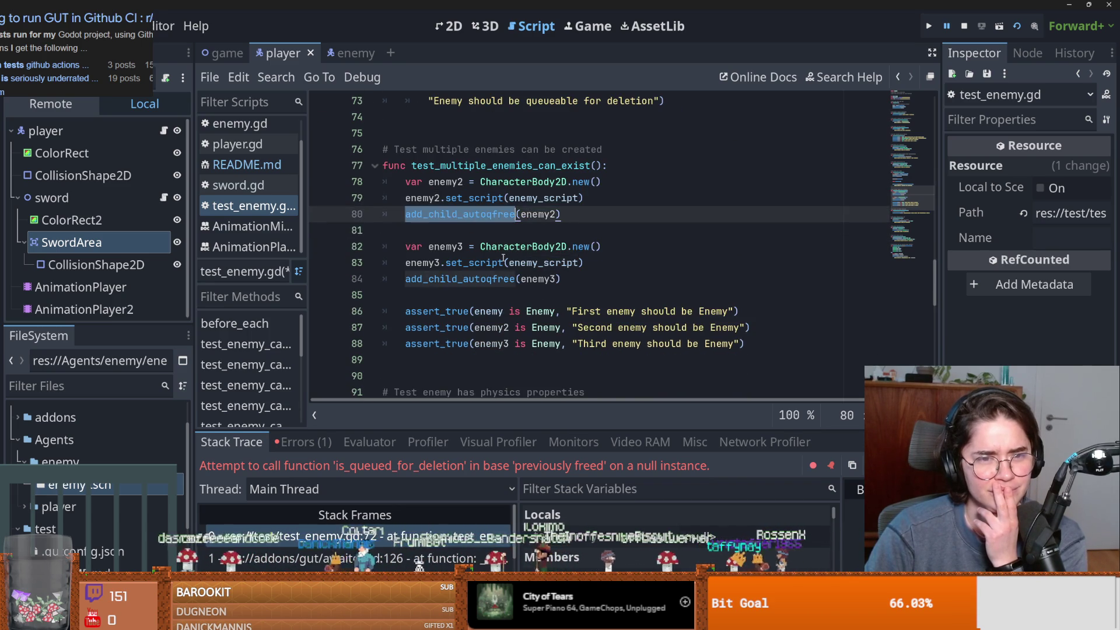
scroll(461, 214, "down", 5)
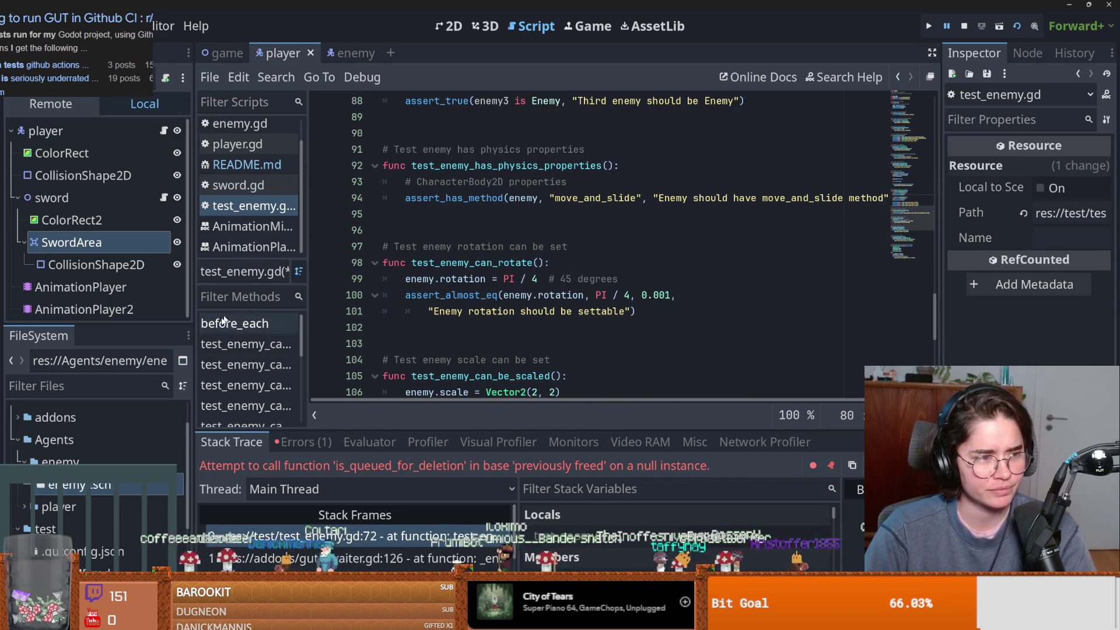
left_click_drag(193, 420, 279, 419)
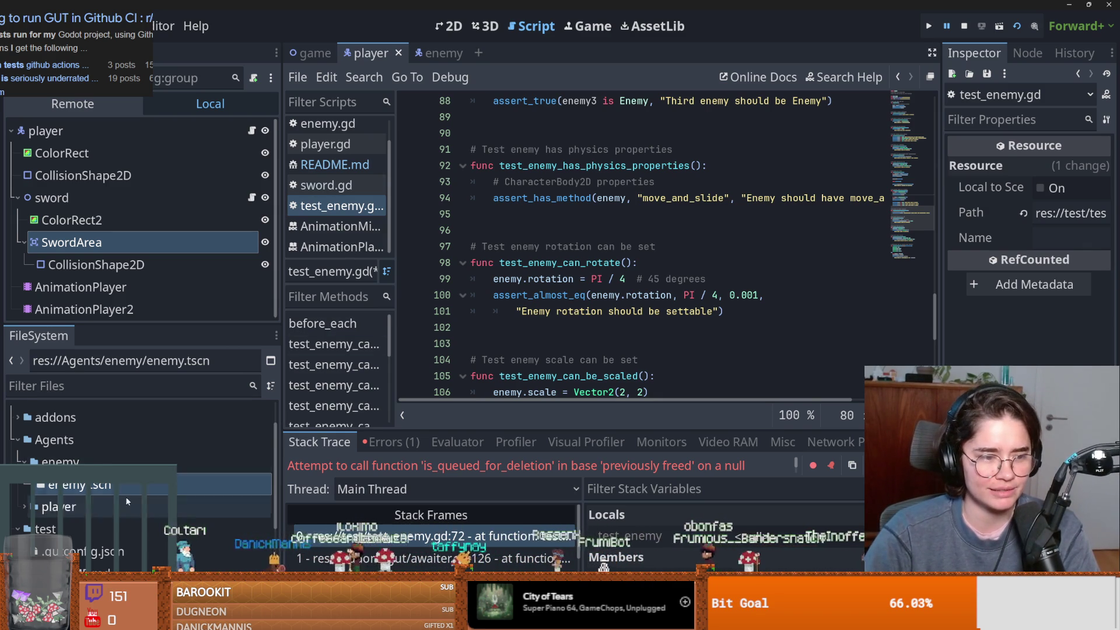
Open test_player.gd and test_sword.gd from the FileSystem dock.
scroll(27, 459, "down", 3)
left_click(333, 365)
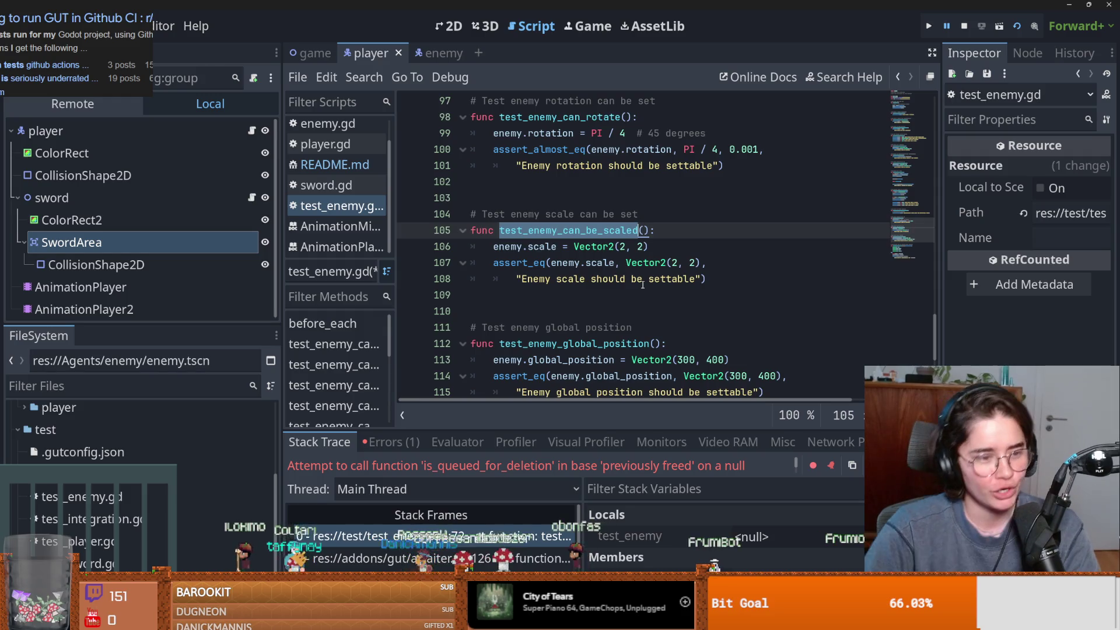
left_click(73, 496)
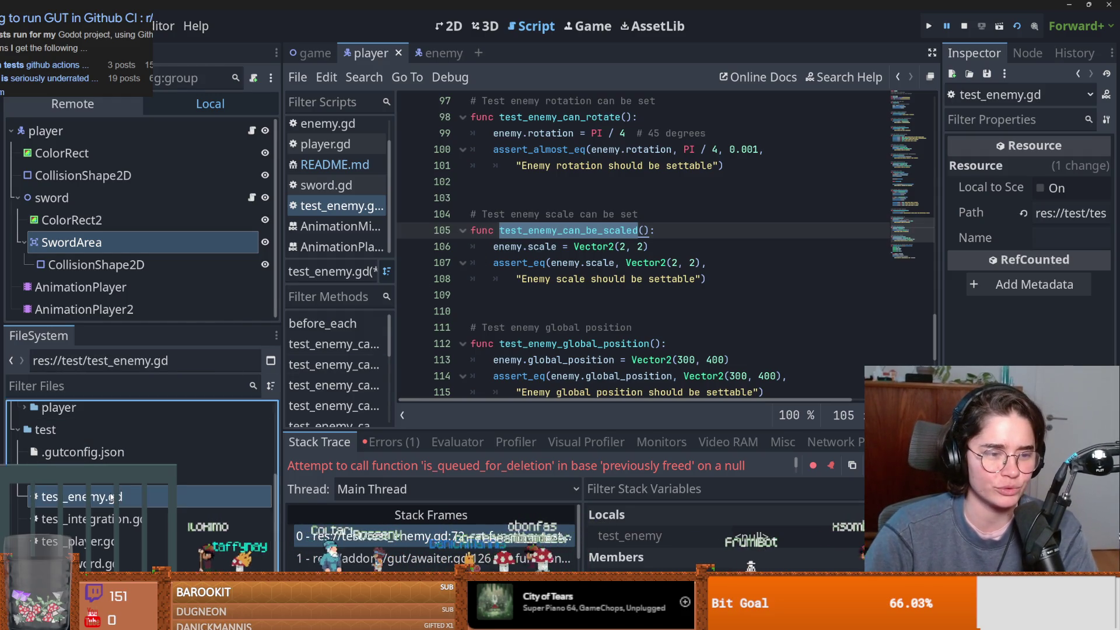
double_click(76, 542)
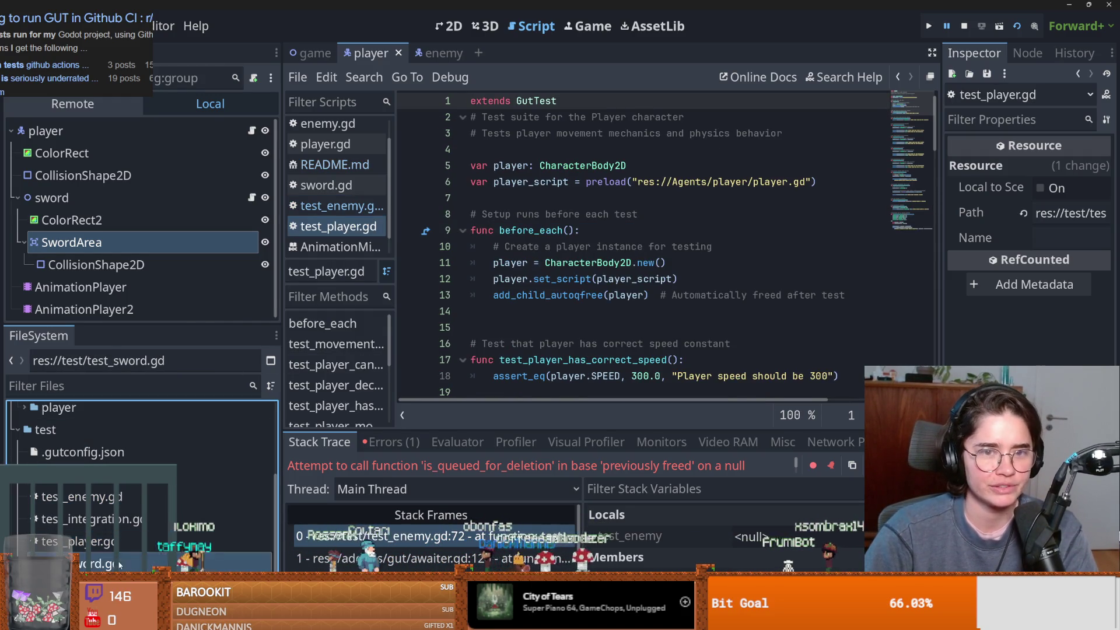
double_click(87, 564)
Review test_sword.gd's before_each setup, test_sword_exists and test_sword_has_required_nodes.
scroll(600, 270, "down", 2)
double_click(565, 165)
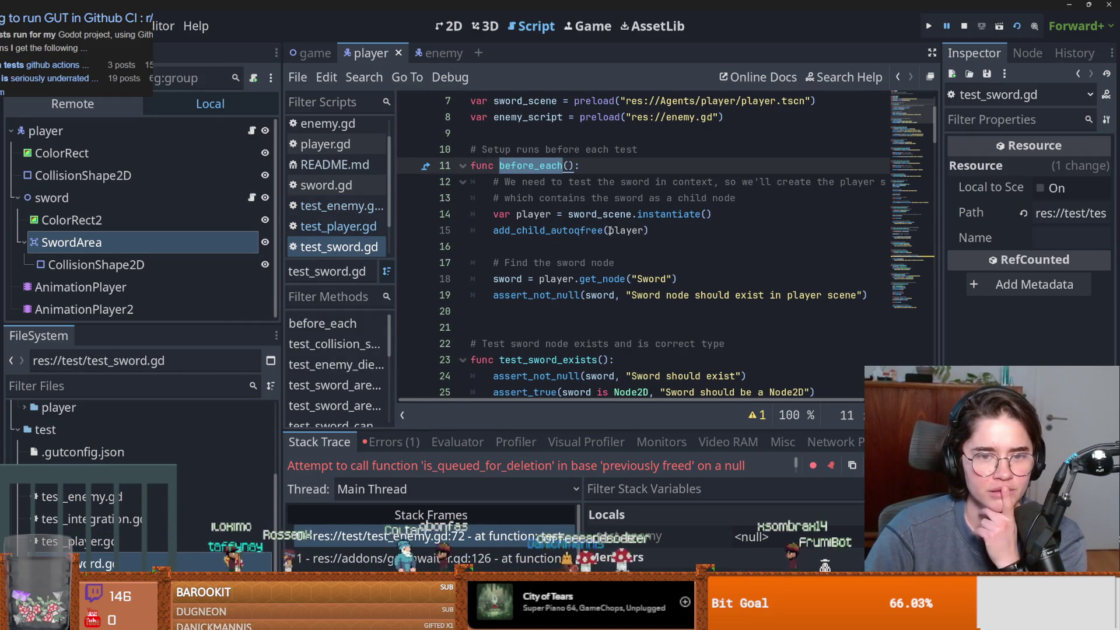
scroll(610, 231, "down", 2)
left_click(569, 264)
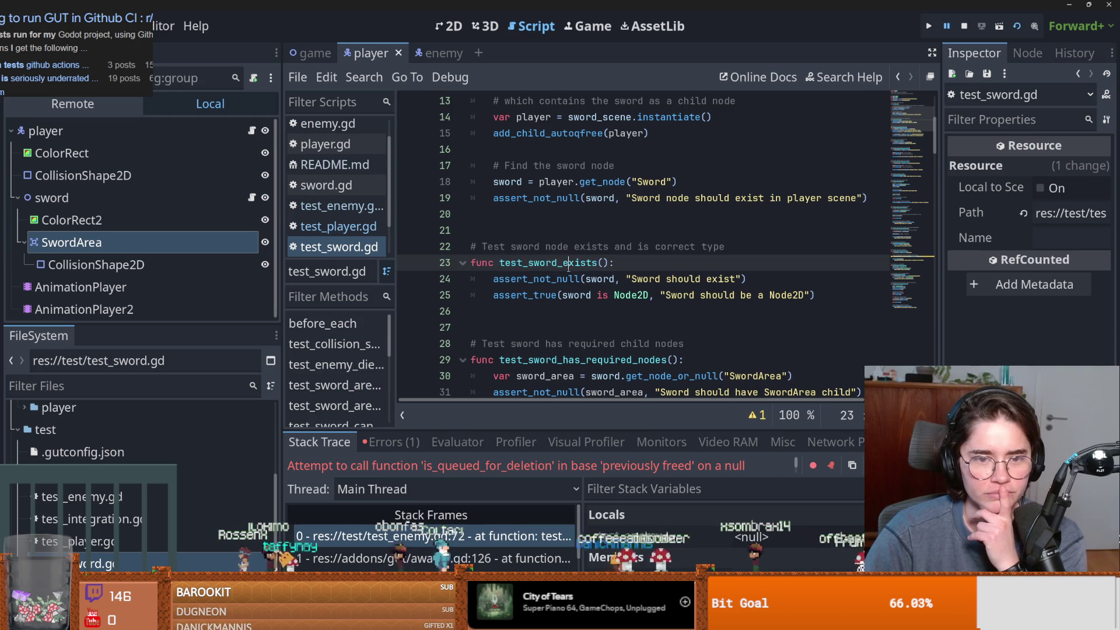
scroll(548, 251, "down", 5)
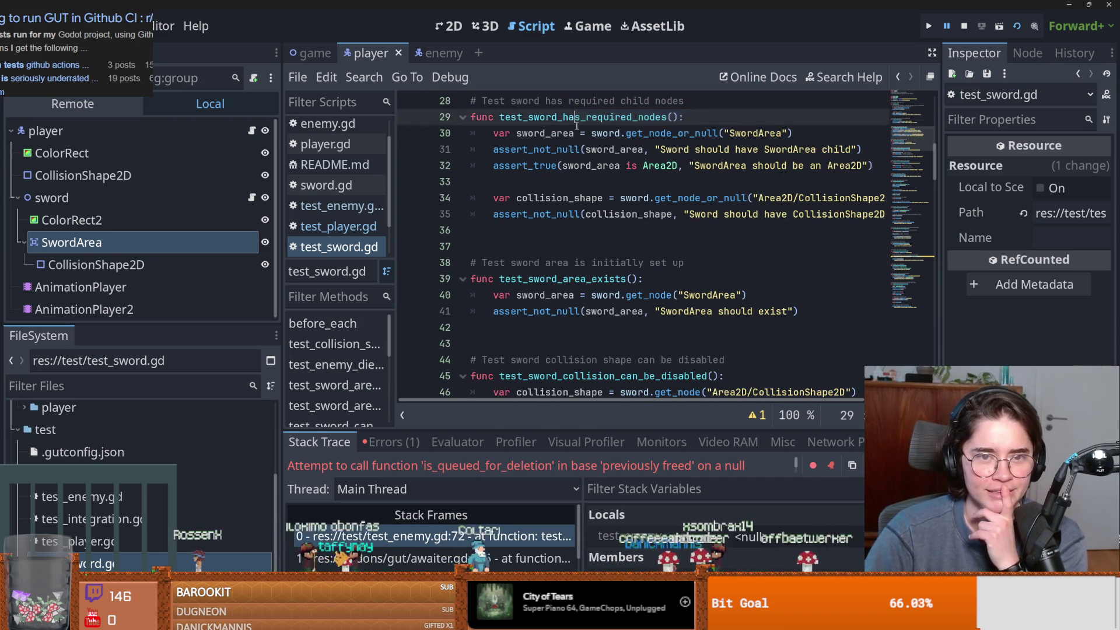
double_click(577, 118)
scroll(601, 193, "down", 1)
scroll(632, 259, "up", 3)
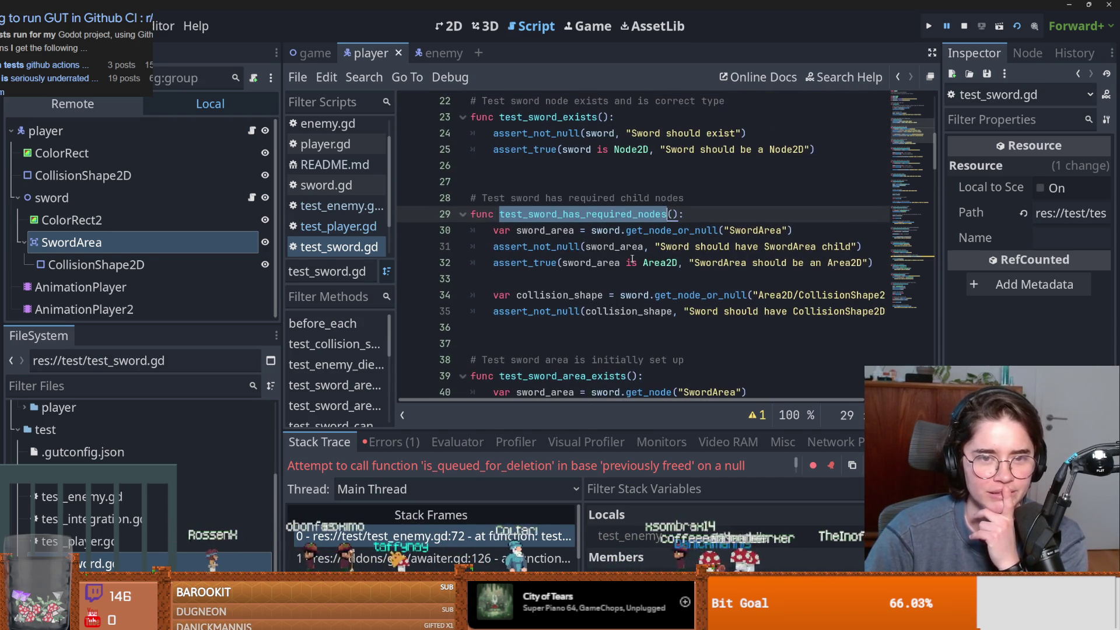
scroll(633, 242, "down", 1)
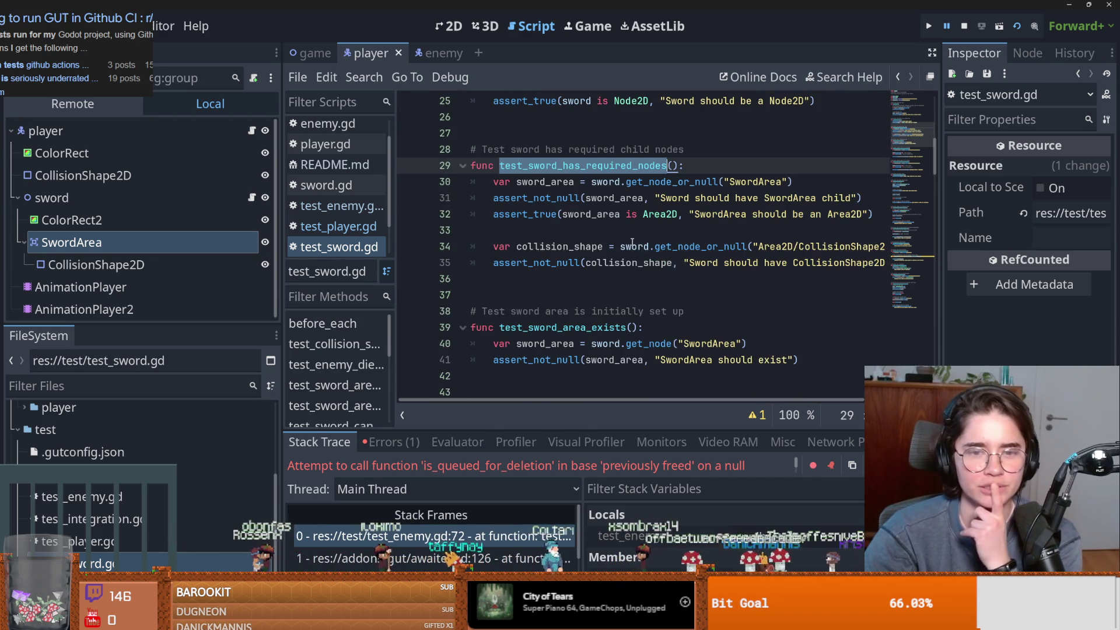
Inspect test_sword_area_exists and test_sword_collision_can_be_disabled, including the activate_col(true) call on line 48.
mouse_move(639, 270)
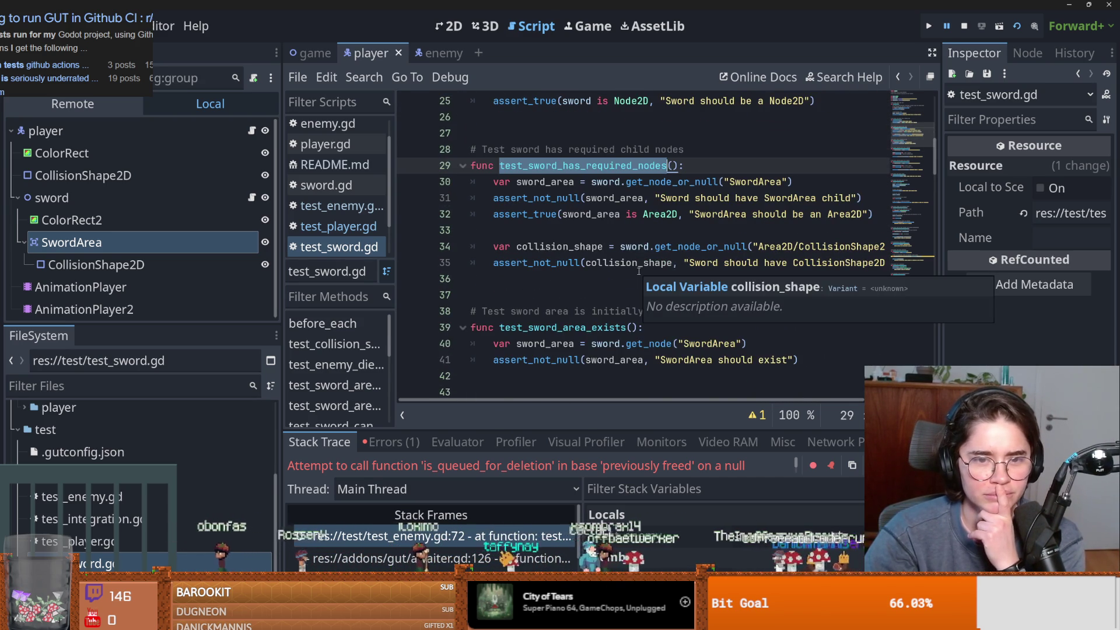
scroll(639, 271, "down", 2)
double_click(563, 231)
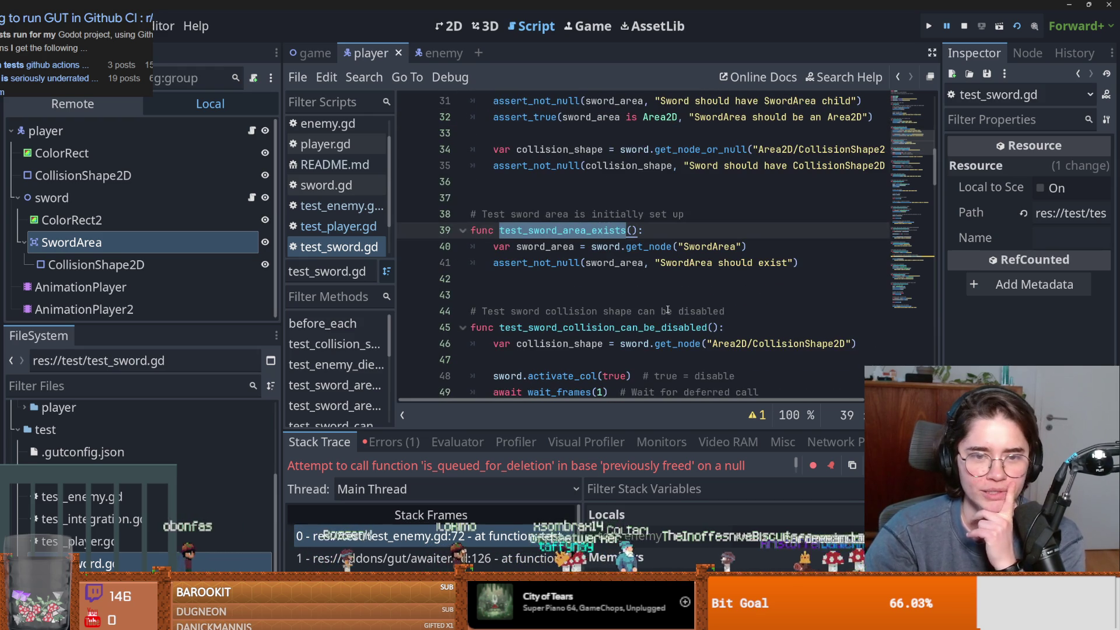
scroll(668, 310, "down", 2)
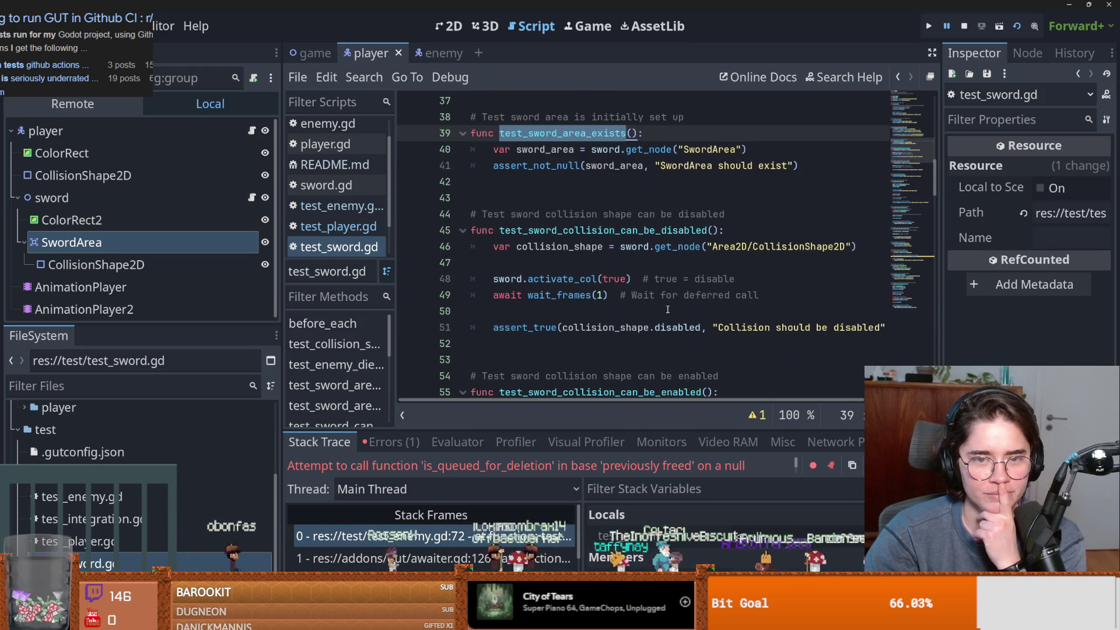
scroll(668, 309, "down", 1)
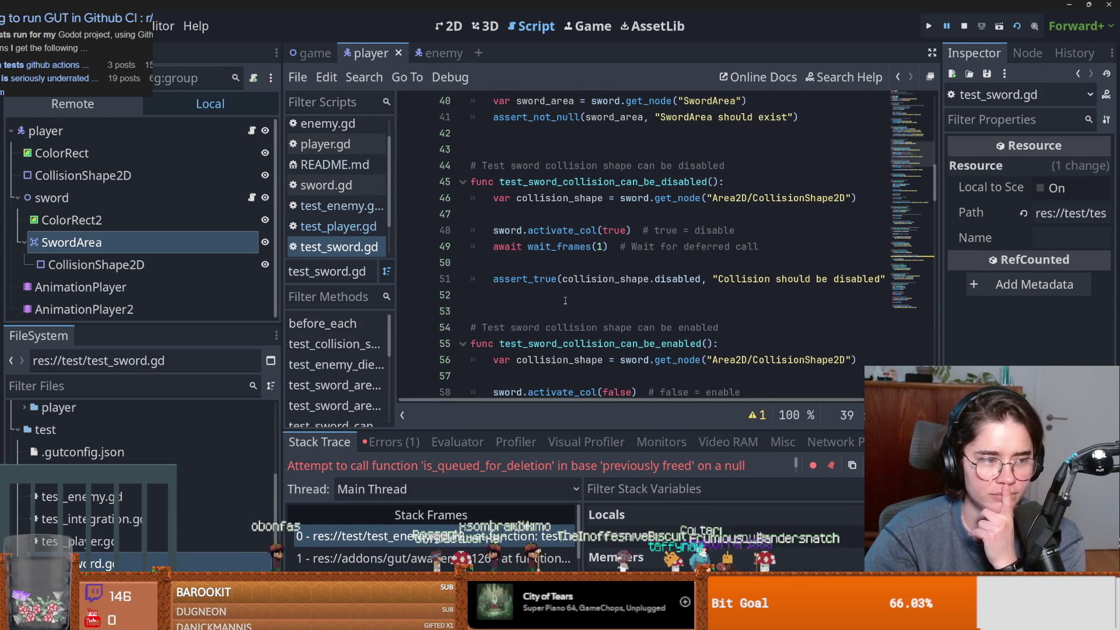
double_click(572, 182)
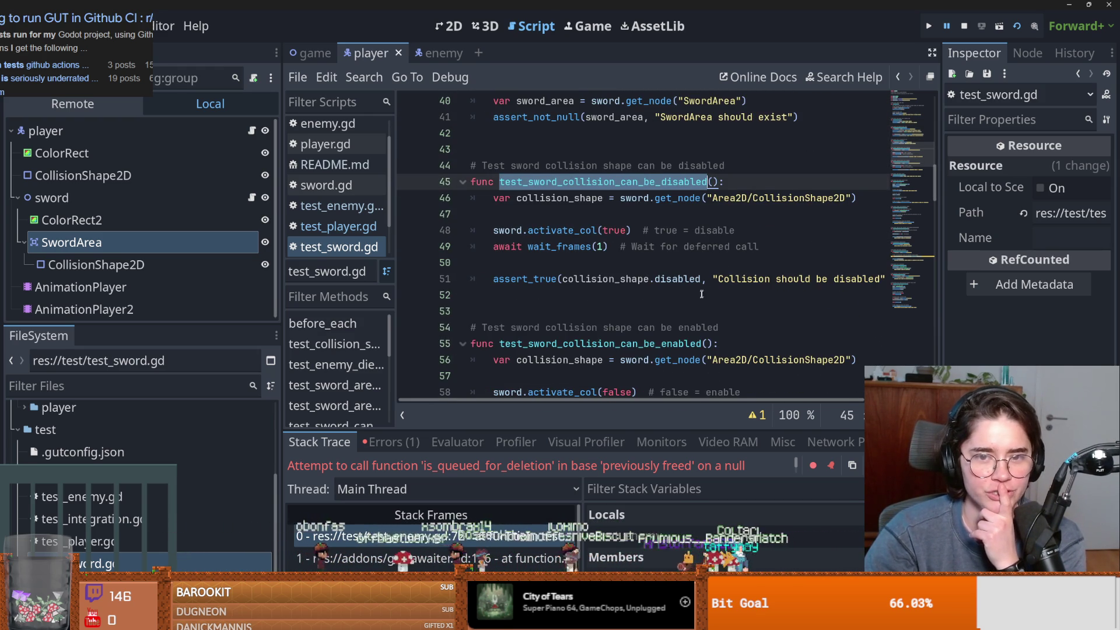
left_click_drag(934, 197, 935, 201)
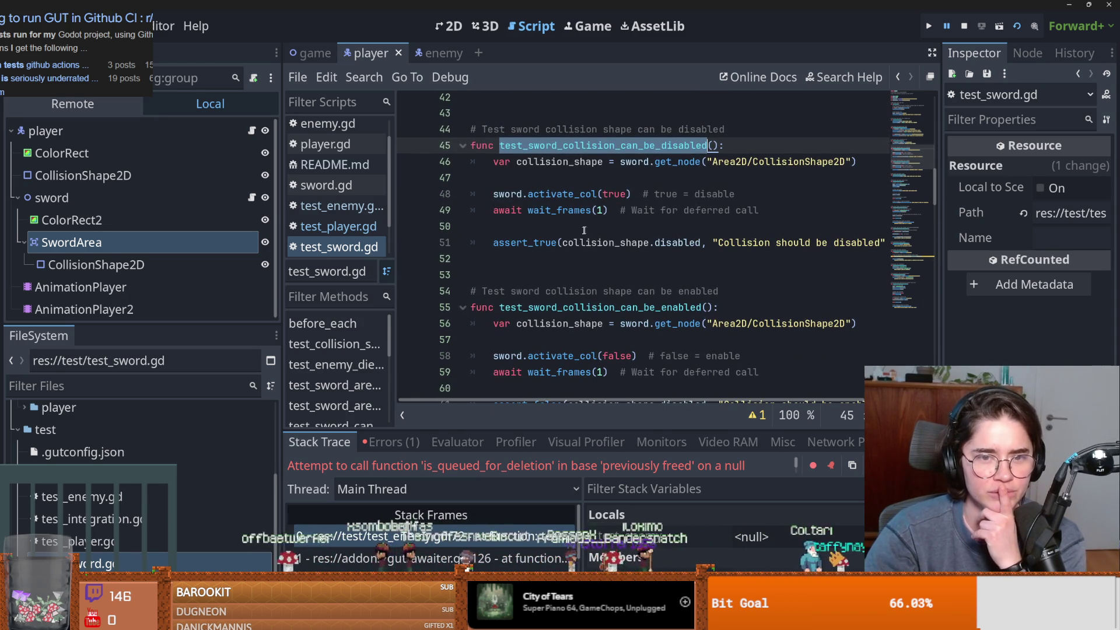
left_click(560, 194)
double_click(614, 194)
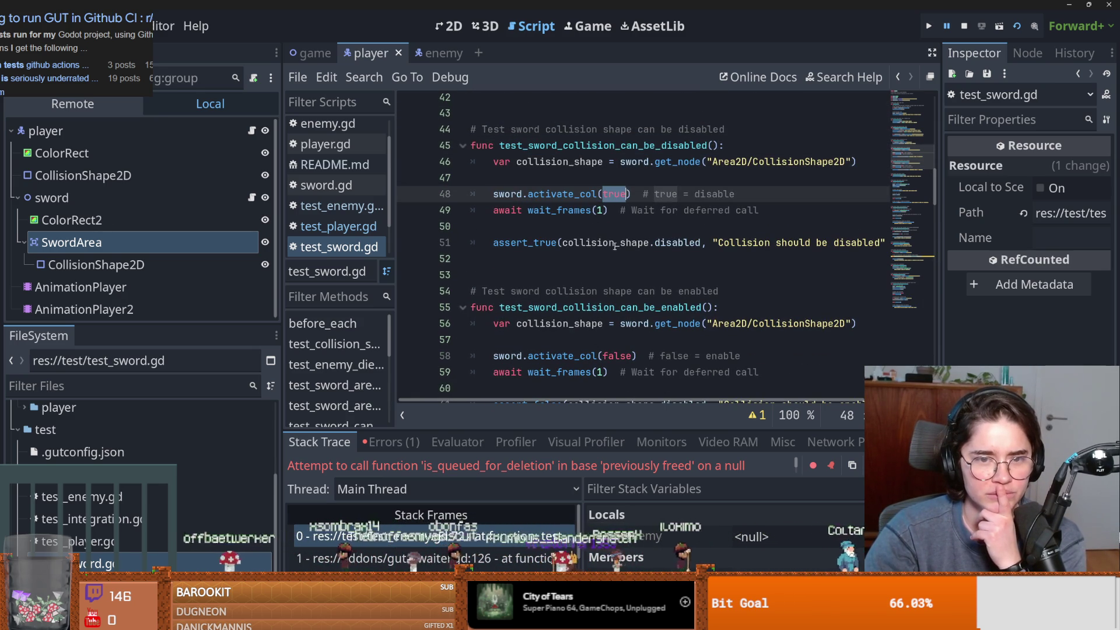
Mark the test_sword_collision_can_be_enabled, test_sword_has_kill_method and test_sword_kills_enemy test names.
scroll(615, 247, "down", 1)
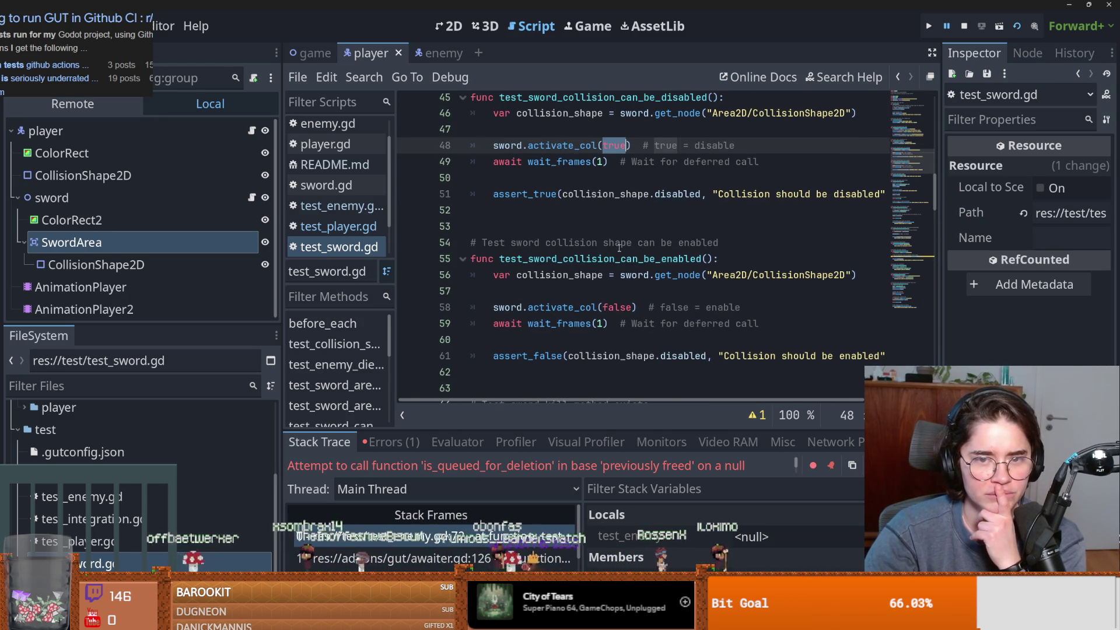
scroll(619, 248, "down", 2)
double_click(552, 162)
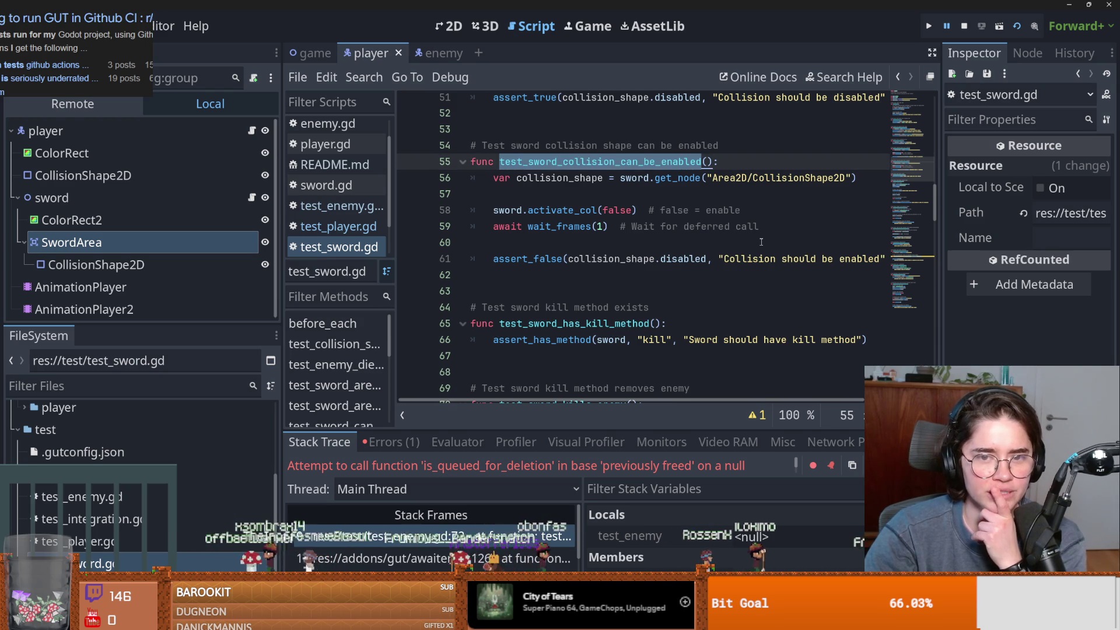
scroll(762, 241, "down", 2)
double_click(572, 227)
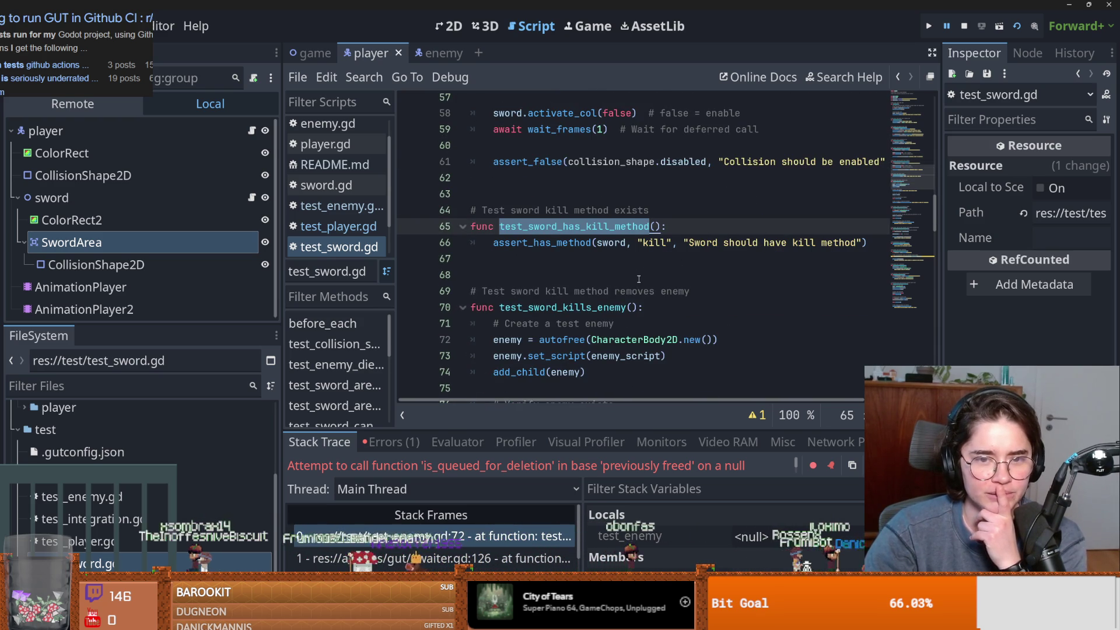
scroll(639, 279, "down", 2)
double_click(548, 212)
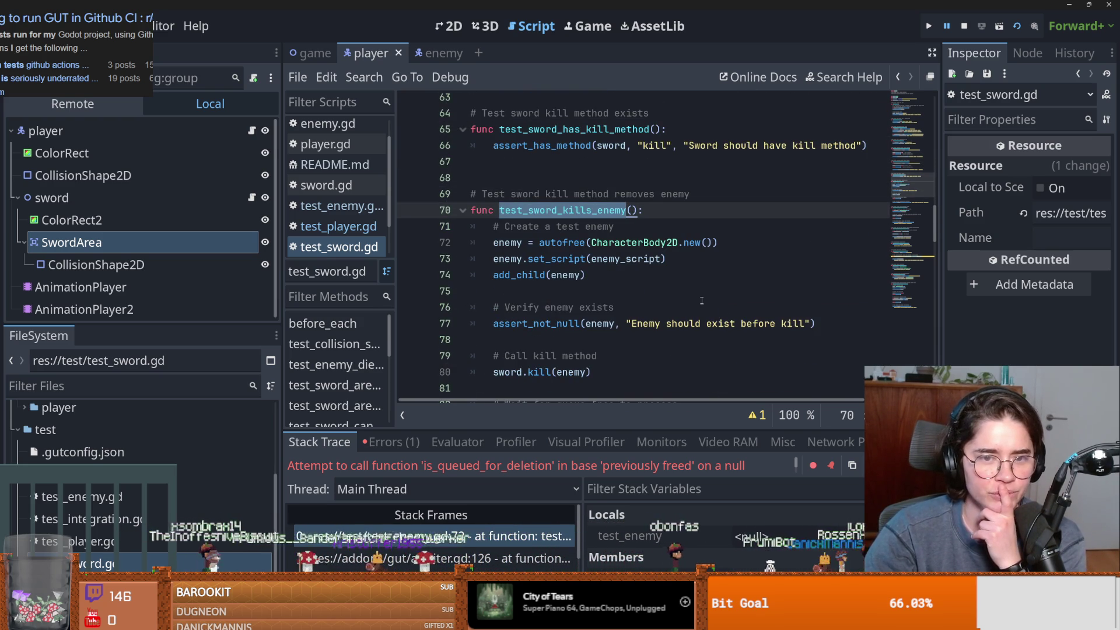
Examine the kill test's autofree CharacterBody2D enemy, its set_script call and the sword.kill(enemy) argument.
left_click(508, 244)
double_click(572, 243)
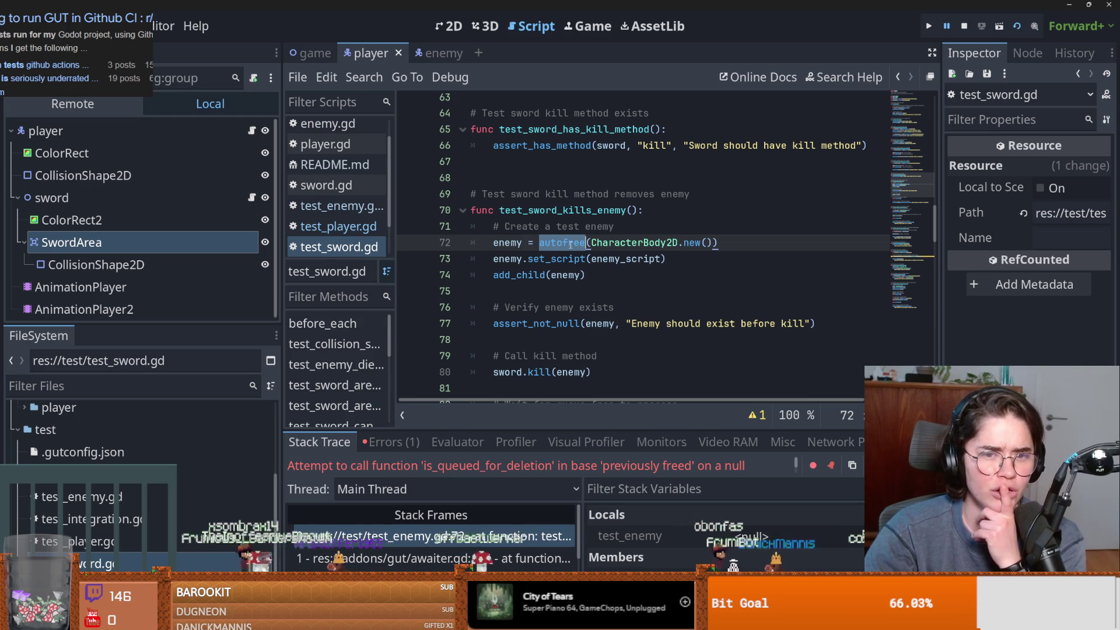
double_click(624, 249)
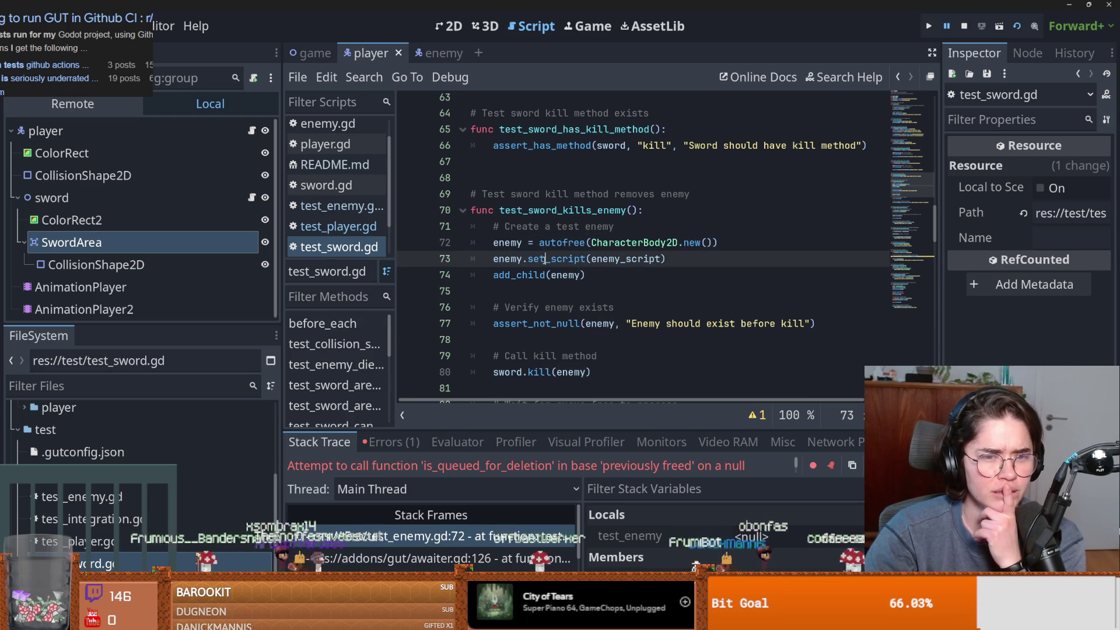
double_click(556, 258)
scroll(515, 274, "down", 2)
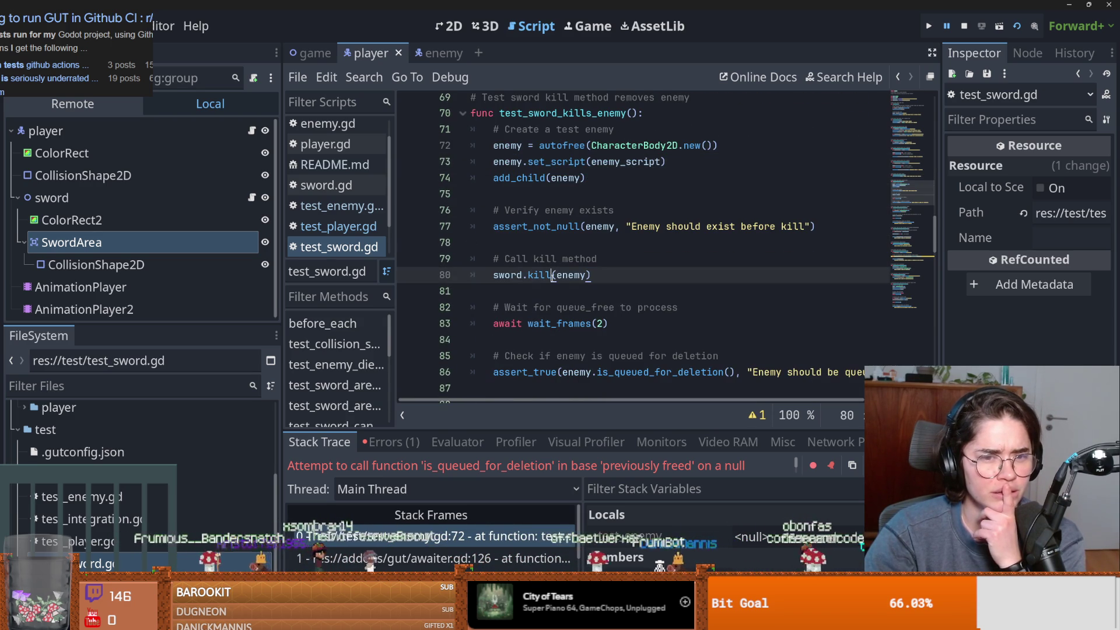
double_click(571, 274)
Review test_sword_ignores_non_enemies, selecting other_body on line 92 and add_child_autoqfree on line 93.
scroll(603, 292, "down", 1)
scroll(604, 292, "up", 2)
mouse_move(471, 169)
left_mouse_down()
mouse_move(525, 185)
mouse_move(641, 325)
left_mouse_up()
scroll(640, 325, "down", 2)
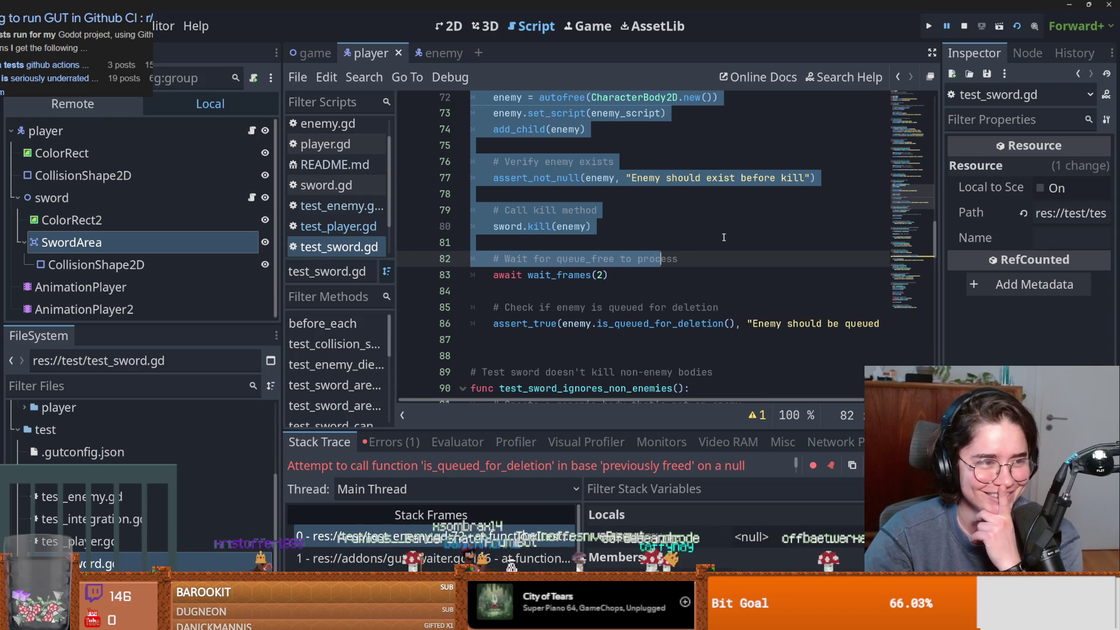
scroll(582, 257, "down", 3)
left_click_drag(500, 242, 732, 247)
scroll(699, 245, "down", 1)
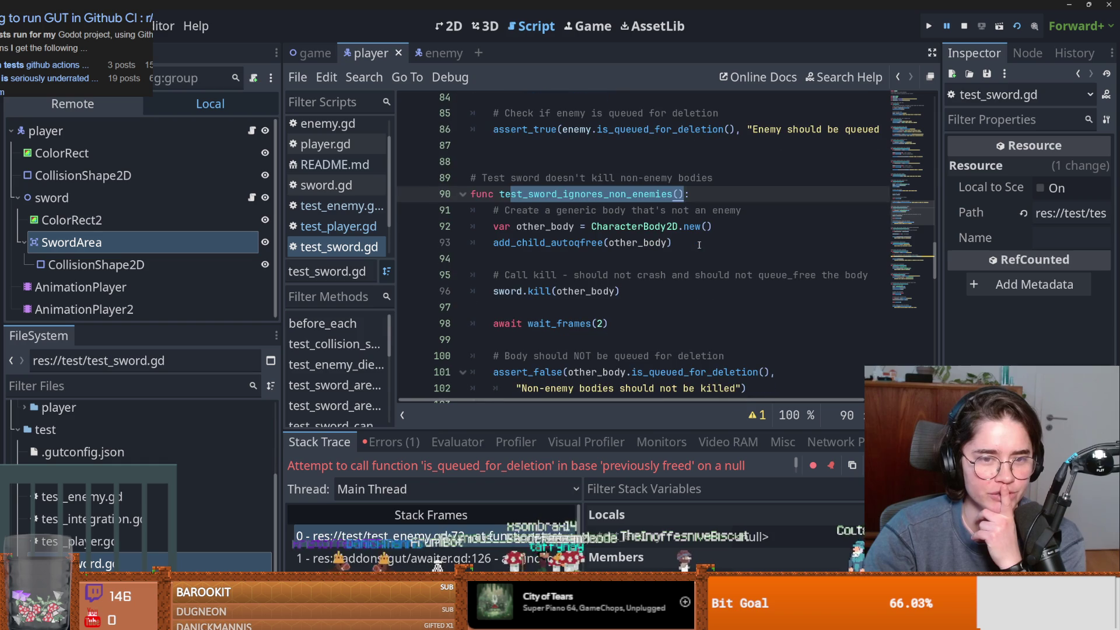
double_click(545, 230)
scroll(617, 253, "down", 1)
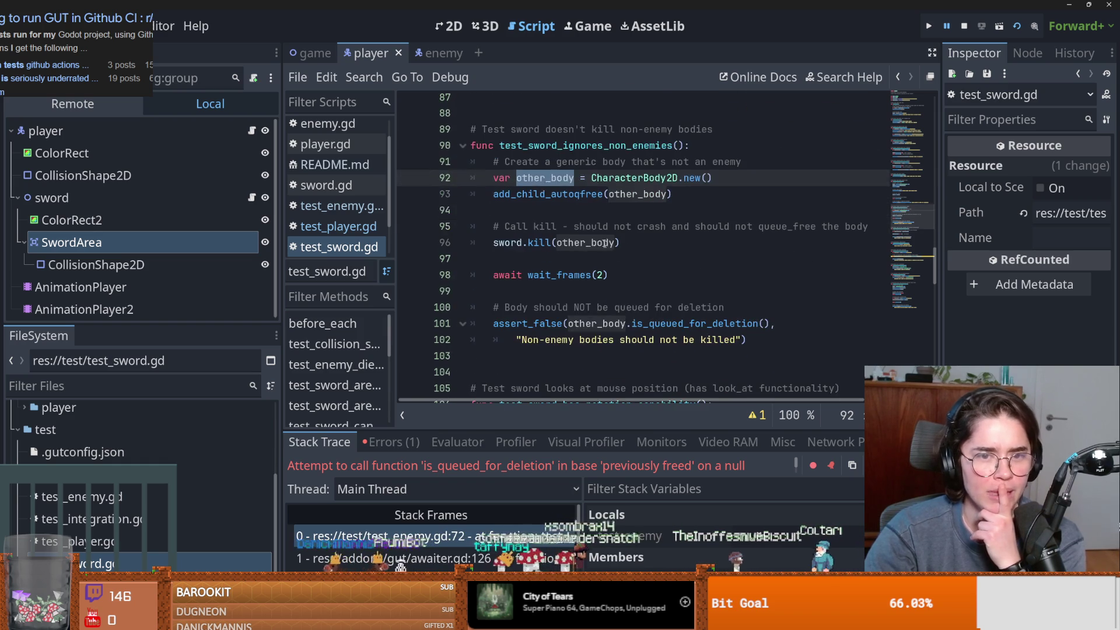
double_click(556, 194)
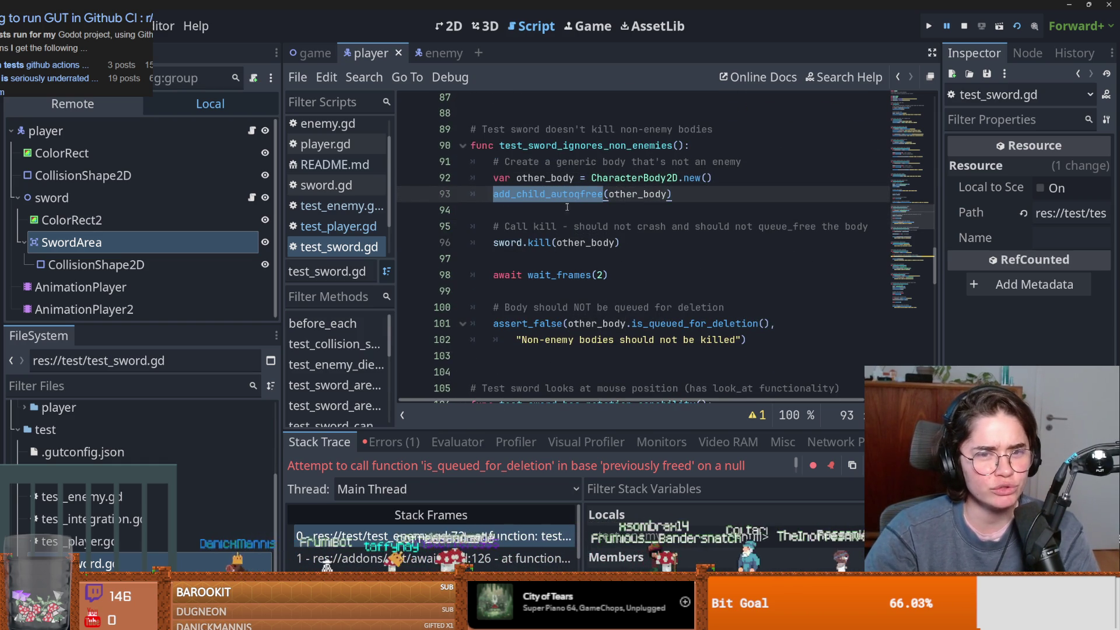
Jump to add_child_autoqfree's definition in GUT's test.gd and highlight its doc comment on line 2619.
left_click(595, 194, "ctrl")
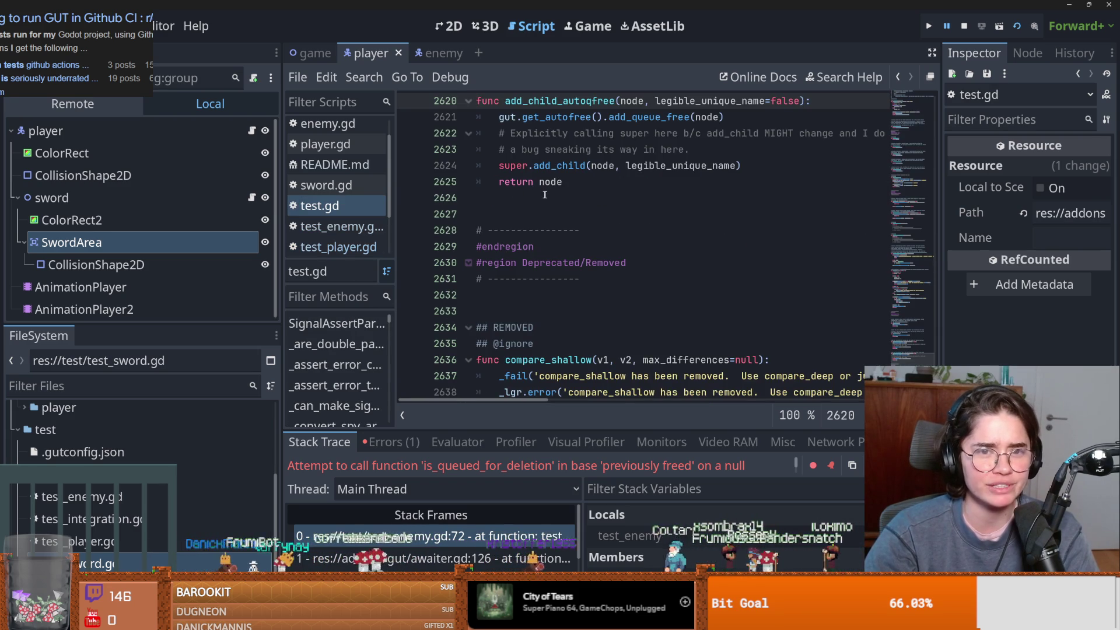
scroll(542, 194, "up", 2)
left_click(338, 207)
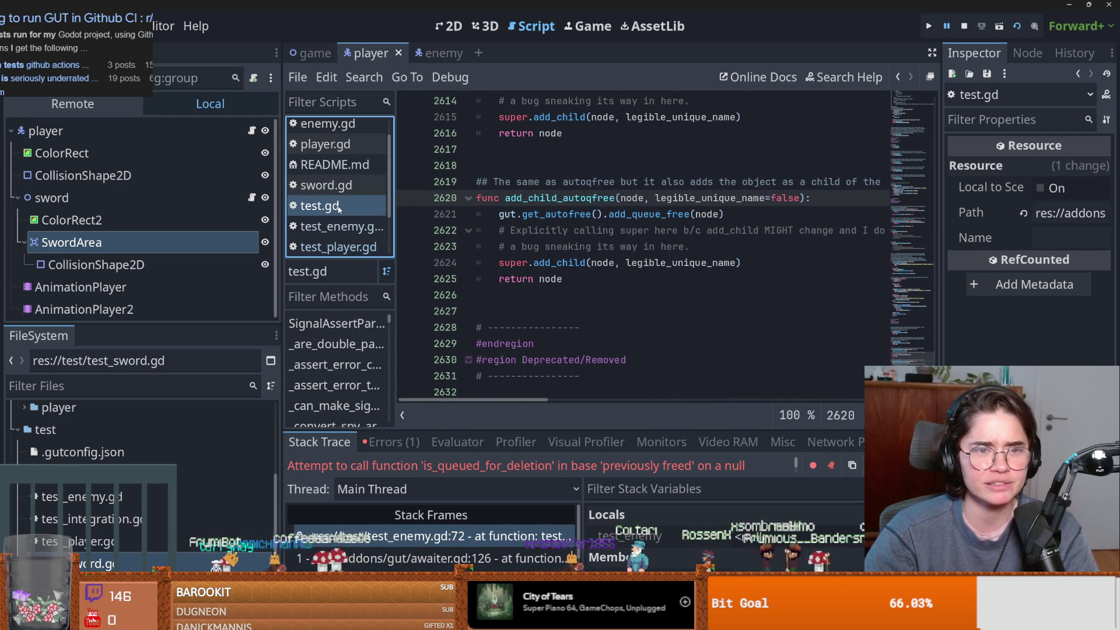
left_click_drag(505, 181, 830, 183)
scroll(587, 210, "right", 3)
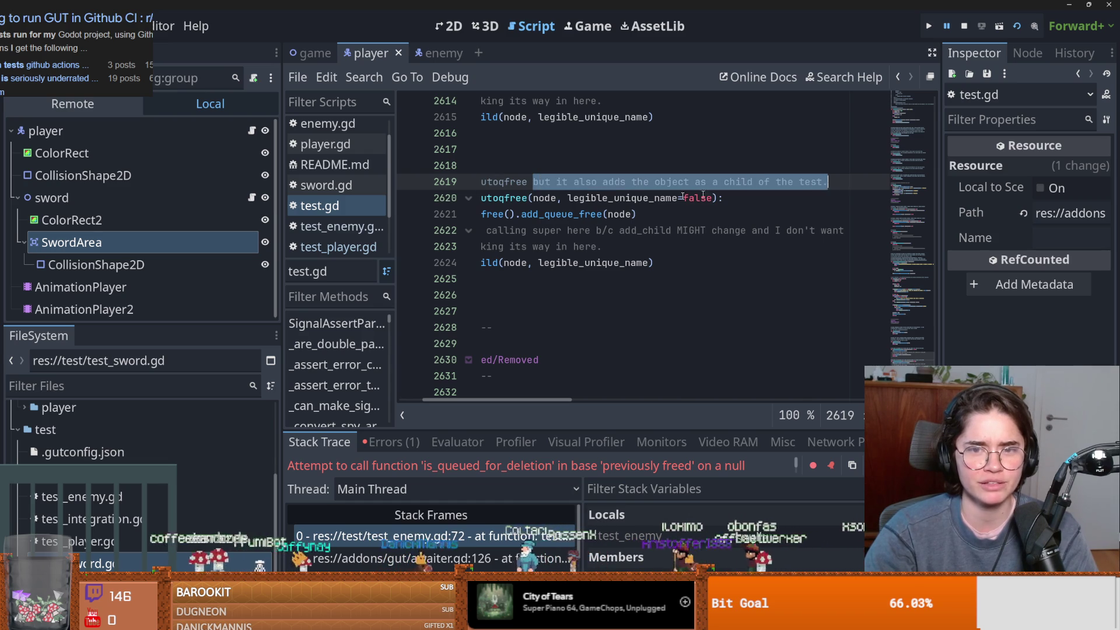
scroll(625, 214, "left", 3)
scroll(654, 218, "down", 1)
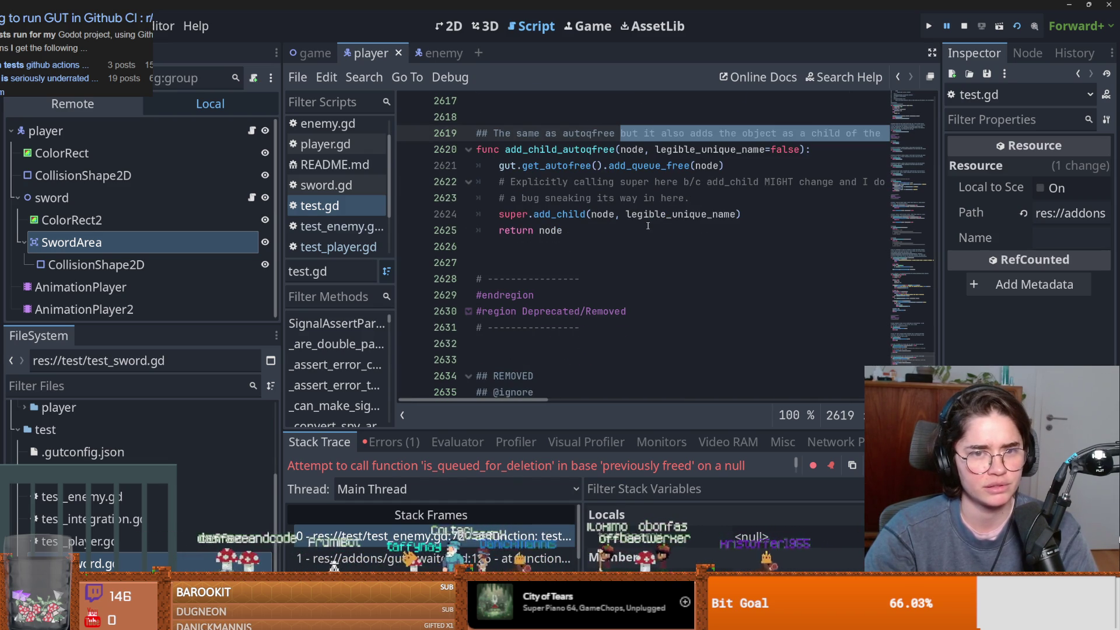
scroll(116, 496, "down", 2)
left_click(97, 521)
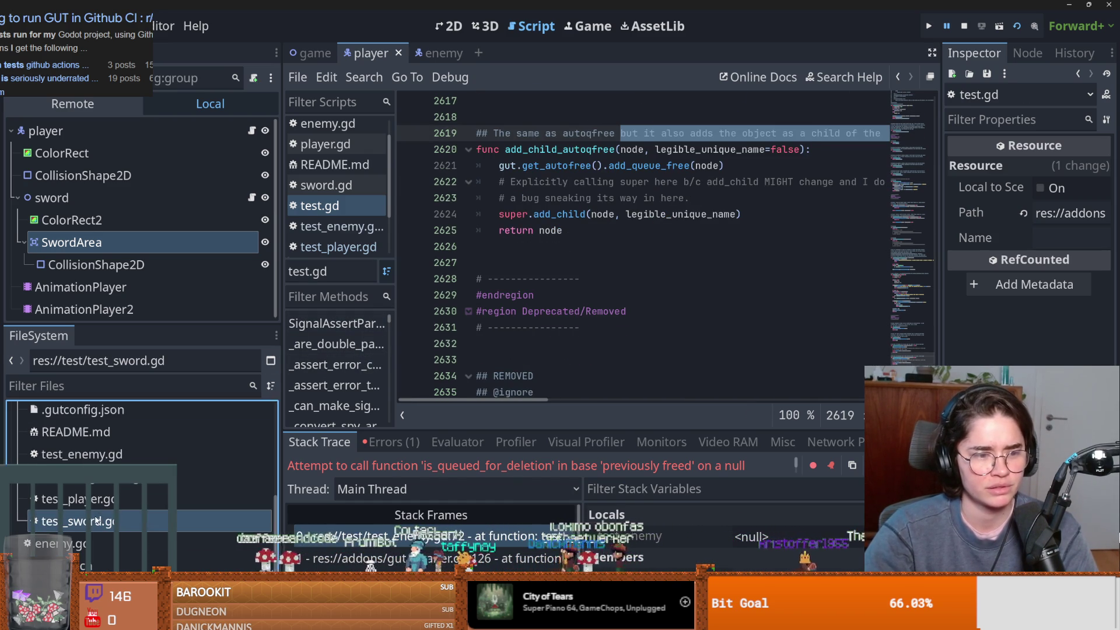
Reopen test_sword.gd and review test_sword_has_rotation_capability, highlighting initial_rotation and rotation.
double_click(97, 521)
scroll(583, 233, "down", 3)
double_click(506, 151)
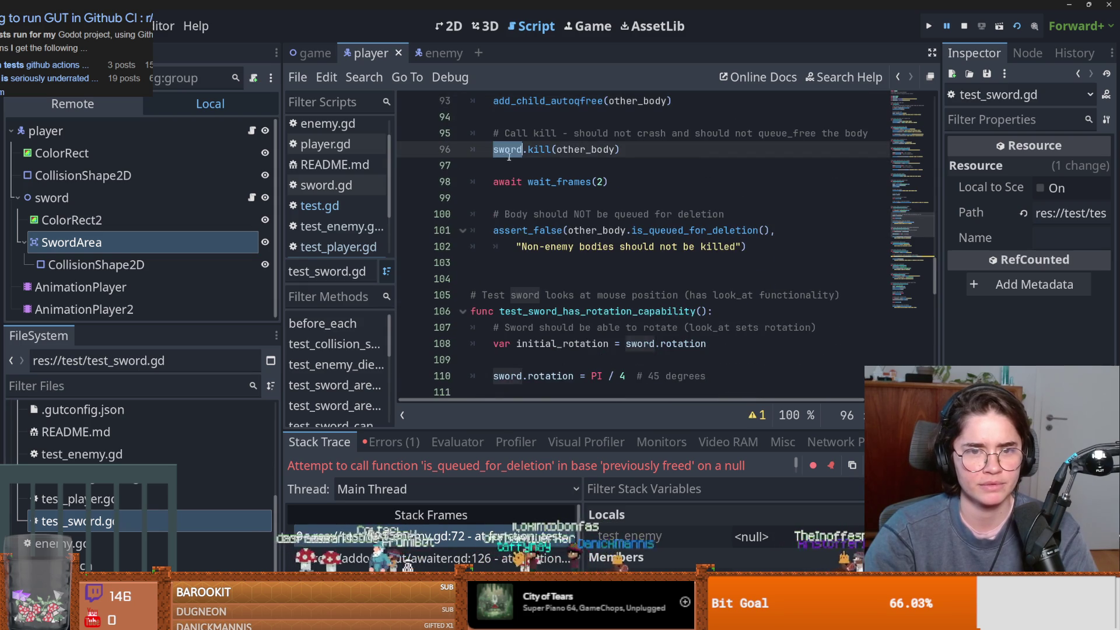
scroll(591, 244, "down", 3)
double_click(555, 166)
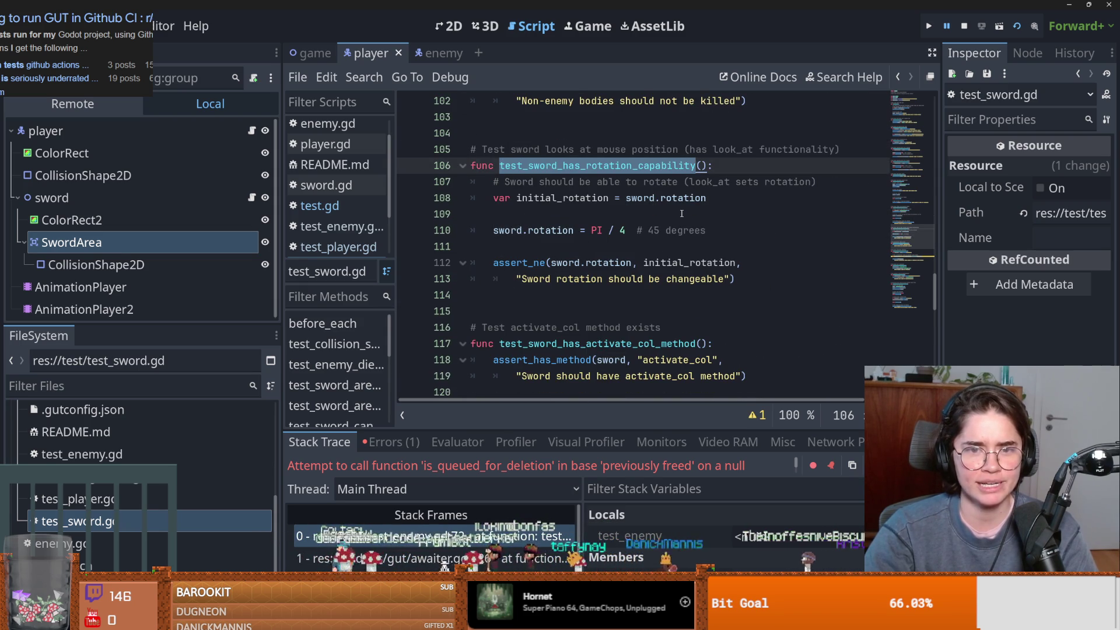
double_click(562, 198)
double_click(551, 231)
Mark the test_sword_has_activate_col_method test, then bring up test_player.gd.
scroll(583, 245, "down", 2)
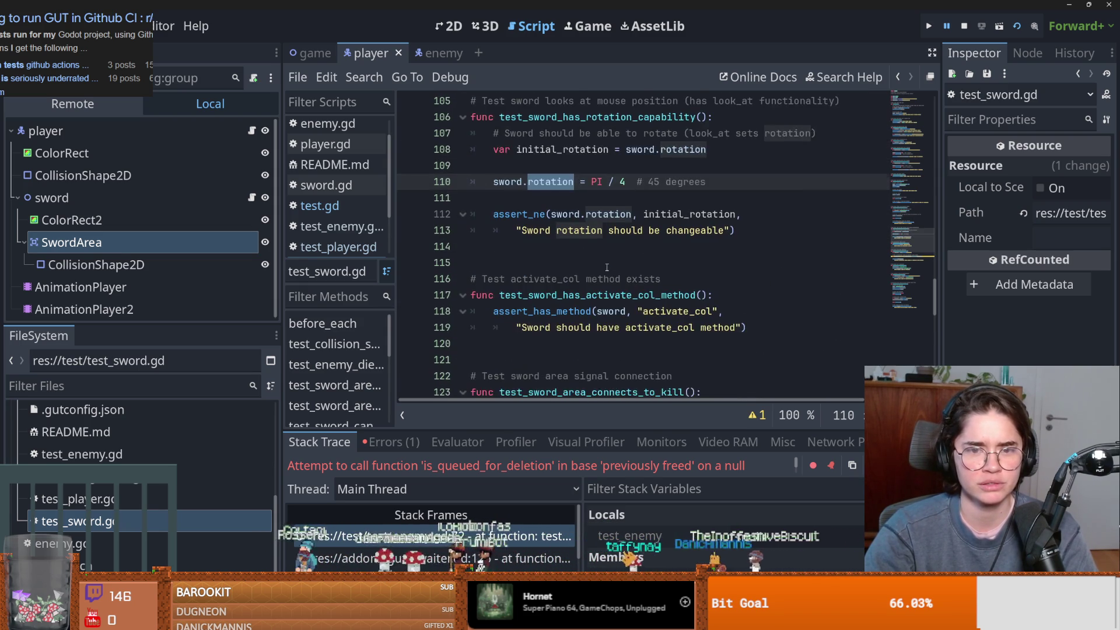
double_click(598, 247)
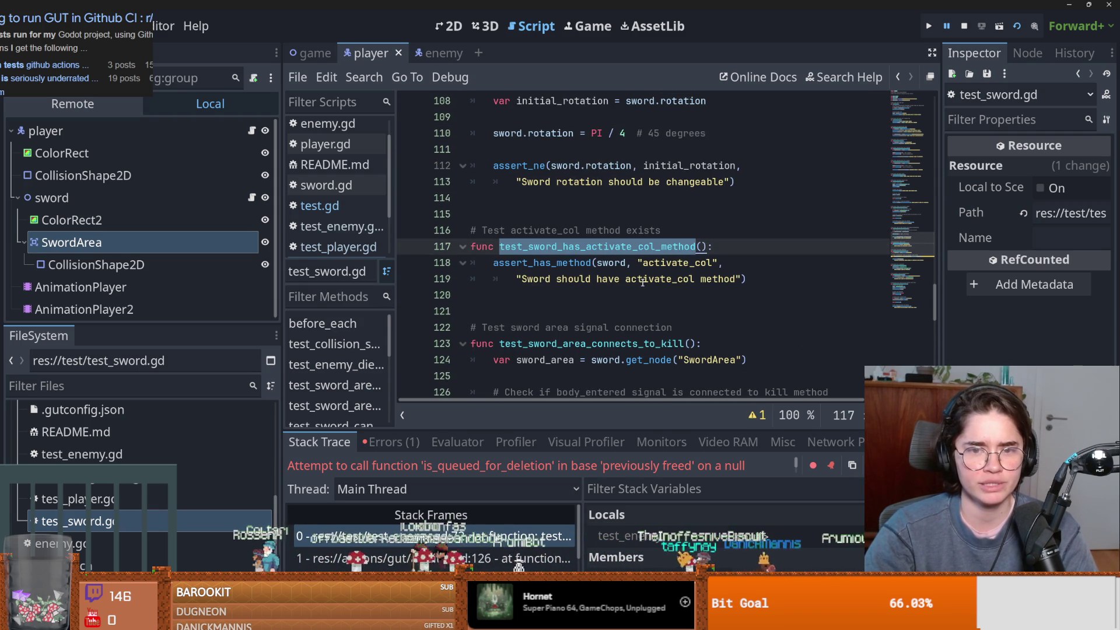
scroll(642, 282, "down", 2)
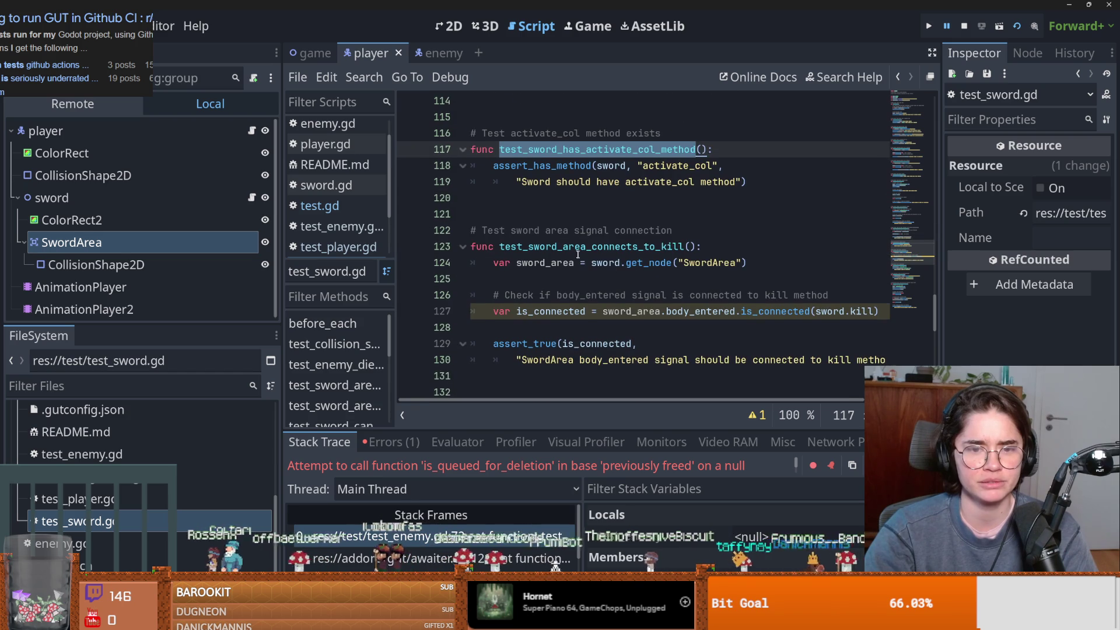
double_click(87, 499)
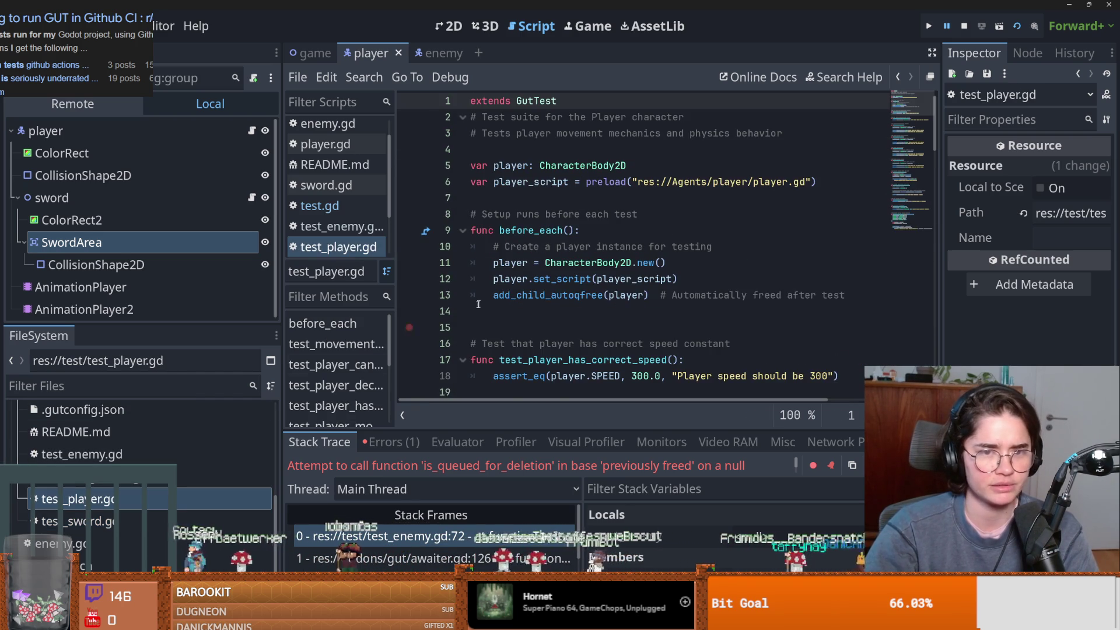
Highlight test_player.gd's before_each setup comment and the test_player_has_correct_speed test name.
double_click(534, 228)
left_click_drag(494, 214, 667, 212)
scroll(596, 321, "down", 1)
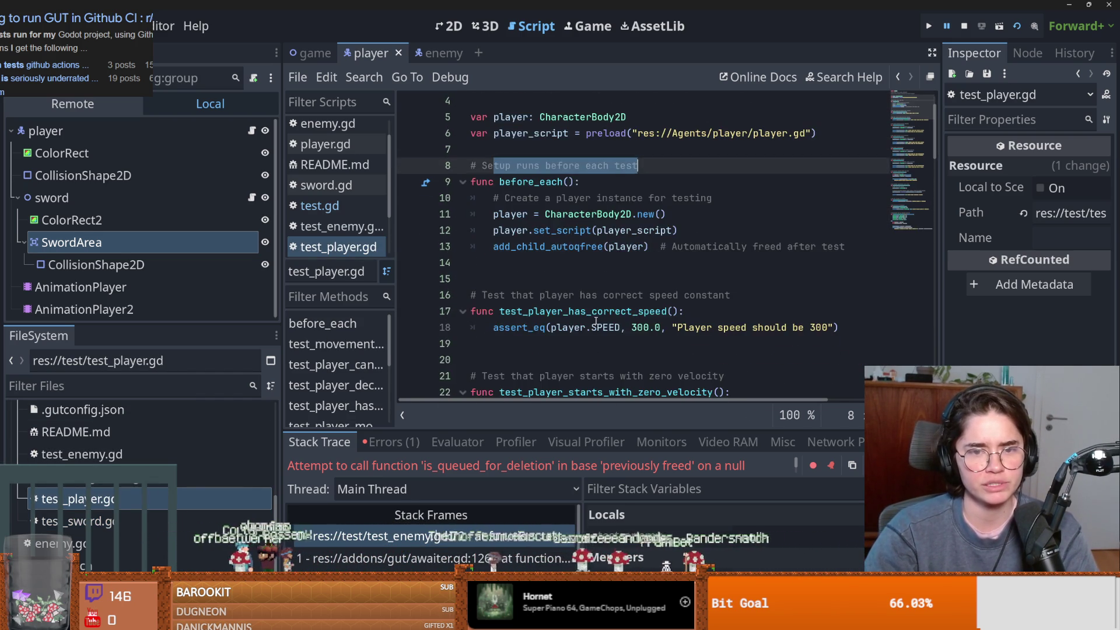
scroll(560, 223, "down", 1)
double_click(583, 263)
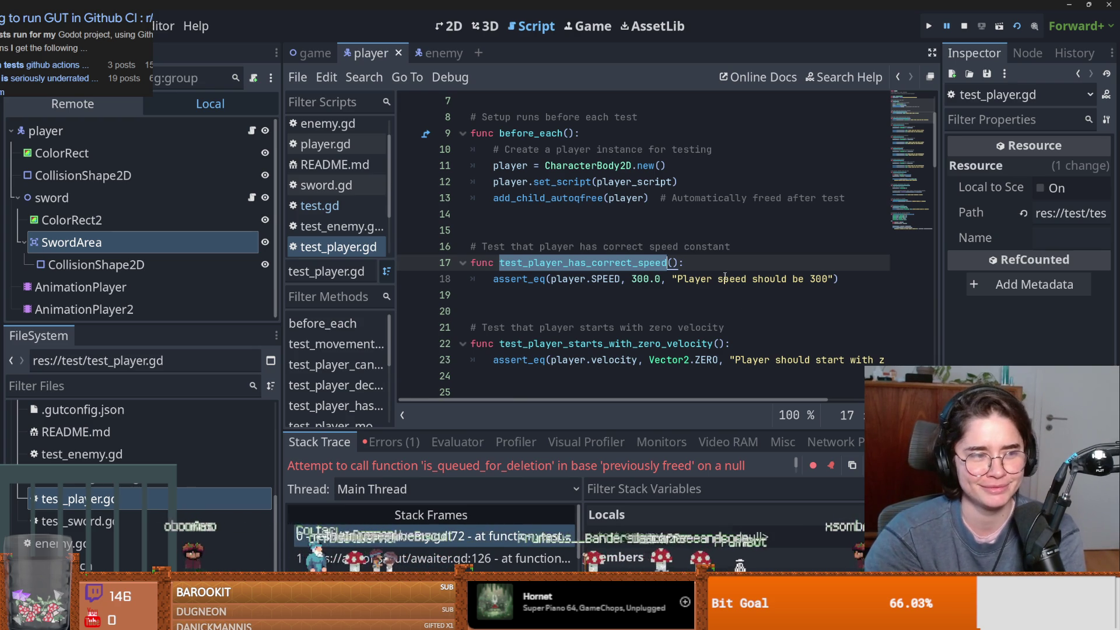
Select each directional movement test name, including test_player_moves_left and test_player_moves_down.
scroll(725, 272, "down", 3)
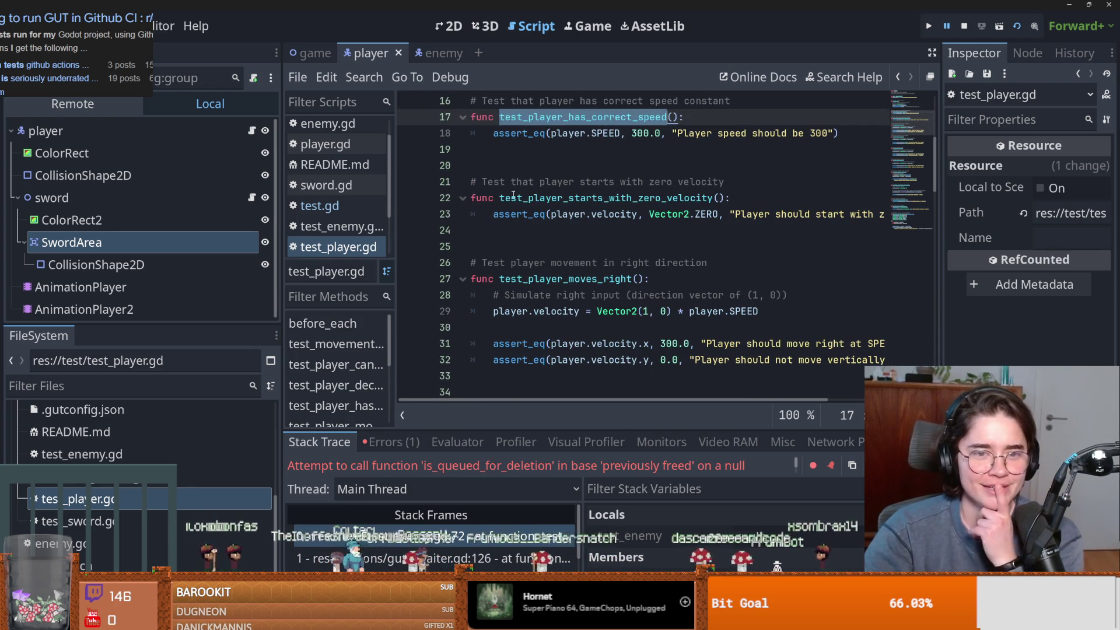
left_click_drag(511, 198, 773, 197)
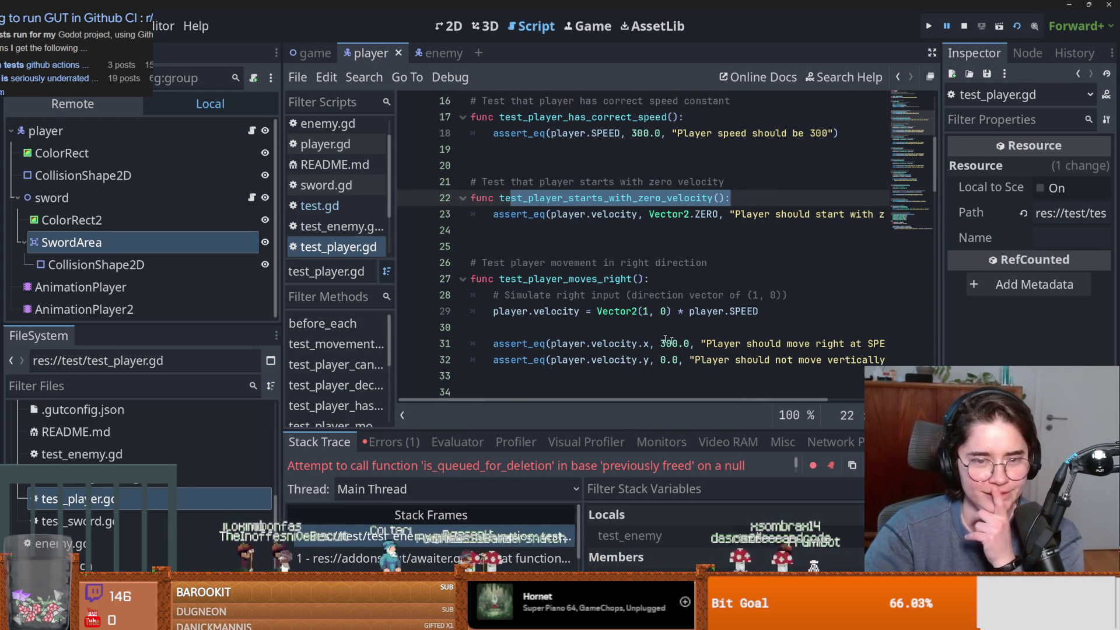
scroll(686, 344, "down", 1)
left_click_drag(495, 230, 701, 232)
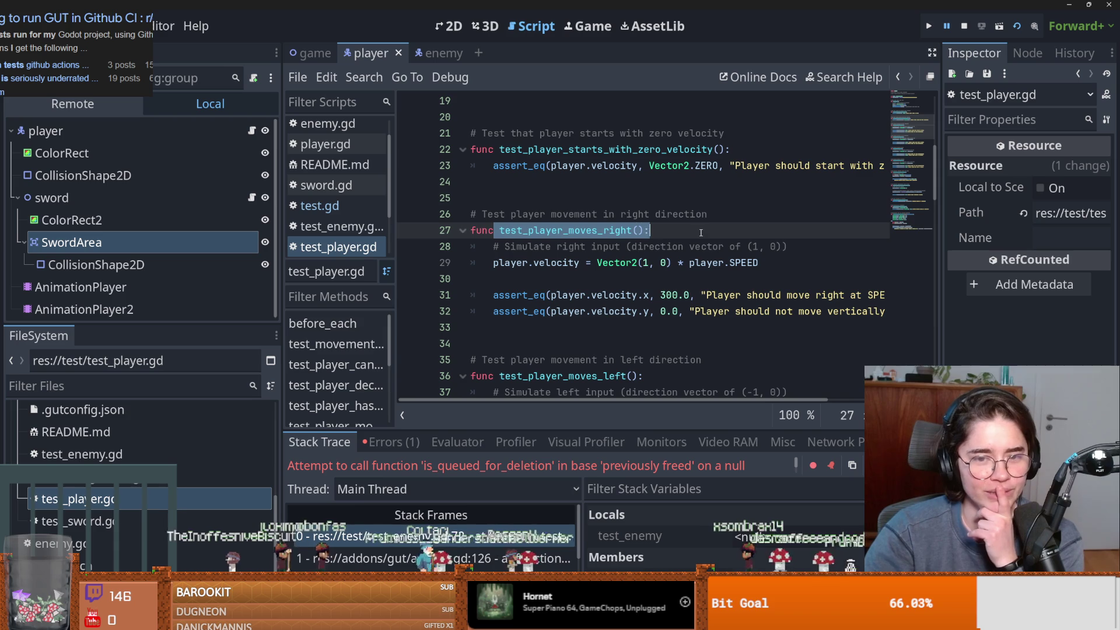
scroll(697, 236, "down", 3)
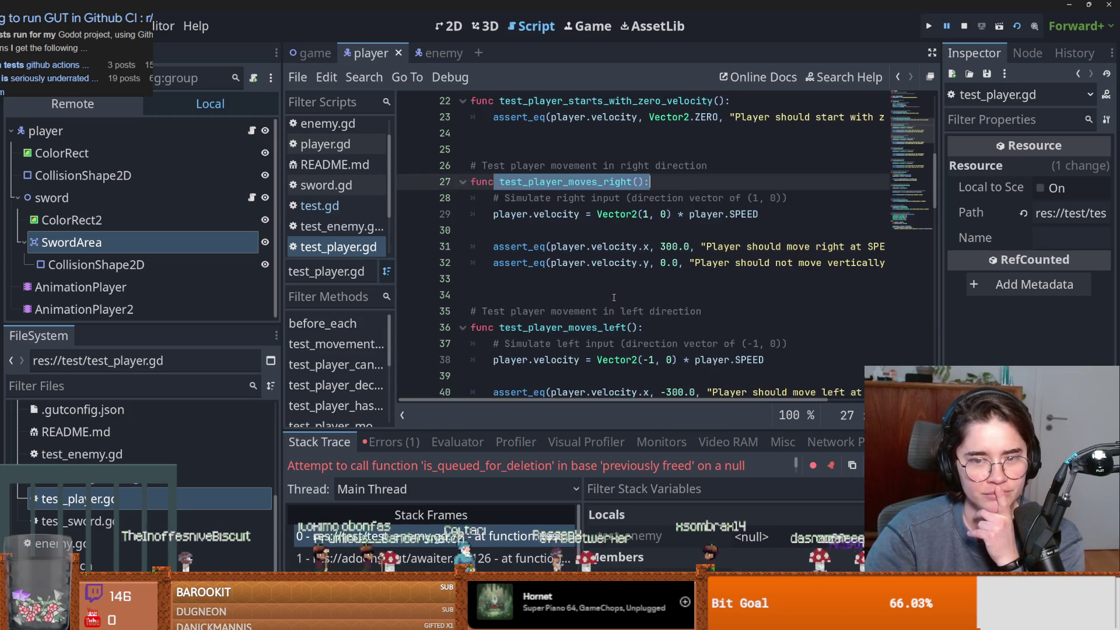
left_click_drag(495, 230, 751, 230)
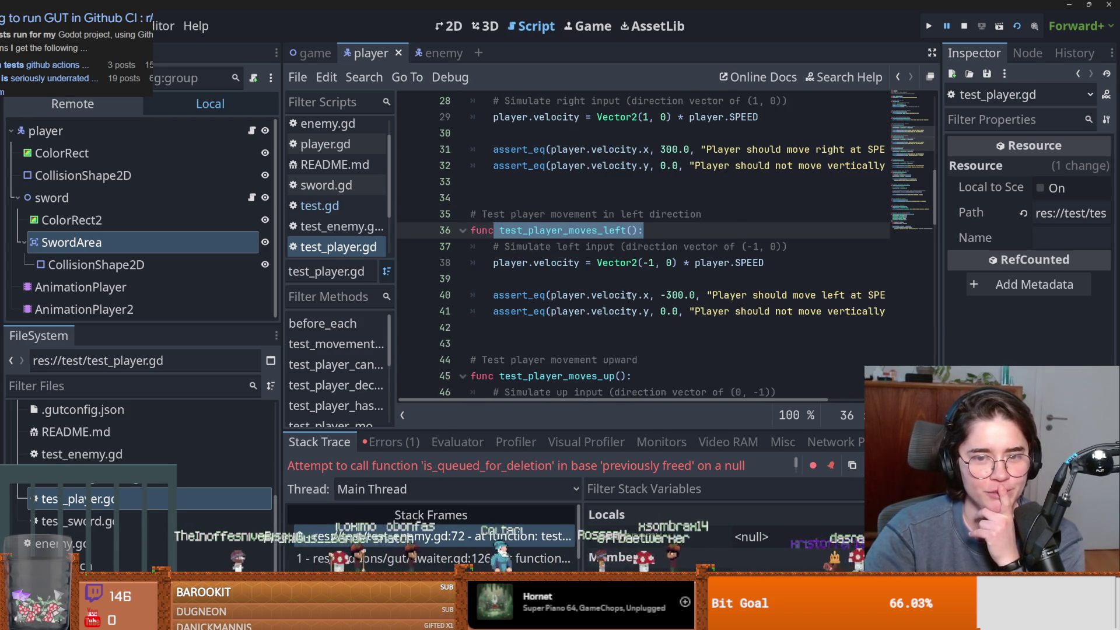
scroll(630, 295, "down", 3)
left_click_drag(499, 230, 772, 232)
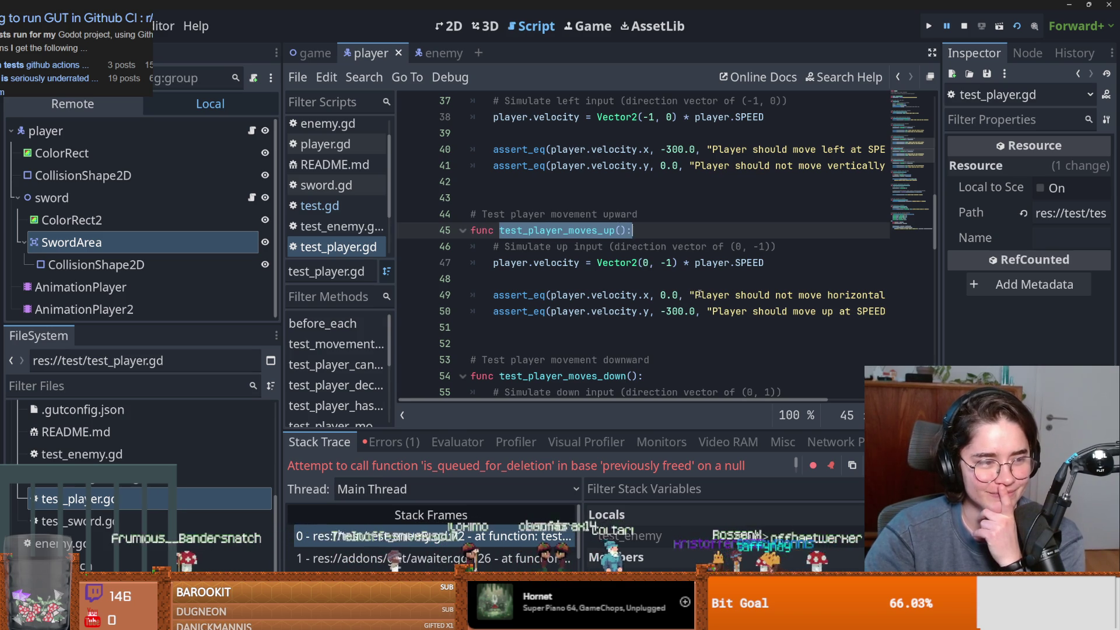
scroll(691, 296, "down", 3)
scroll(684, 295, "down", 1)
left_click_drag(499, 181, 644, 181)
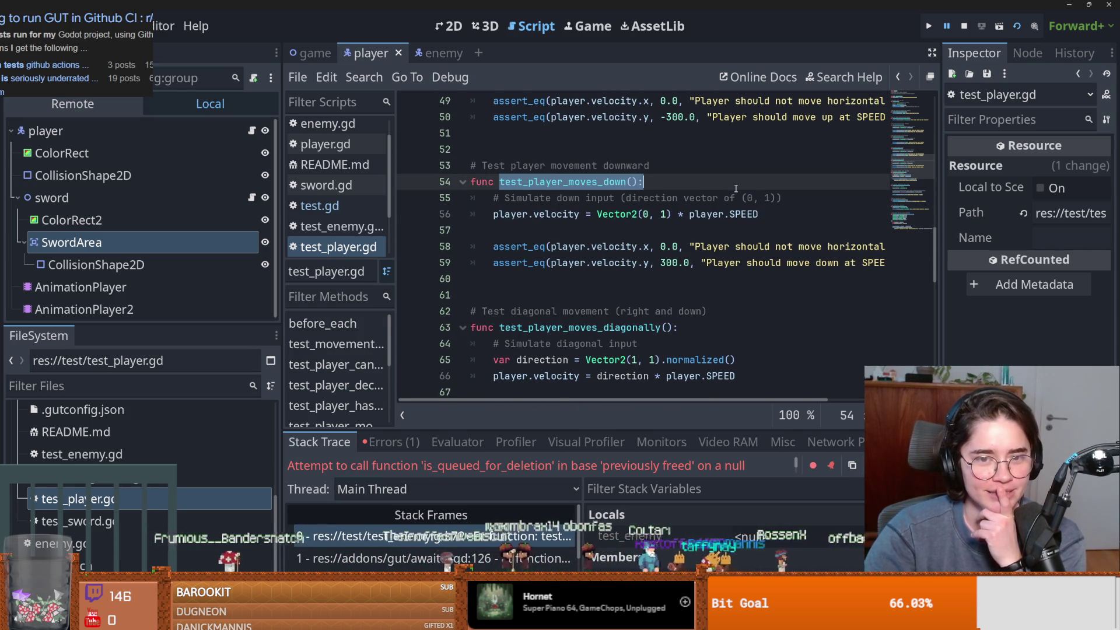
Review the diagonal movement test, highlighting 'movement' on line 69, and the test name on line 84.
scroll(549, 255, "down", 2)
left_click(729, 216)
scroll(701, 216, "down", 2)
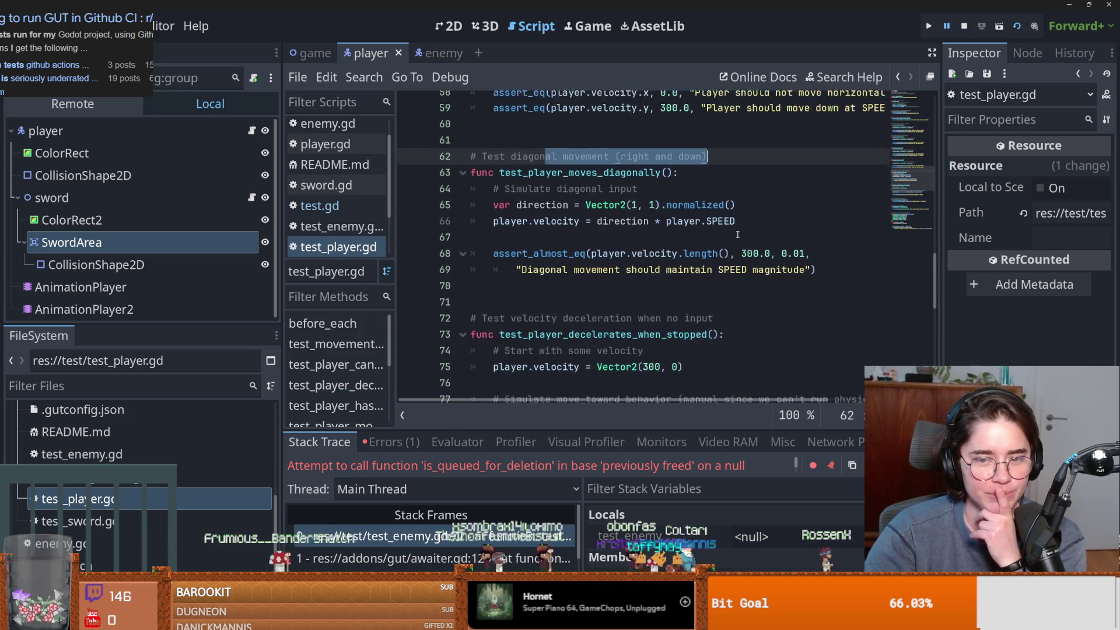
left_click(585, 181)
double_click(595, 231)
scroll(642, 233, "down", 2)
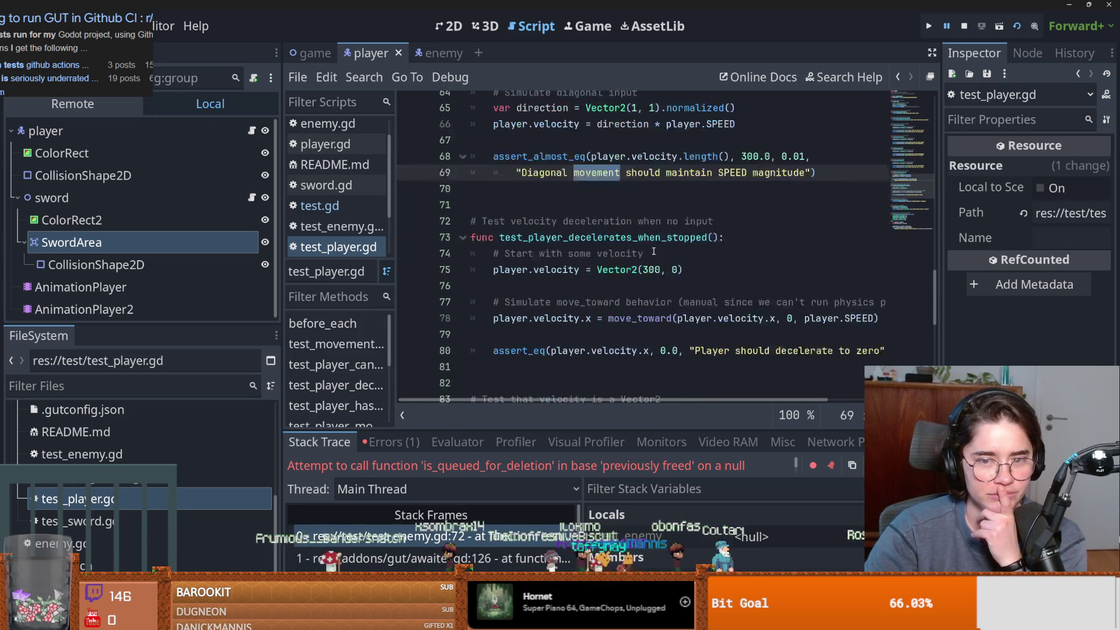
left_click_drag(501, 198, 776, 200)
scroll(755, 219, "down", 2)
left_click_drag(501, 278, 695, 279)
Select test_player_can_be_positioned with its position line and the parameterized test_movement_directions header.
scroll(695, 278, "down", 4)
mouse_move(500, 166)
left_mouse_down()
mouse_move(695, 182)
mouse_move(525, 165)
mouse_move(751, 176)
left_mouse_up()
double_click(539, 182)
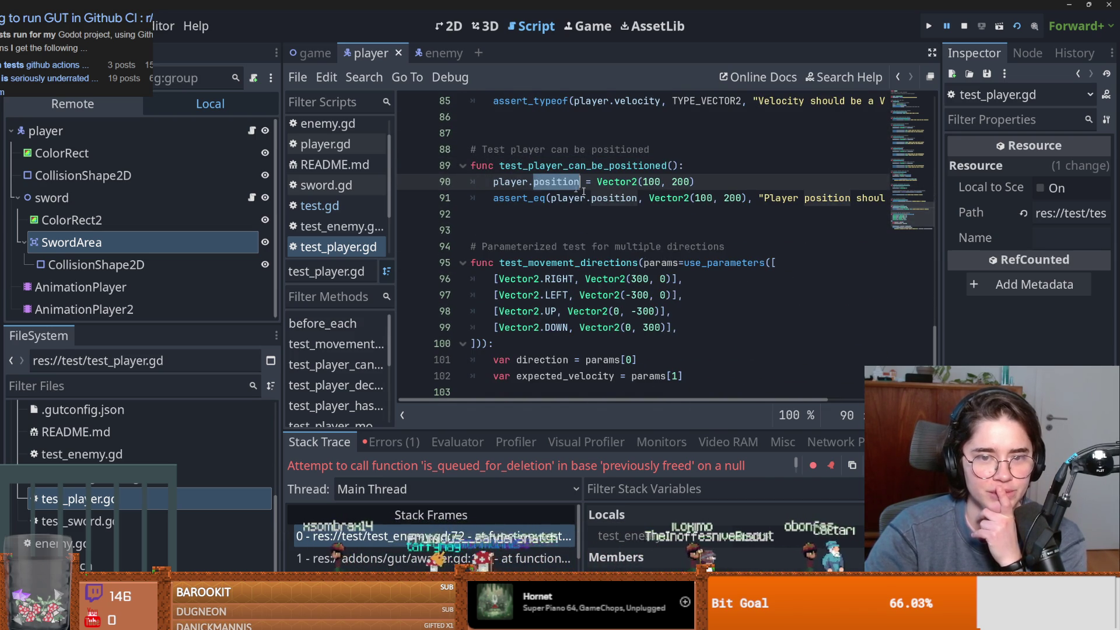
scroll(634, 211, "down", 1)
left_click_drag(500, 214, 777, 214)
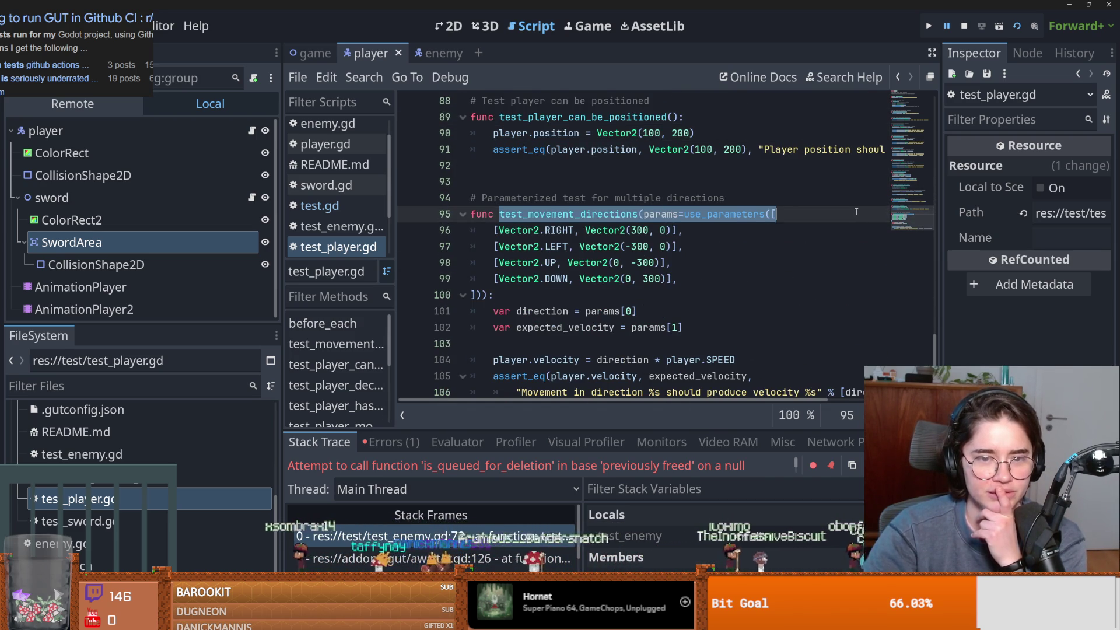
scroll(684, 252, "down", 1)
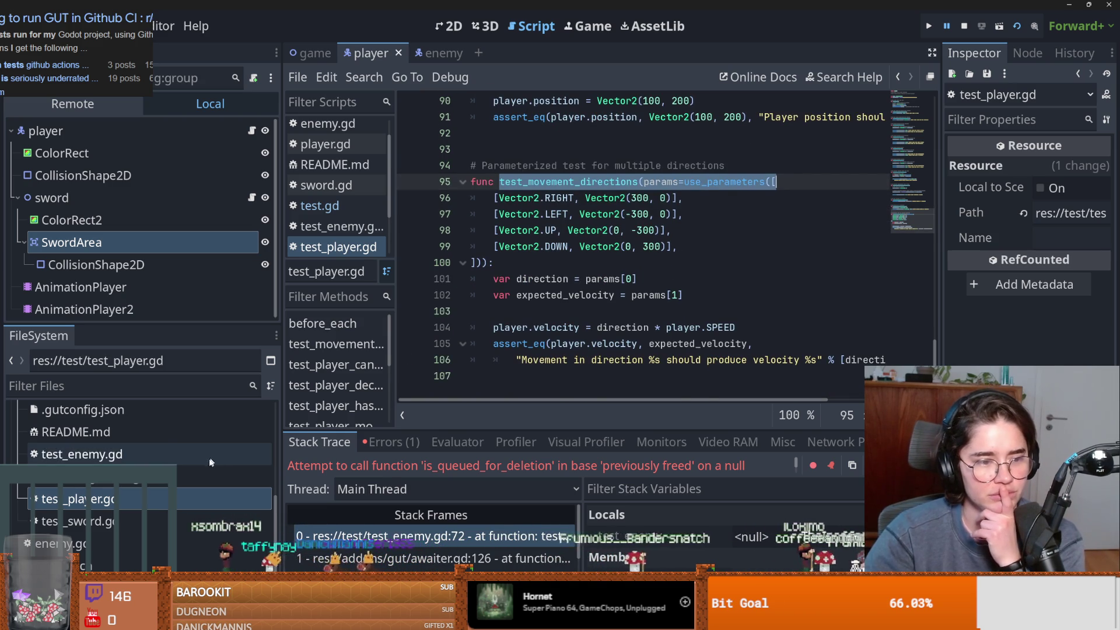
Reopen test_enemy.gd and scroll back to the failing deletion assert on line 72.
double_click(196, 458)
scroll(576, 375, "up", 8)
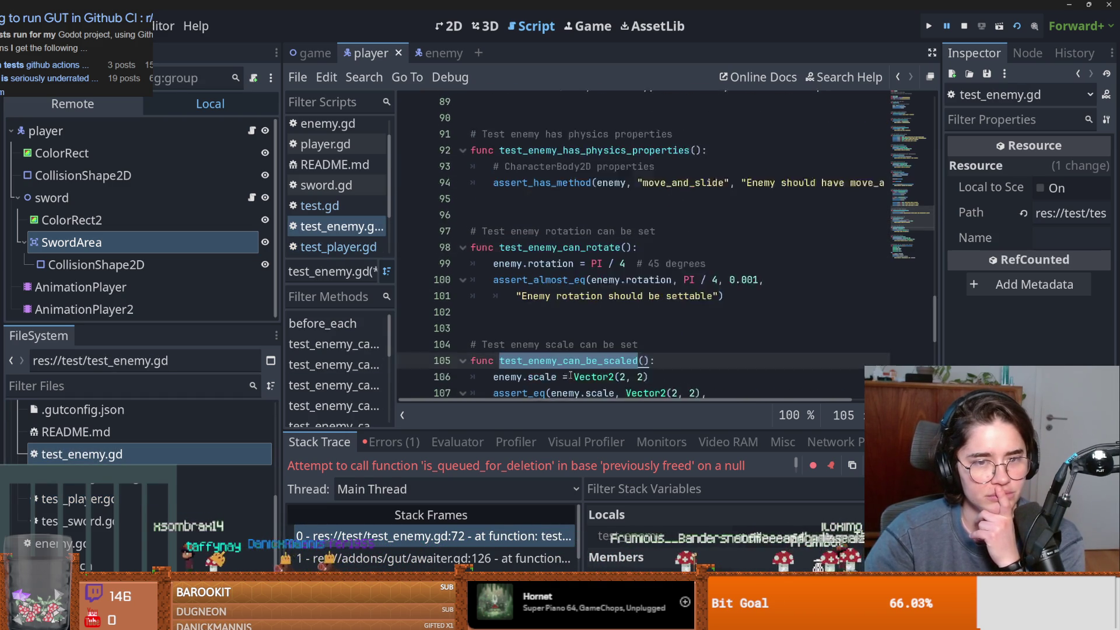
scroll(576, 375, "up", 3)
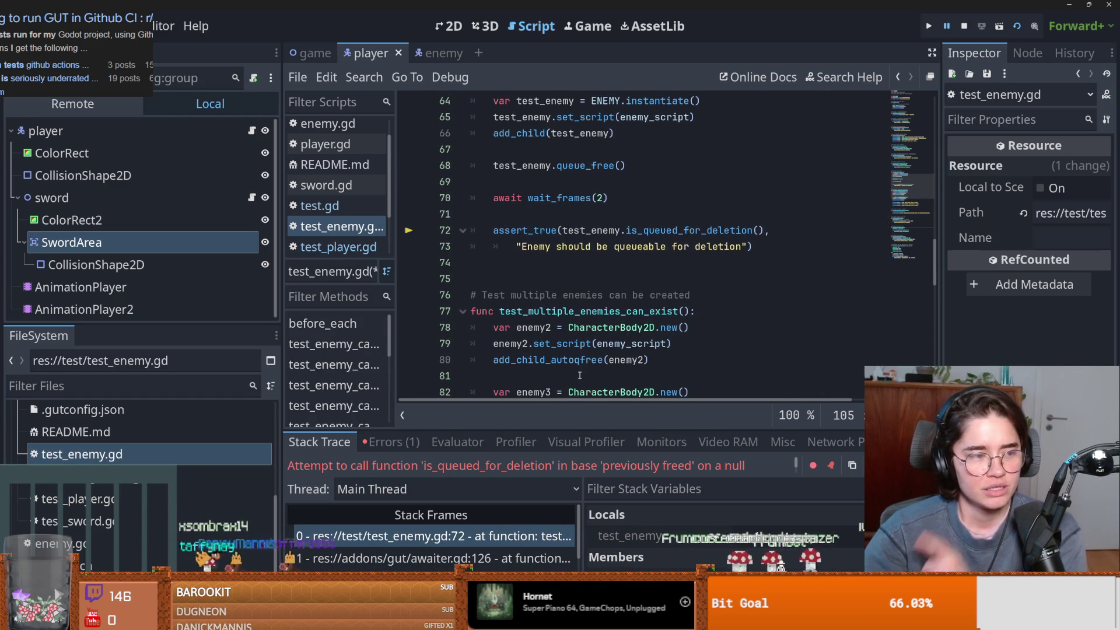
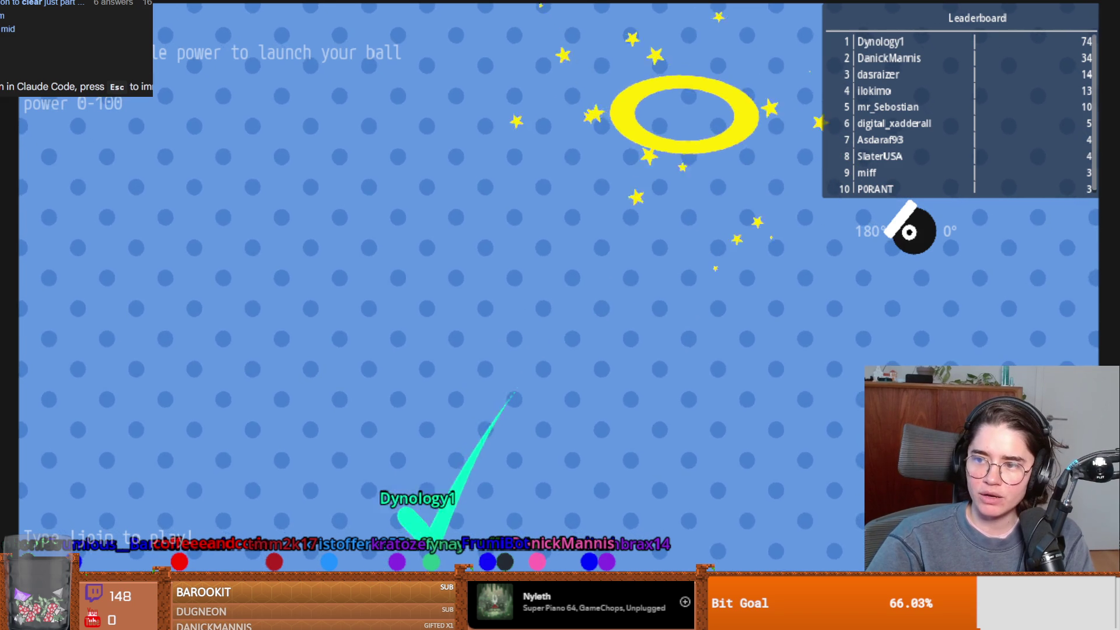
Quit Cannon and launch Jackie's Lemmings to run its GUT tests, then switch to the browser.
key("Escape")
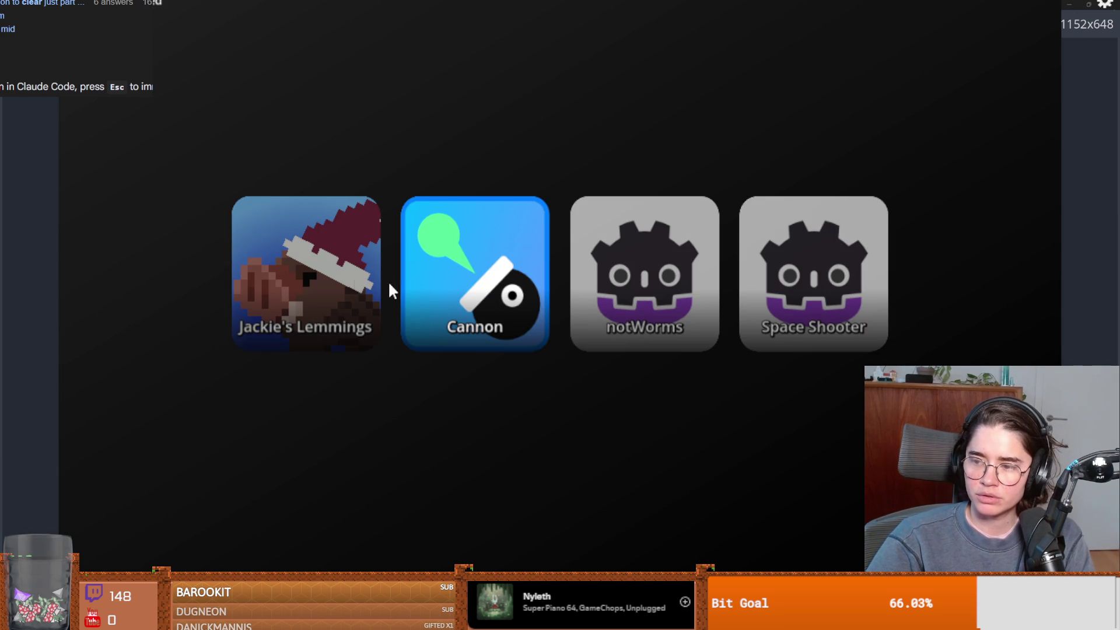
left_click(351, 279)
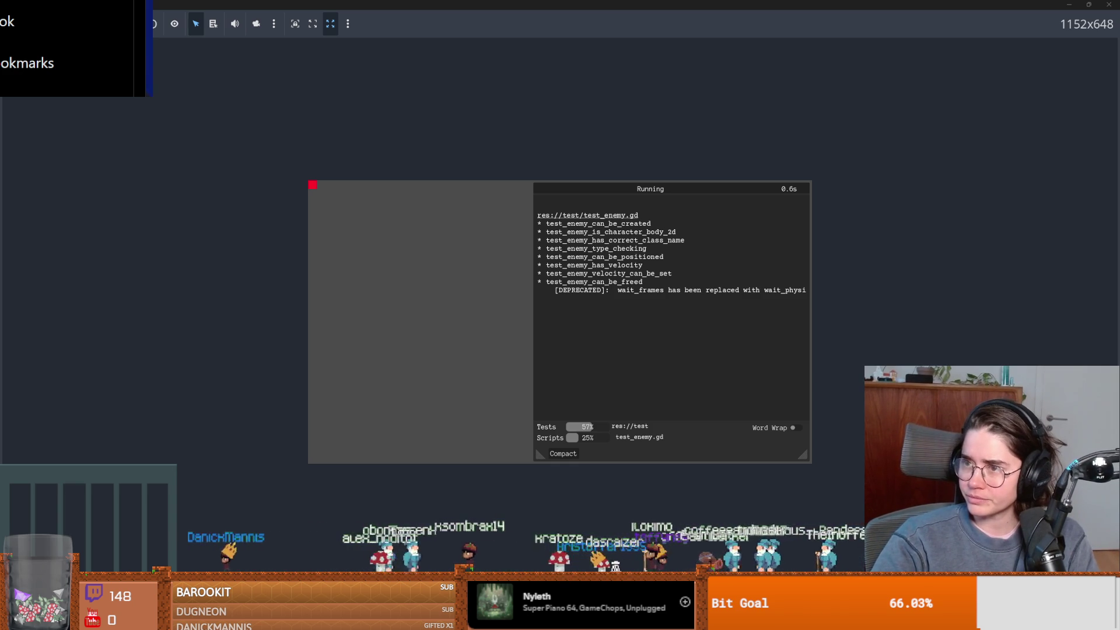
key("alt+Tab")
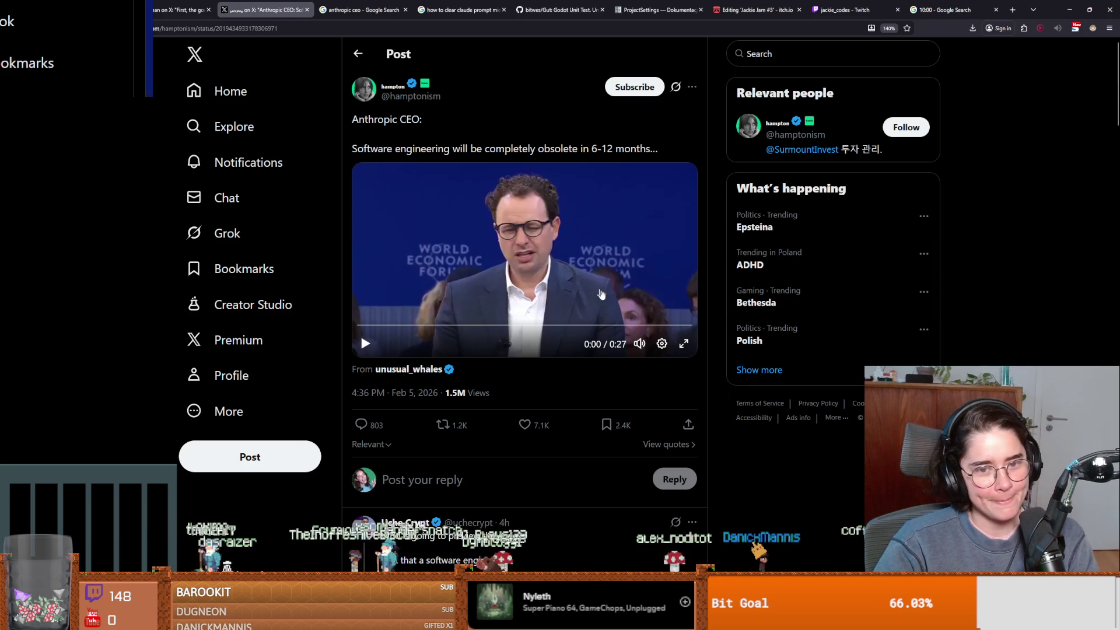
Play the Anthropic CEO clip from the X post full screen.
left_click(684, 343)
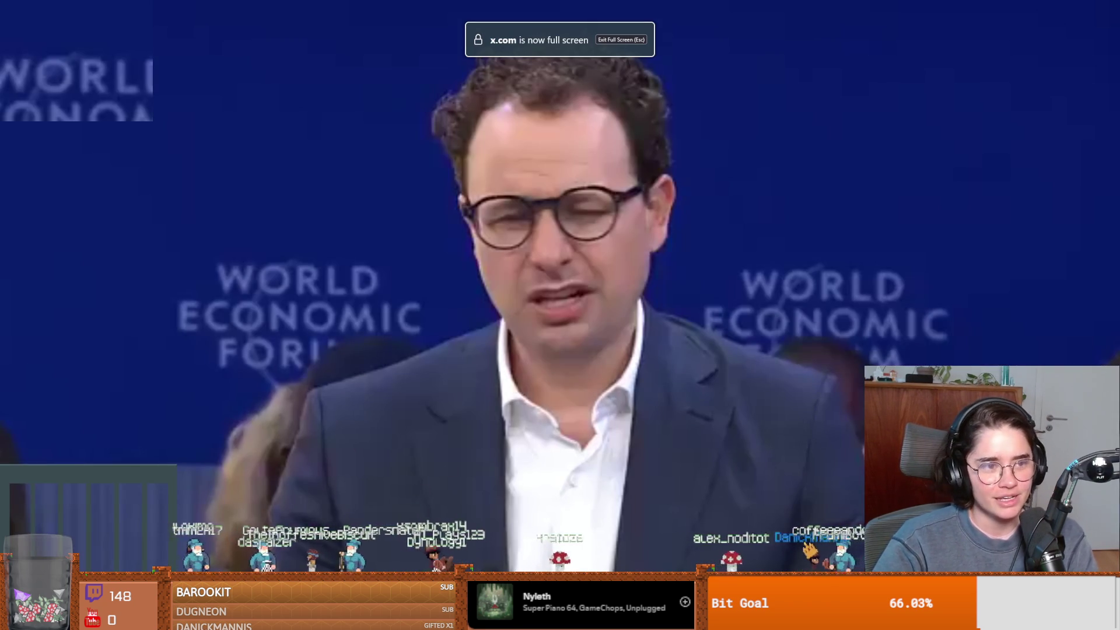
Exit full screen, then rewatch the Anthropic CEO clip full screen before exiting again.
key("Escape")
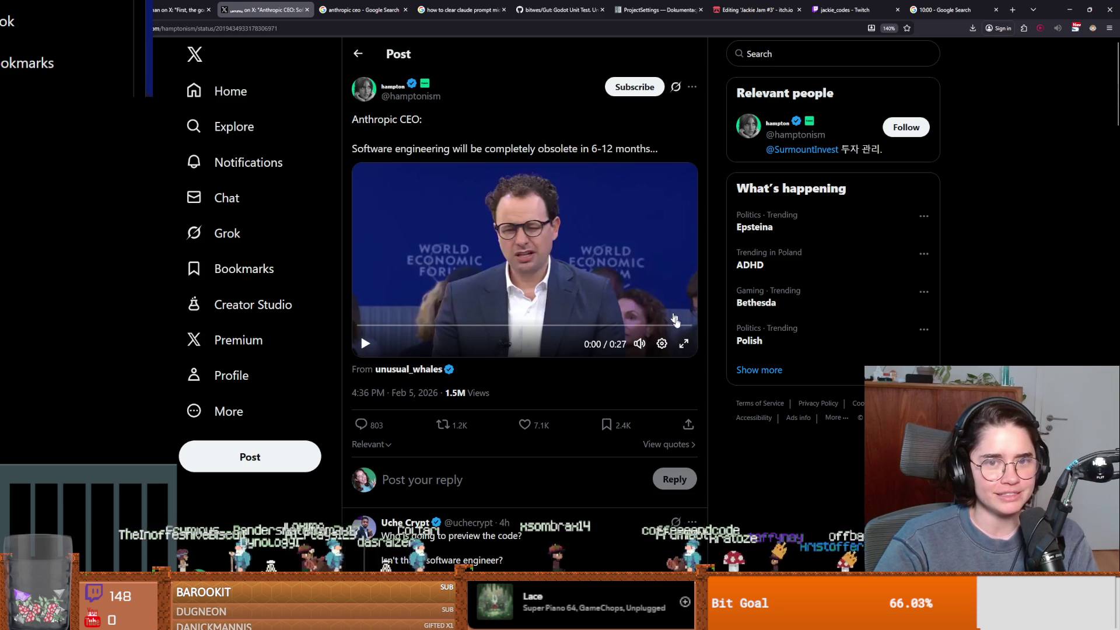
left_click(684, 344)
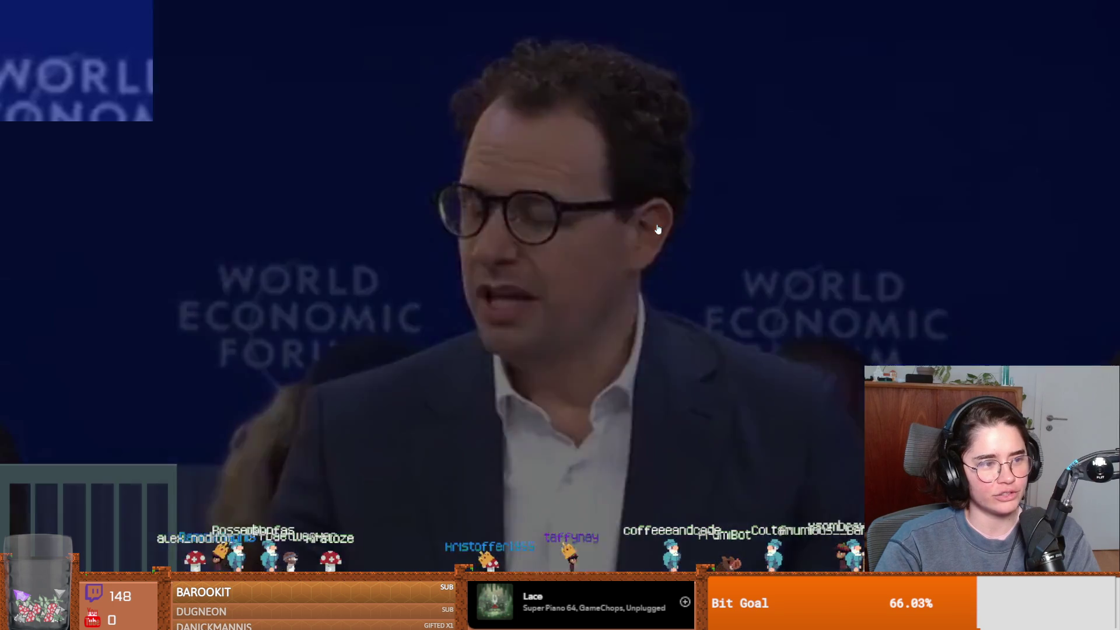
key("Escape")
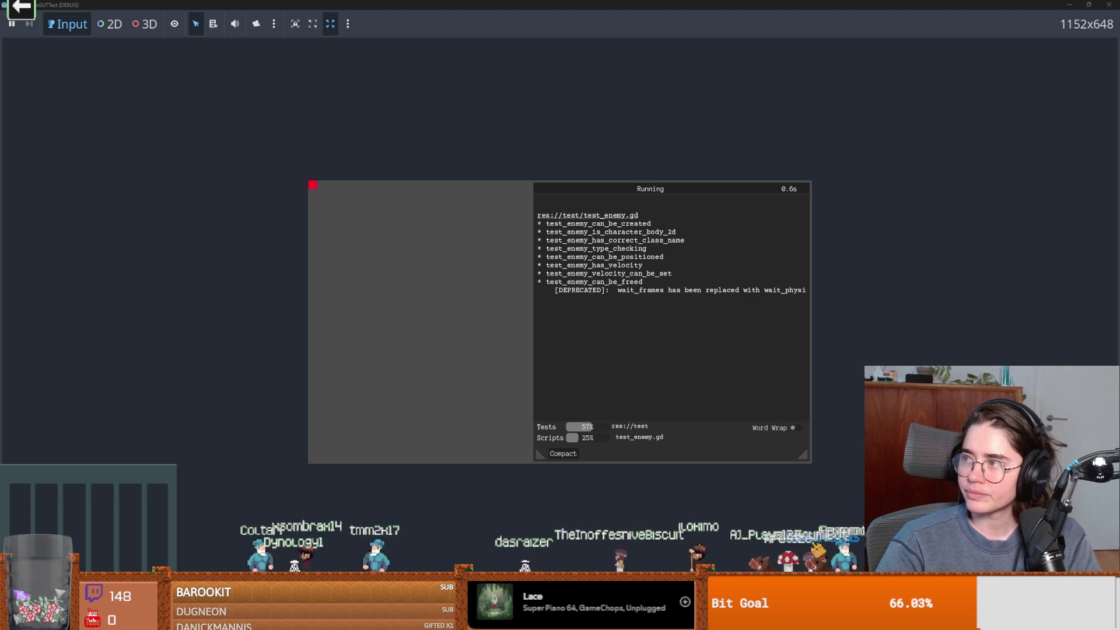
Skim the post criticising the Anthropic ads, selecting 'Anthropic ads', then move to the next tab.
key("alt+Tab")
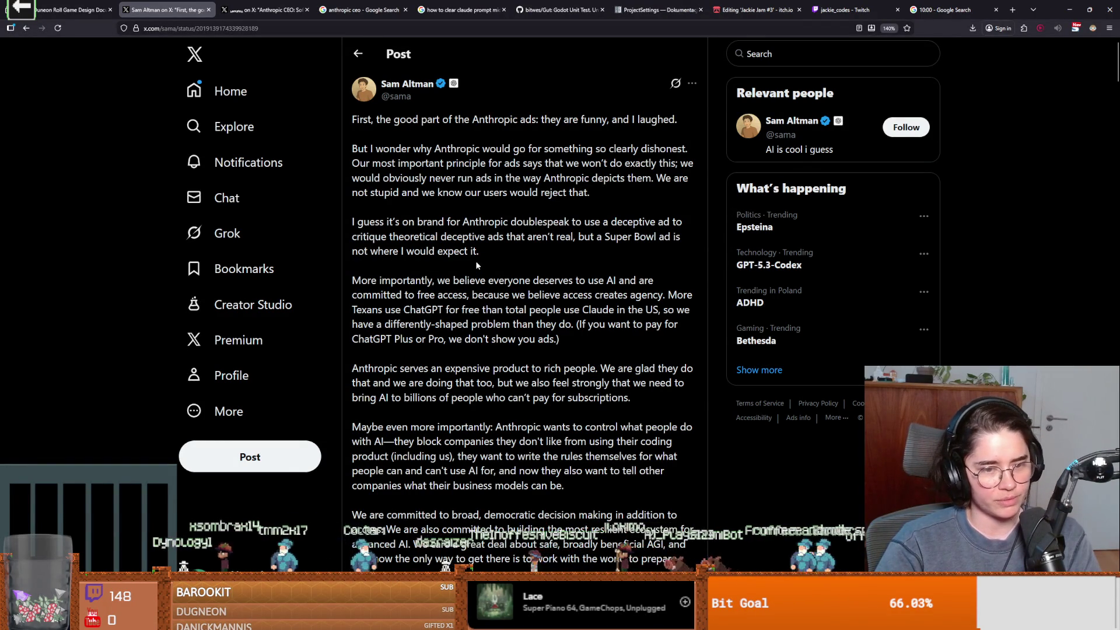
scroll(475, 261, "down", 5)
scroll(530, 309, "up", 6)
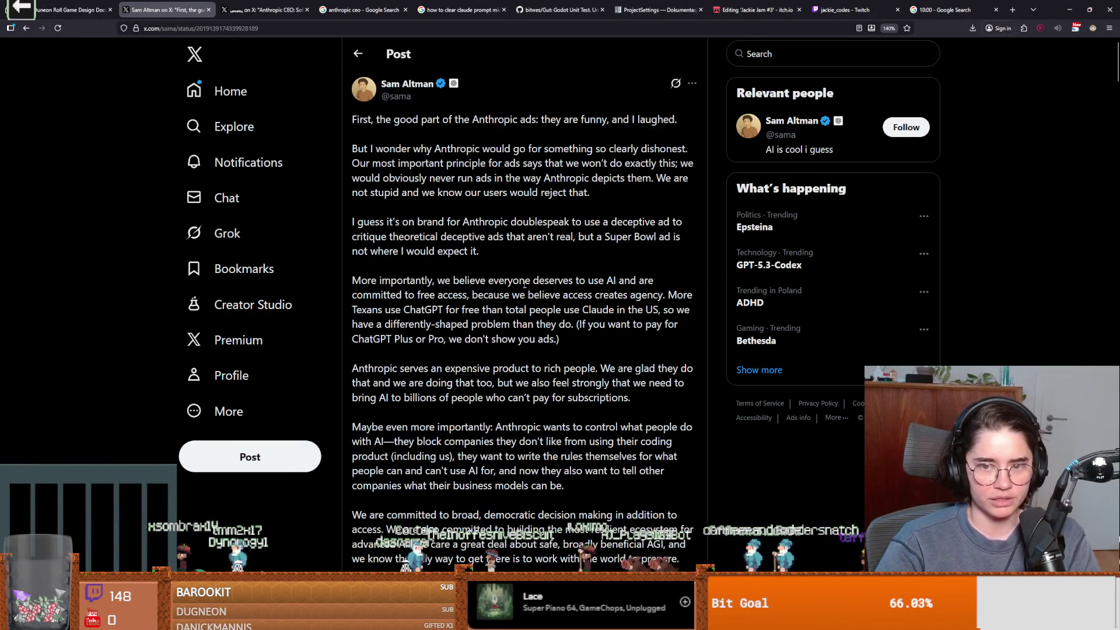
left_click_drag(362, 121, 472, 121)
left_click(472, 124)
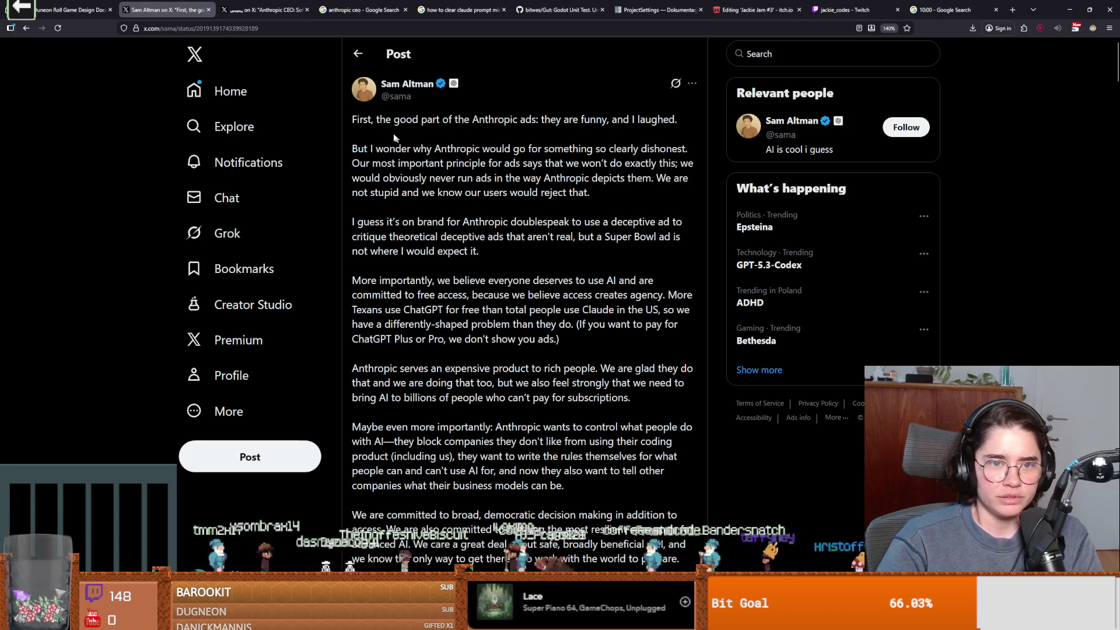
left_click_drag(463, 119, 542, 120)
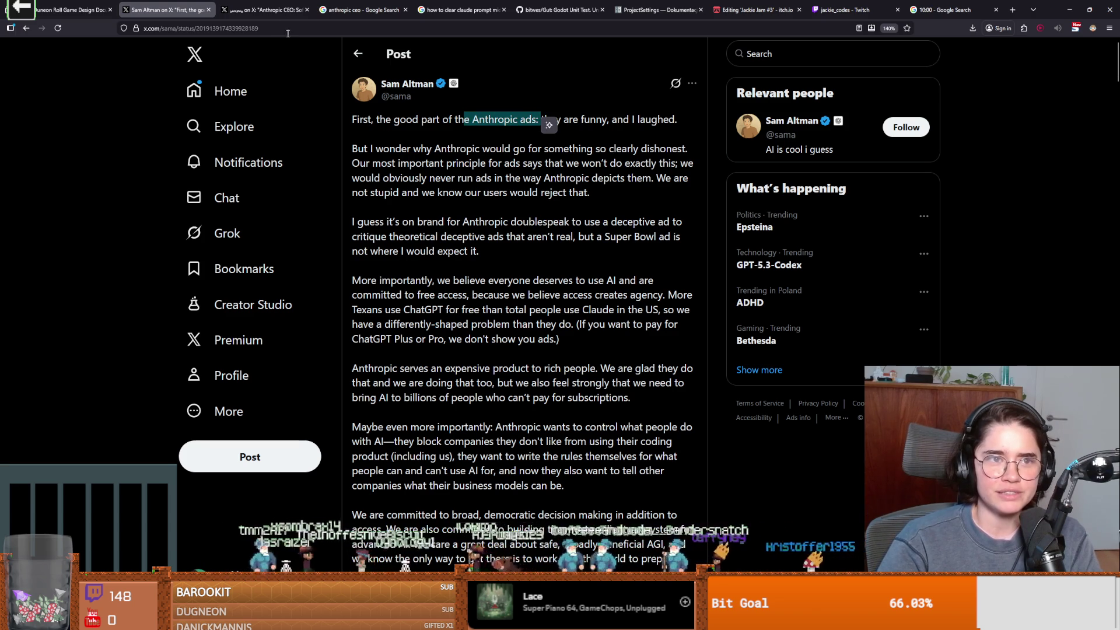
key("ctrl+Tab")
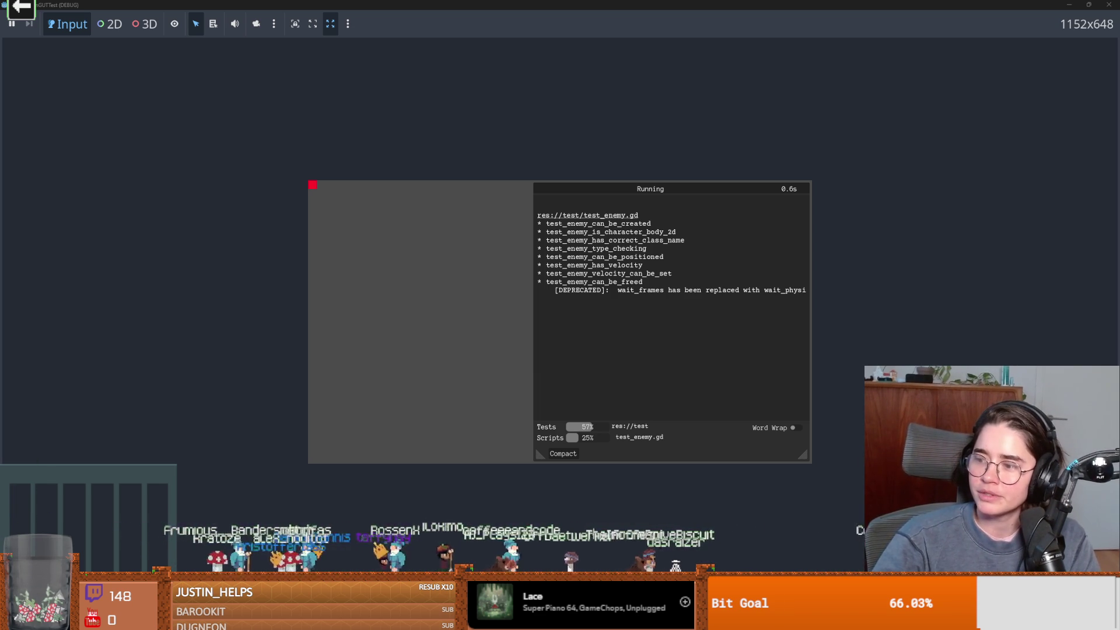
key("alt+Tab")
Unmute the pinned Claude Opus 4.6 video, pause it at 0:24, and make it full screen.
scroll(579, 428, "down", 3)
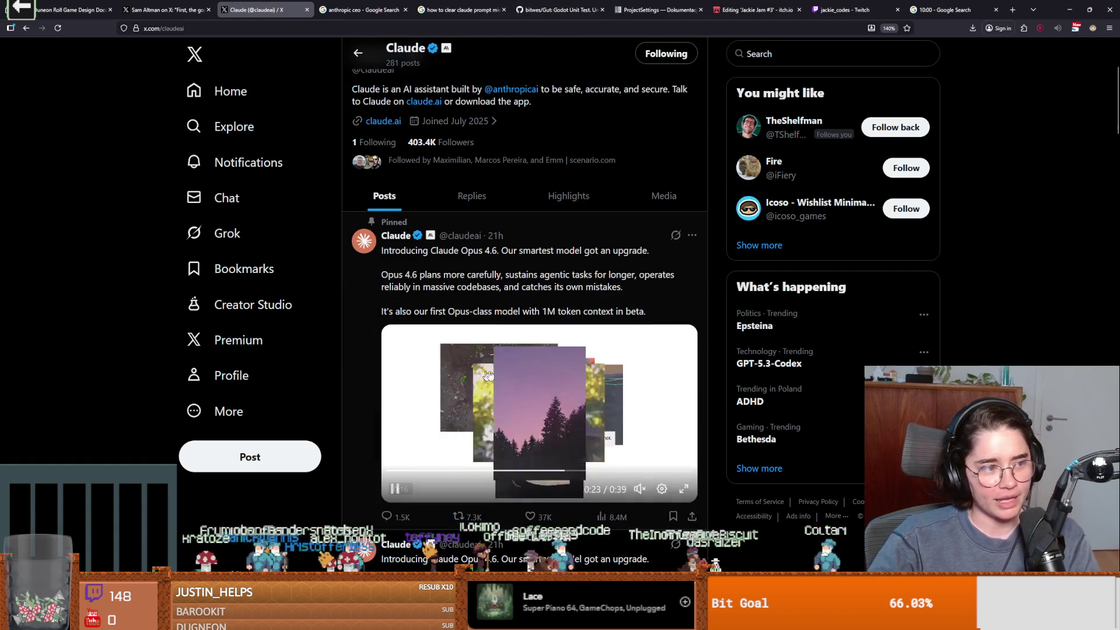
left_click(608, 461)
left_click(620, 461)
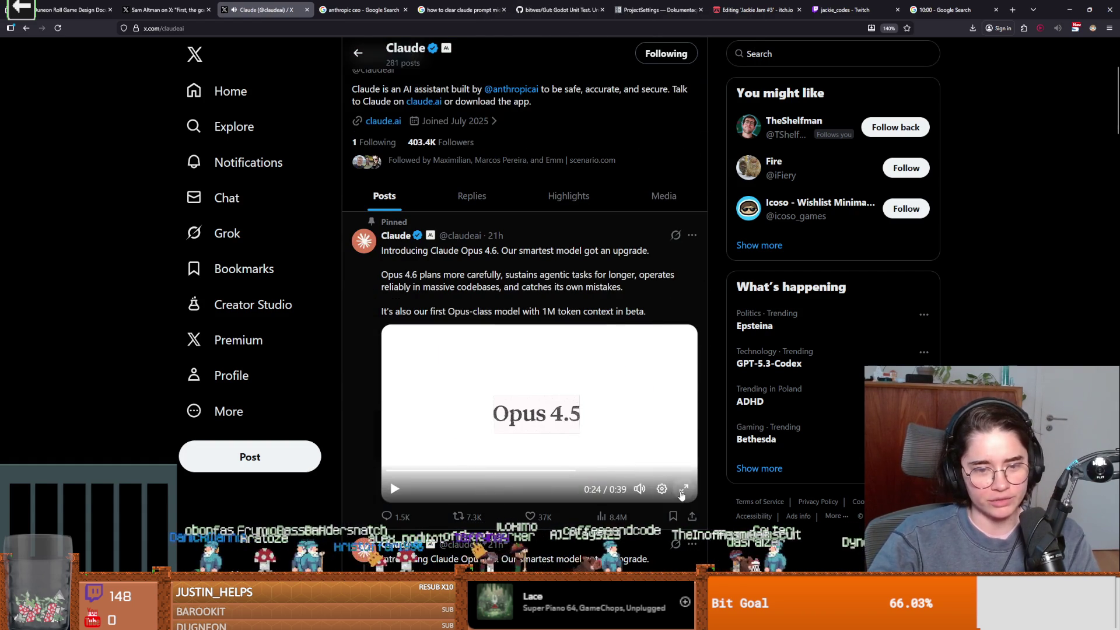
left_click(683, 490)
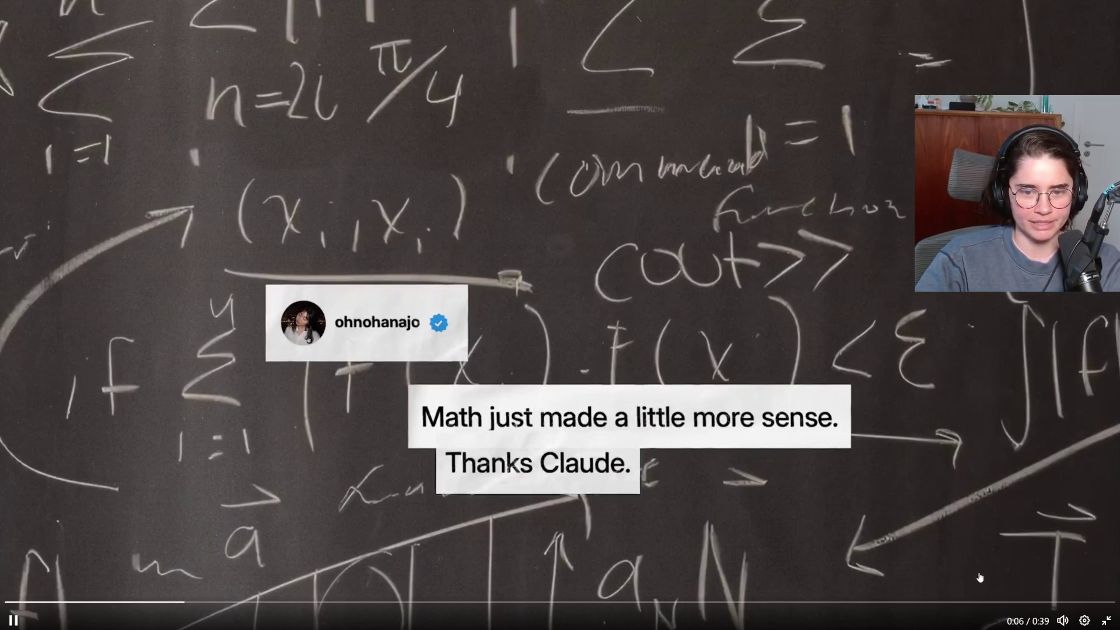
Lower the volume and watch the Opus 4.6 video, pausing on the ocean clip, 0:16 and Mars rover.
mouse_move(1063, 620)
left_click_drag(1063, 567, 1065, 578)
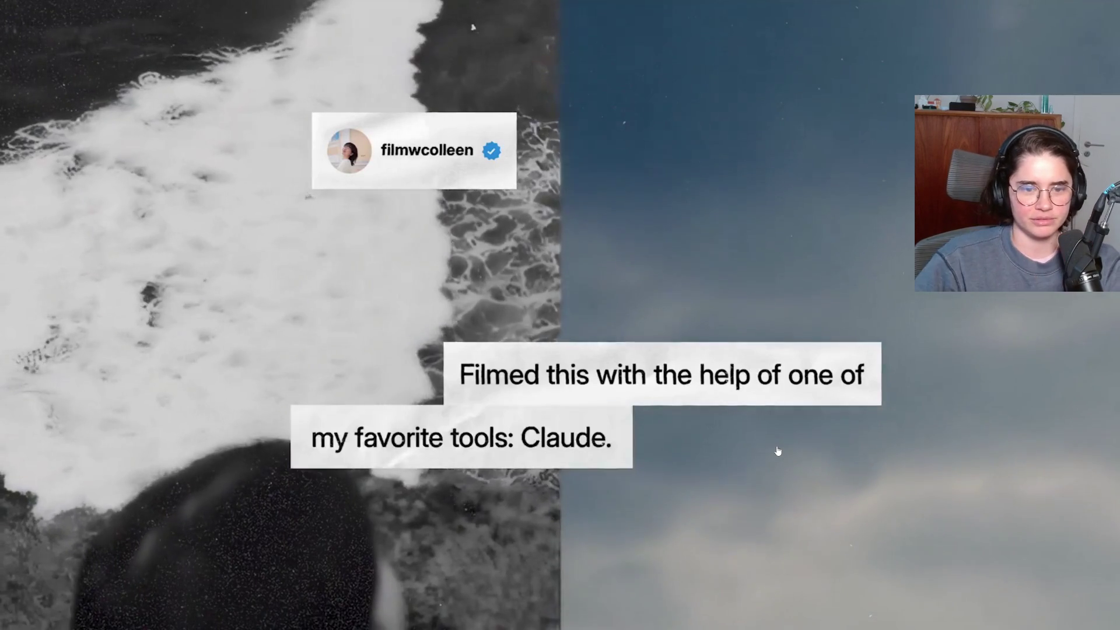
left_click(773, 450)
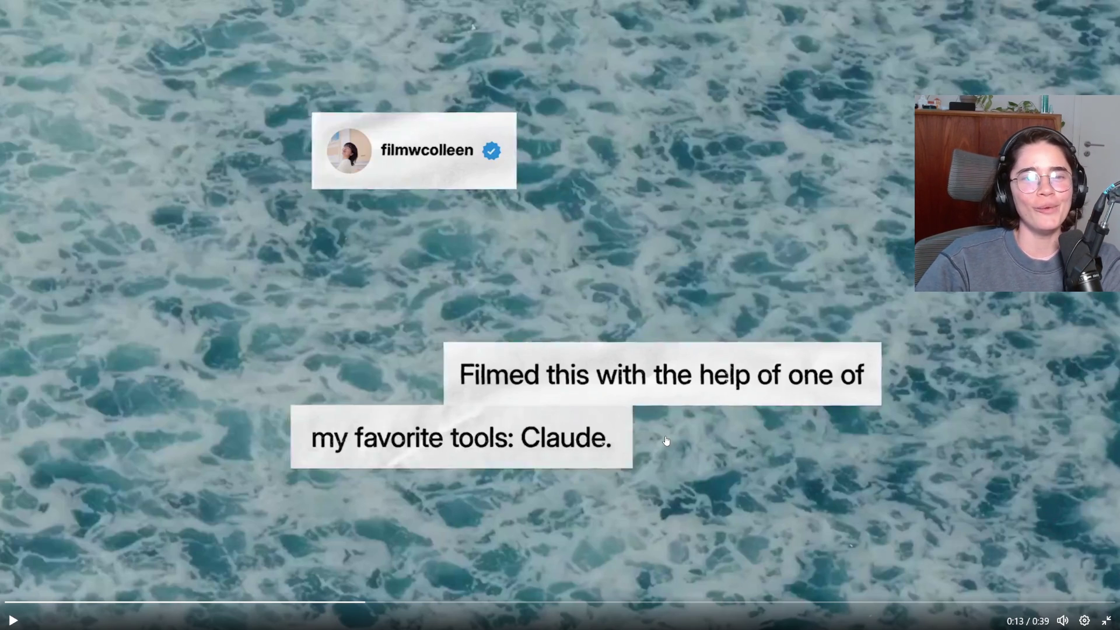
left_click(765, 451)
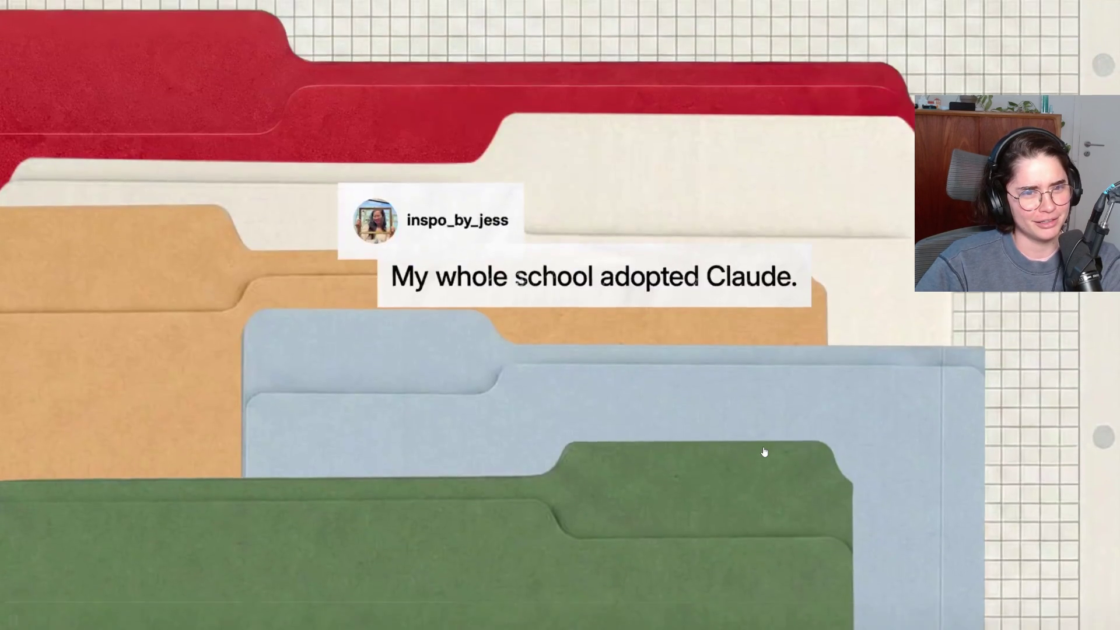
left_click(765, 451)
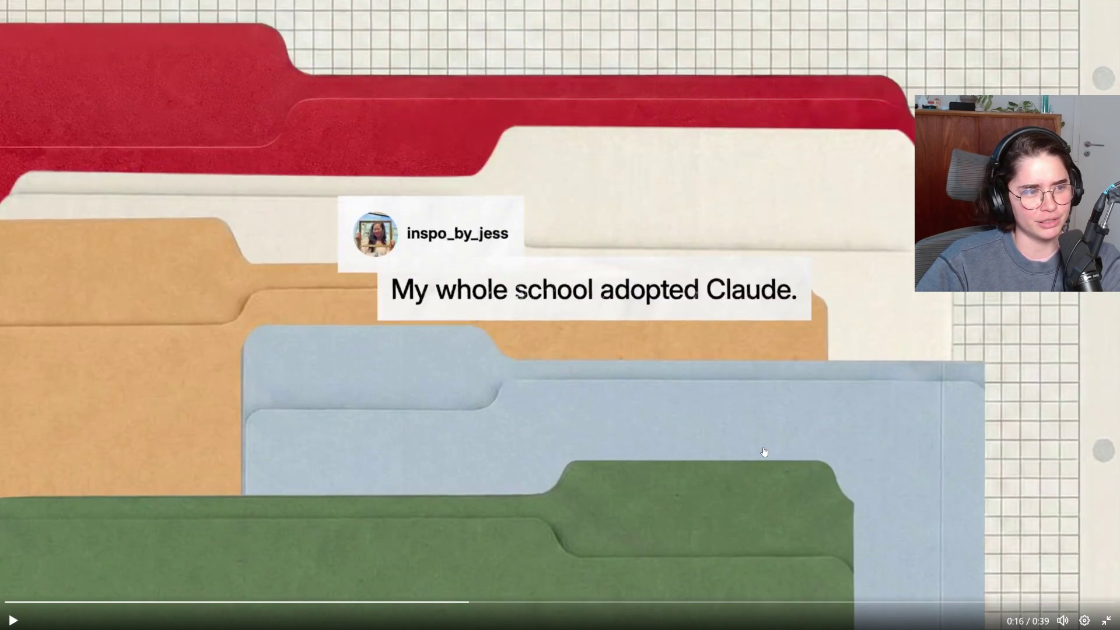
left_click(765, 452)
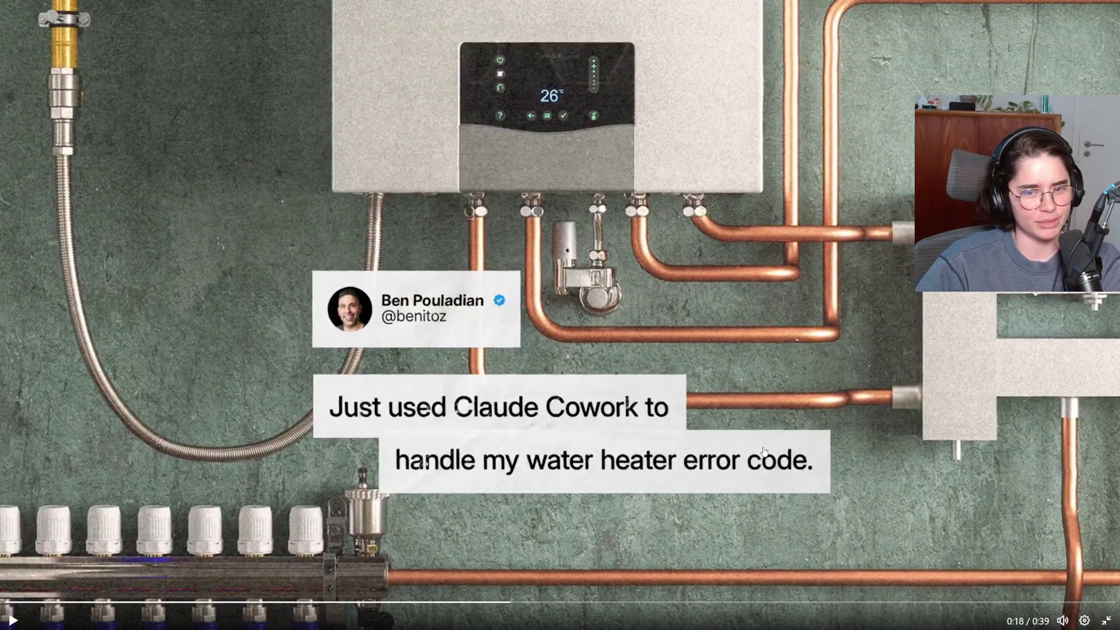
left_click(763, 451)
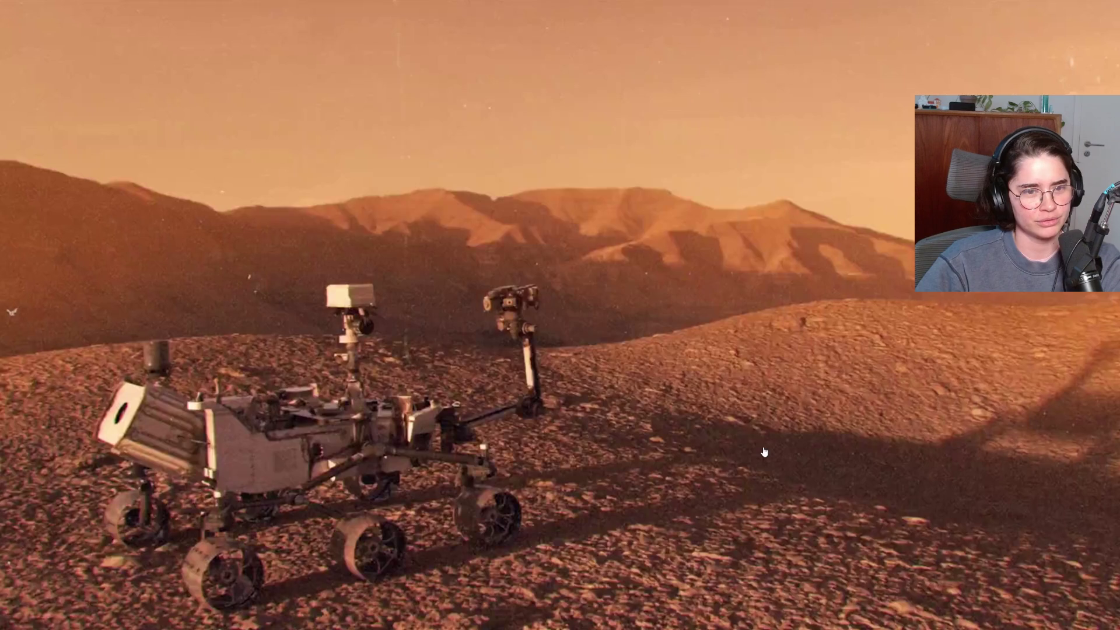
left_click(764, 453)
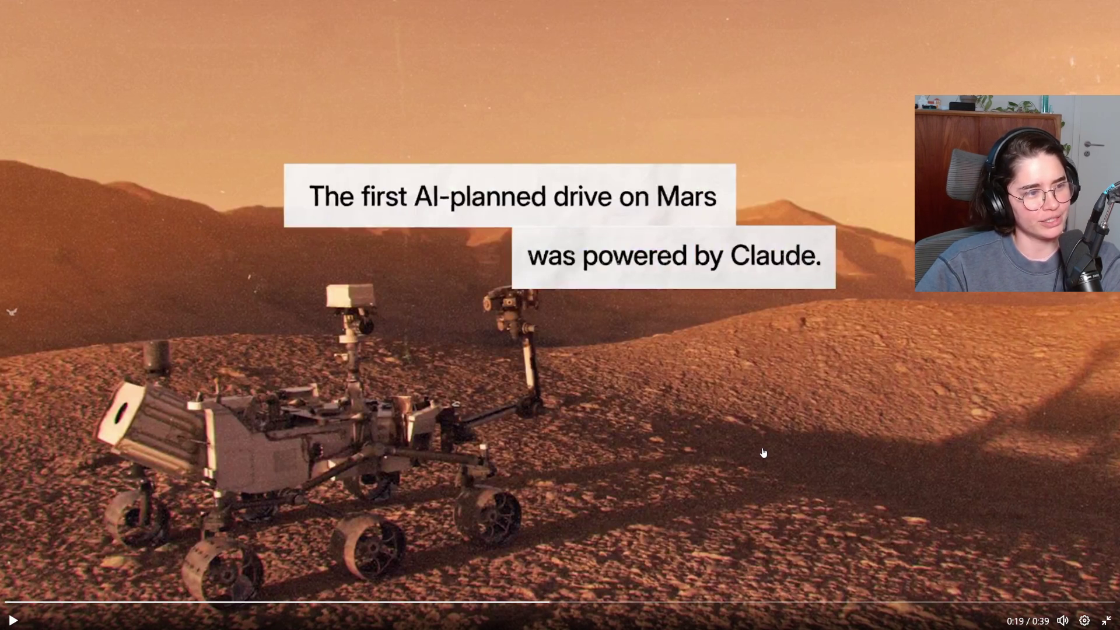
left_click(763, 453)
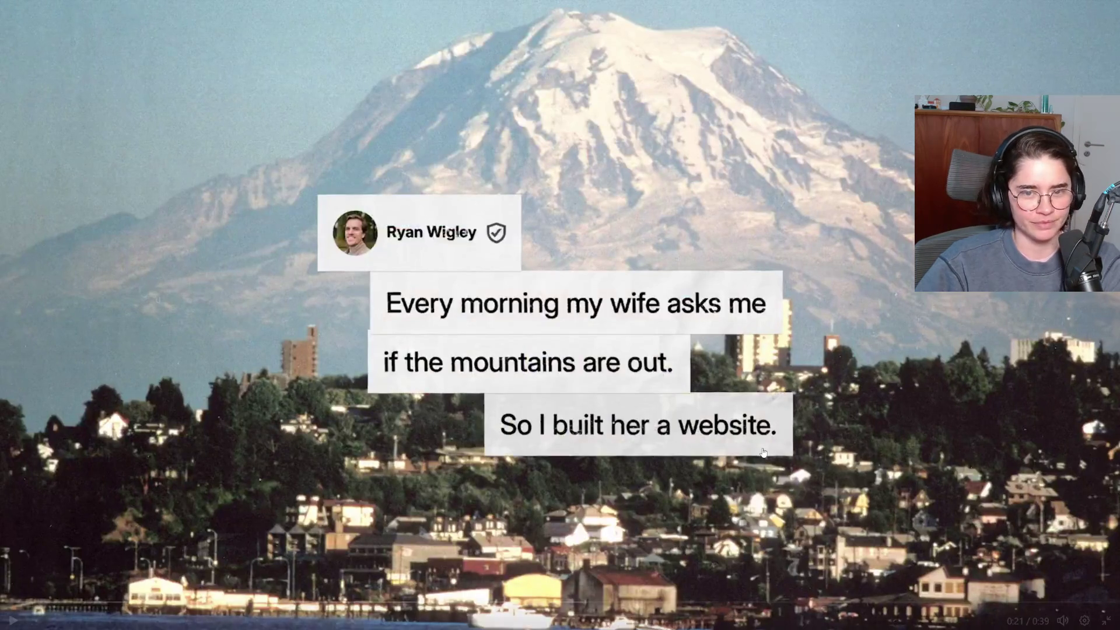
left_click(876, 520)
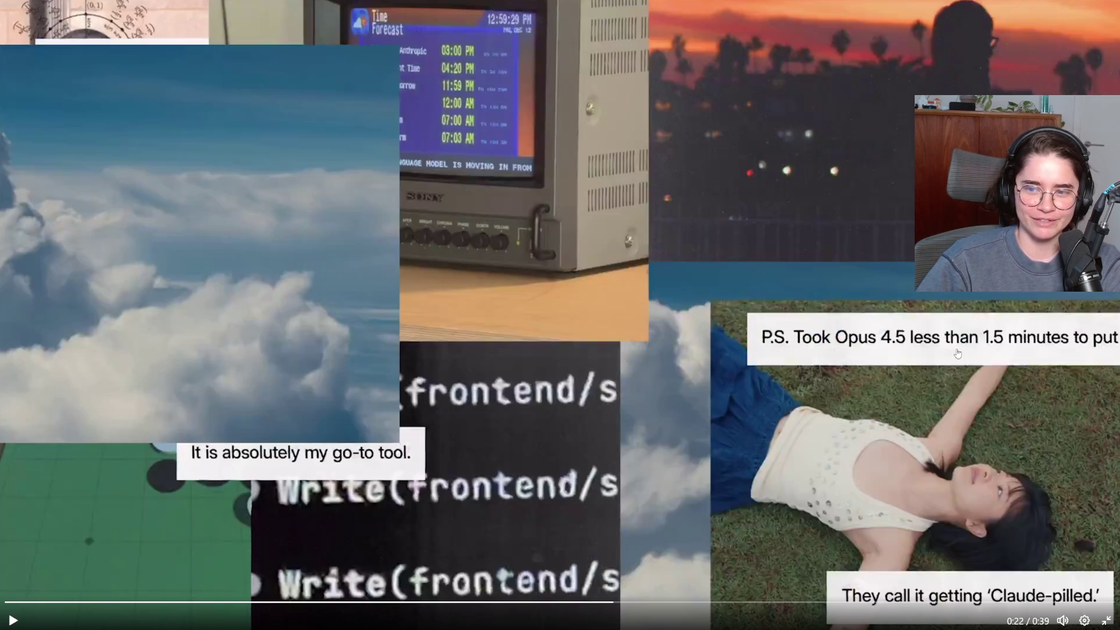
left_click(849, 420)
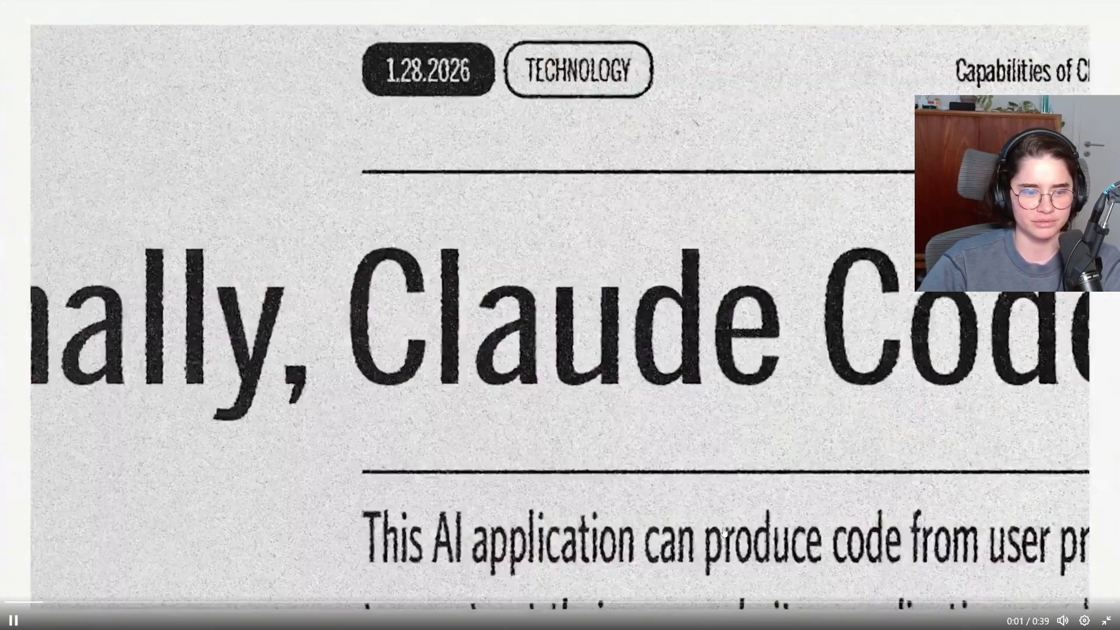
left_click(740, 529)
key("Escape")
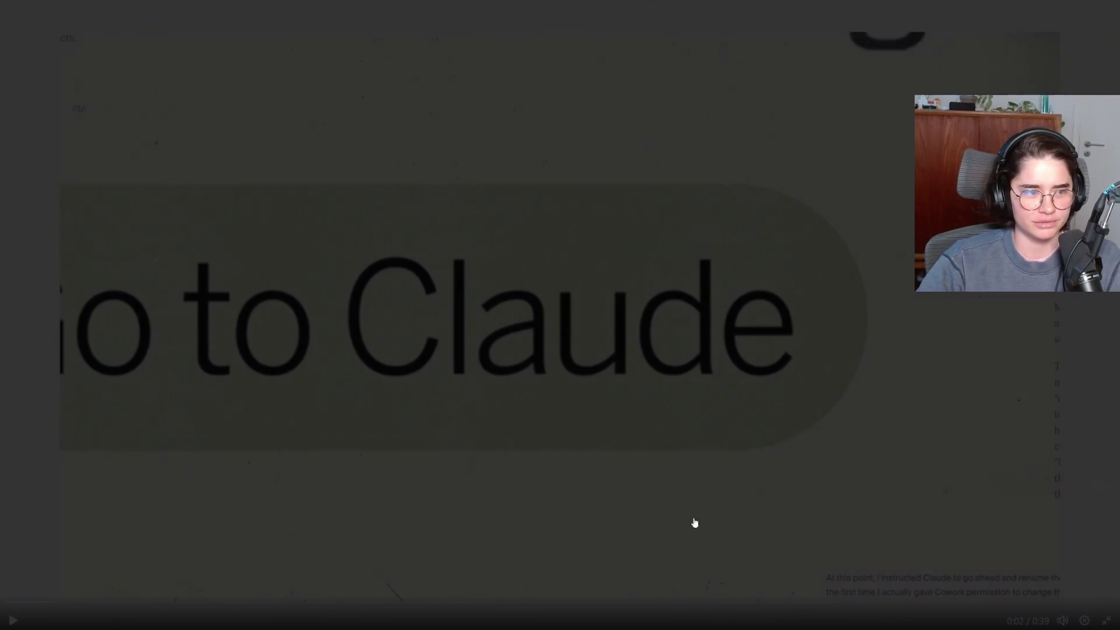
scroll(496, 362, "down", 4)
scroll(642, 265, "up", 2)
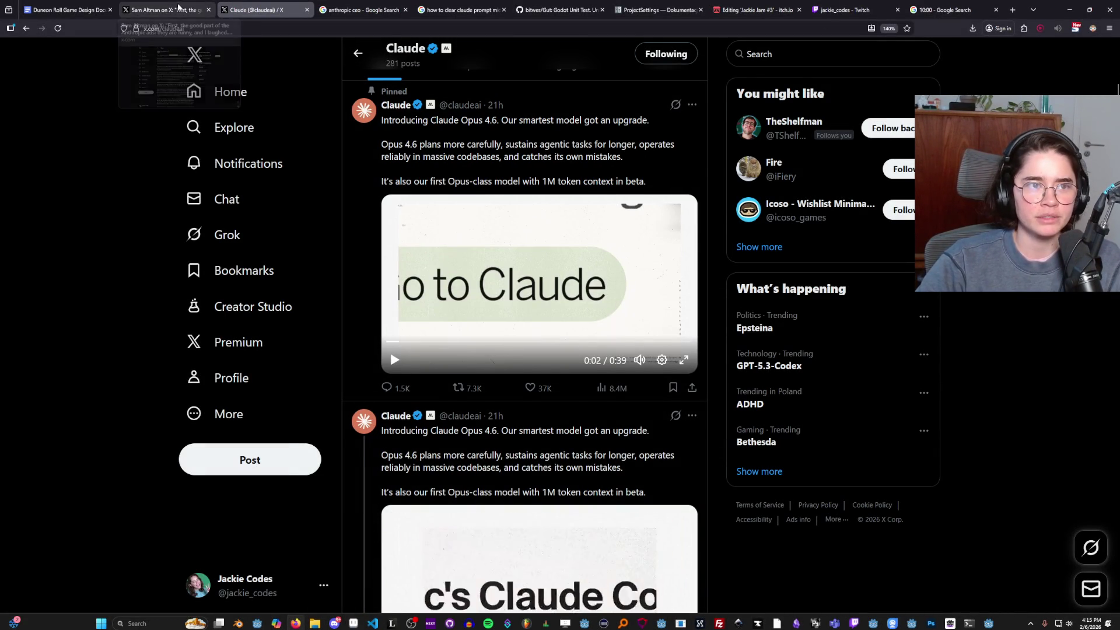
Go to the Anthropic ads post and highlight its opening line and the line calling the ads funny.
key("ctrl+shift+Tab")
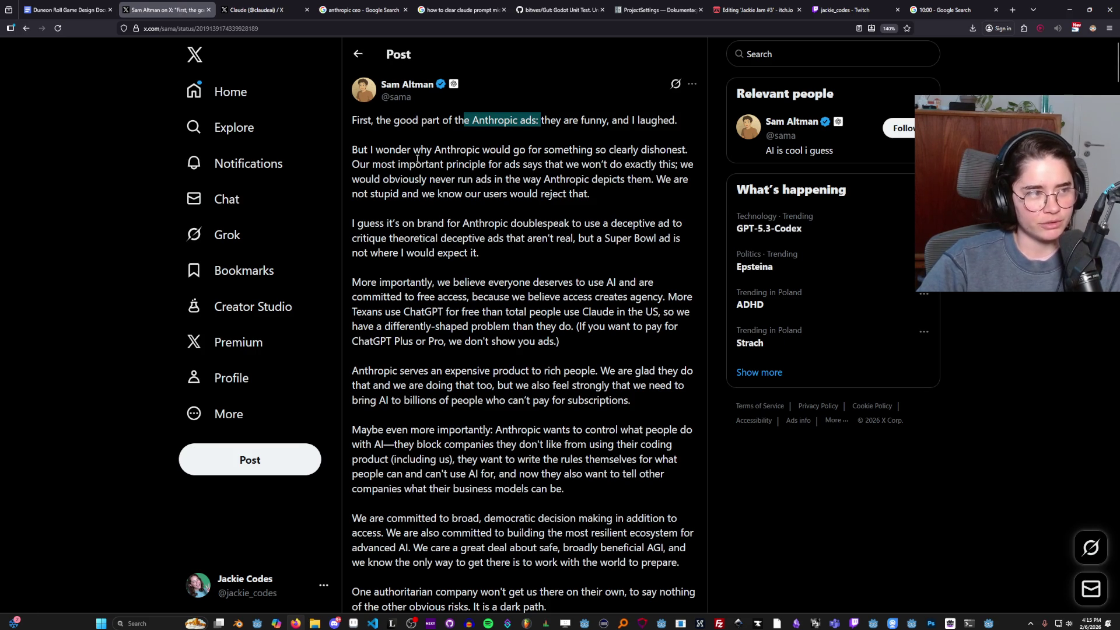
left_click_drag(368, 120, 670, 121)
left_click(535, 121)
mouse_move(370, 150)
left_mouse_down()
mouse_move(641, 151)
mouse_move(392, 166)
mouse_move(539, 165)
mouse_move(492, 180)
left_mouse_up()
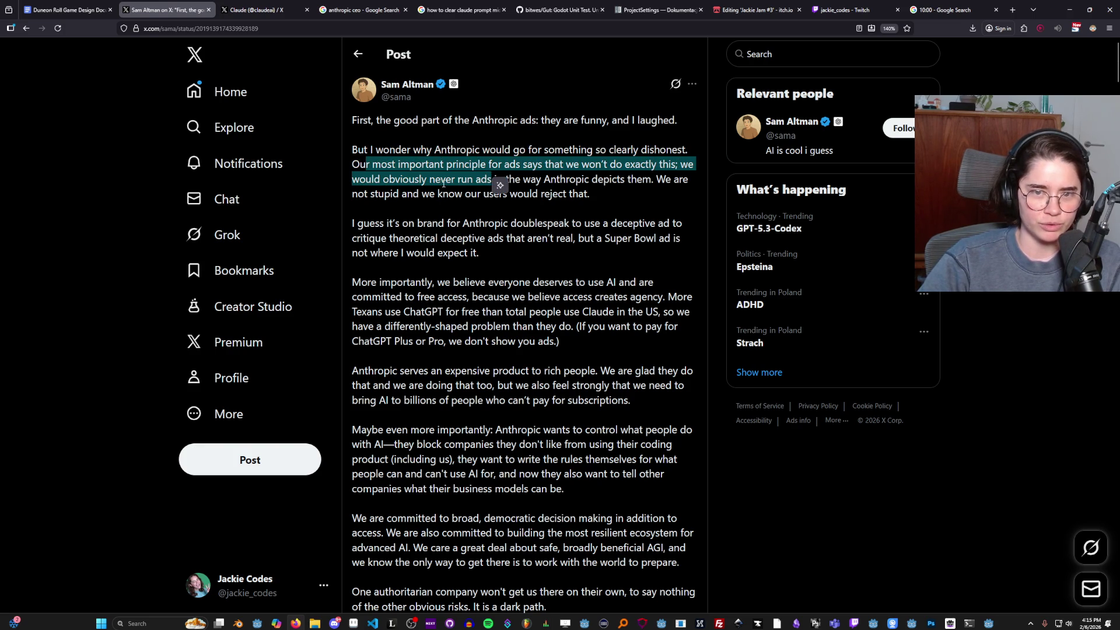
left_click(465, 199)
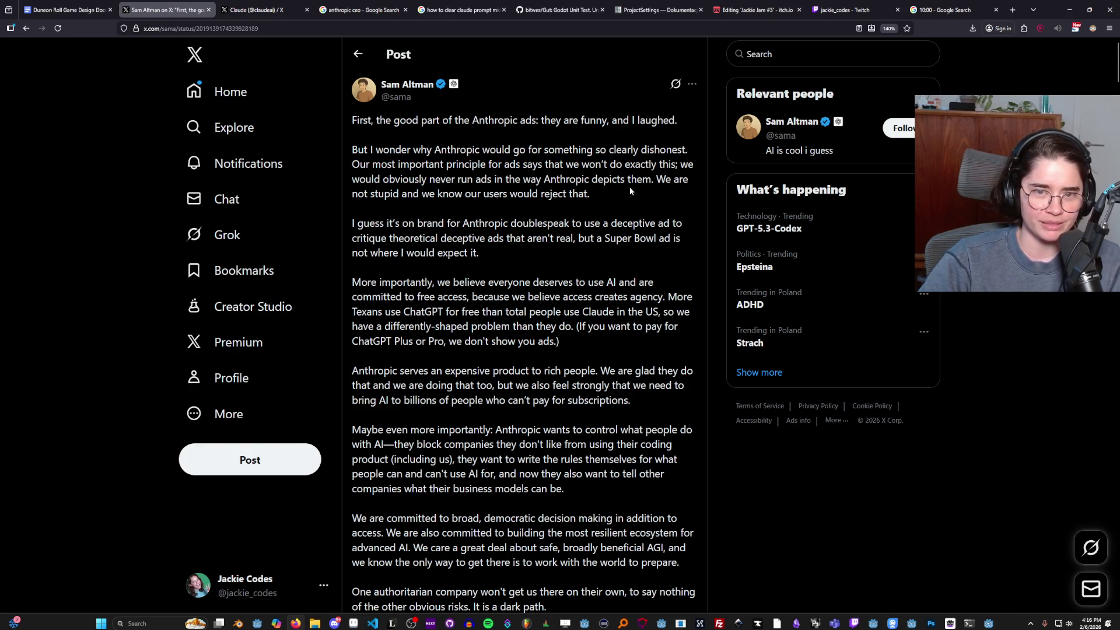
Highlight the sentence about deceptive ads and the paragraph about free access to AI.
scroll(478, 204, "down", 1)
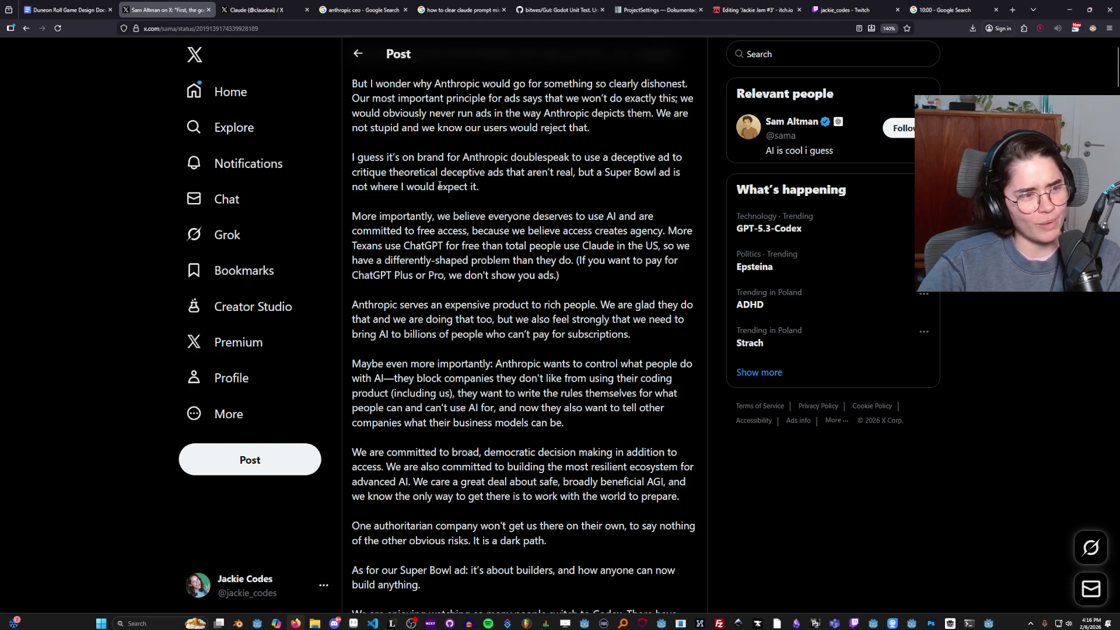
mouse_move(366, 187)
left_mouse_down()
mouse_move(380, 172)
mouse_move(414, 172)
left_mouse_up()
left_click(468, 175)
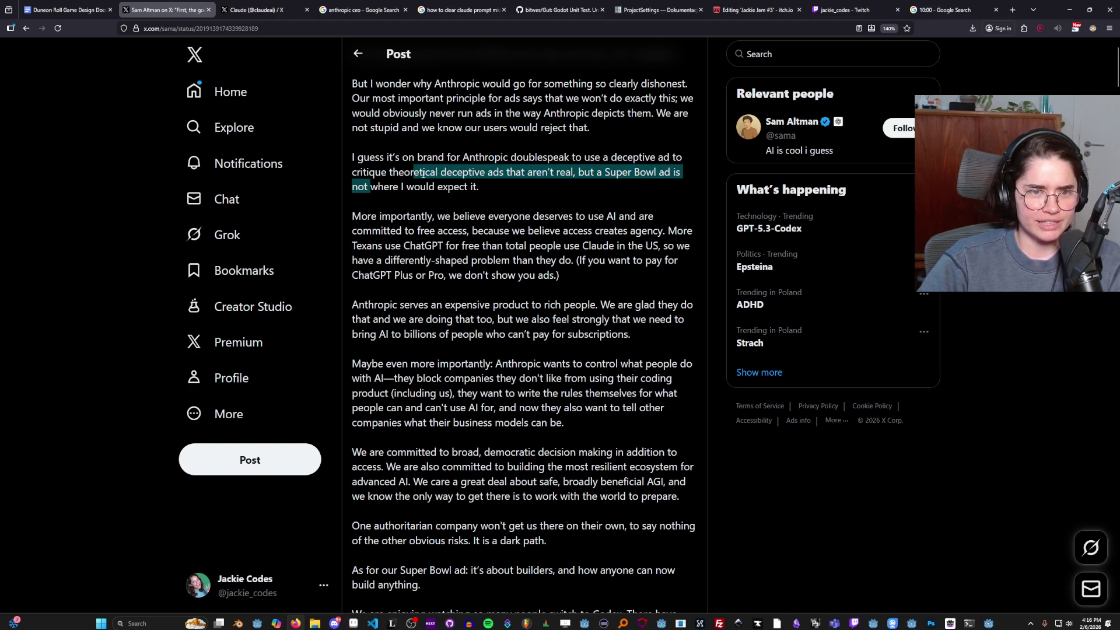
left_click(466, 182)
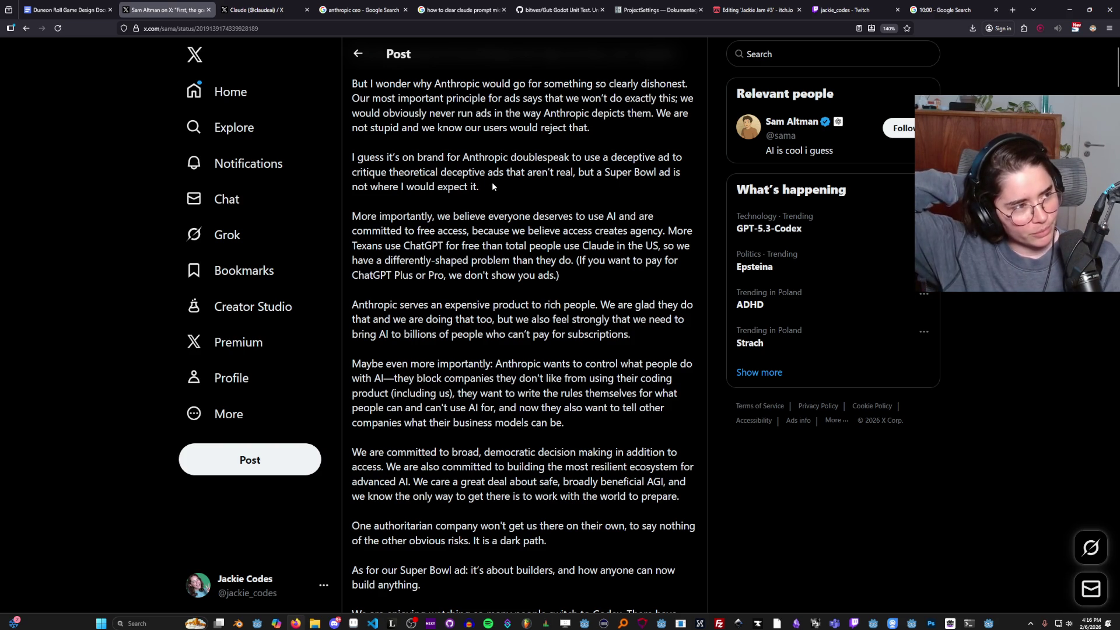
scroll(495, 283, "up", 2)
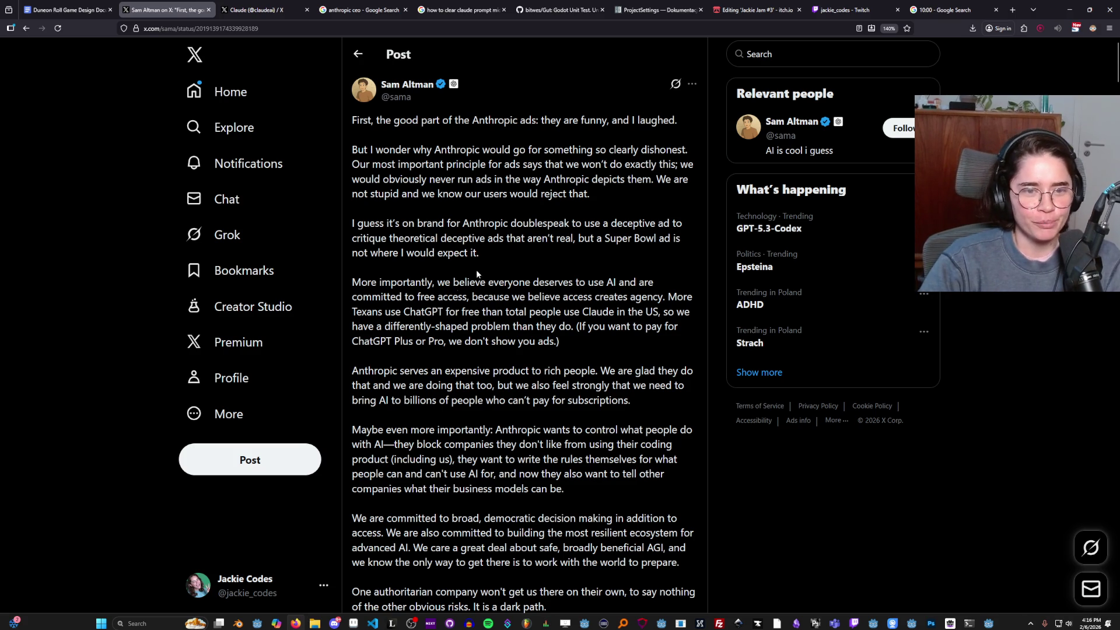
mouse_move(477, 285)
left_mouse_down()
mouse_move(613, 298)
mouse_move(424, 299)
mouse_move(681, 299)
mouse_move(390, 324)
mouse_move(410, 314)
mouse_move(643, 315)
mouse_move(397, 326)
mouse_move(633, 325)
mouse_move(373, 341)
mouse_move(576, 343)
left_mouse_up()
left_click(463, 356)
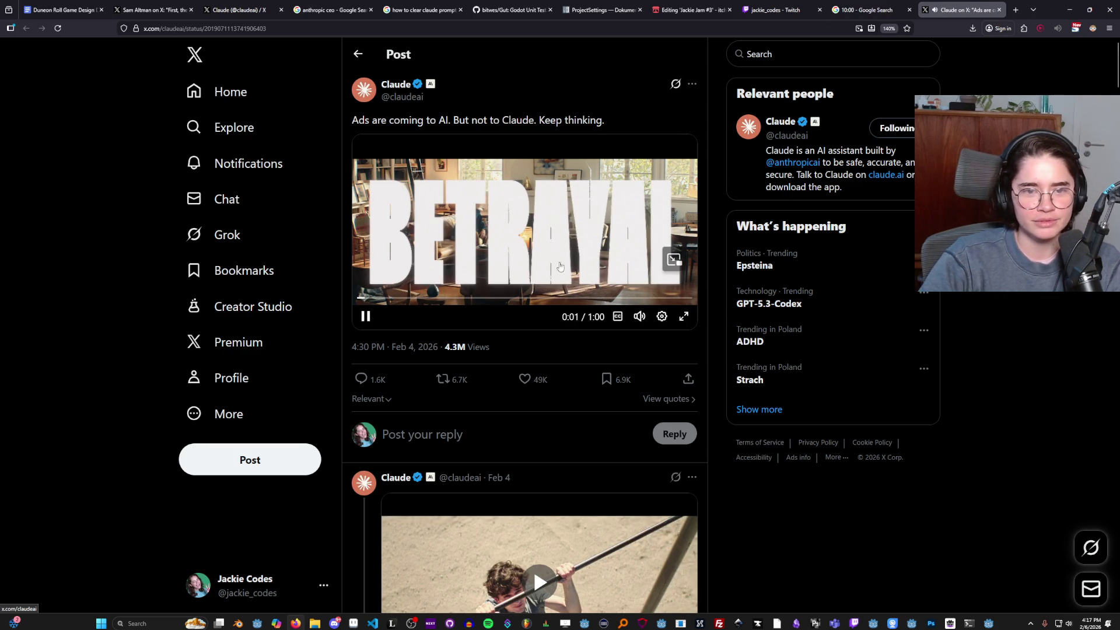
Play Claude's ad video full screen and pause it at 0:13.
left_click(681, 317)
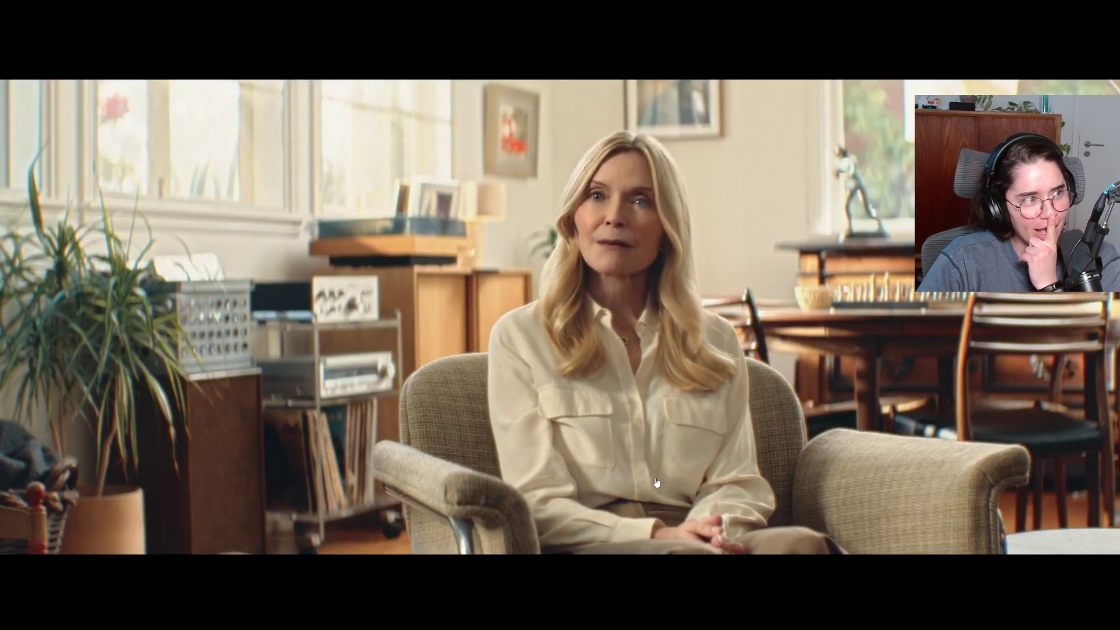
left_click(666, 452)
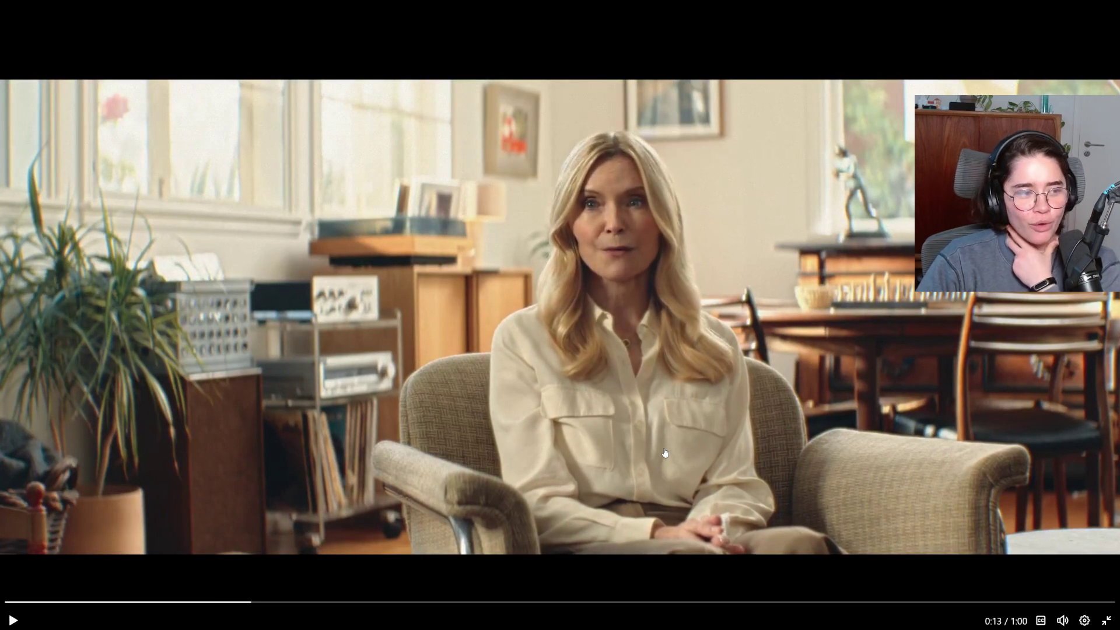
Resume the ad and pause it at 0:58 on the 'Keep thinking.' end card.
left_click(250, 501)
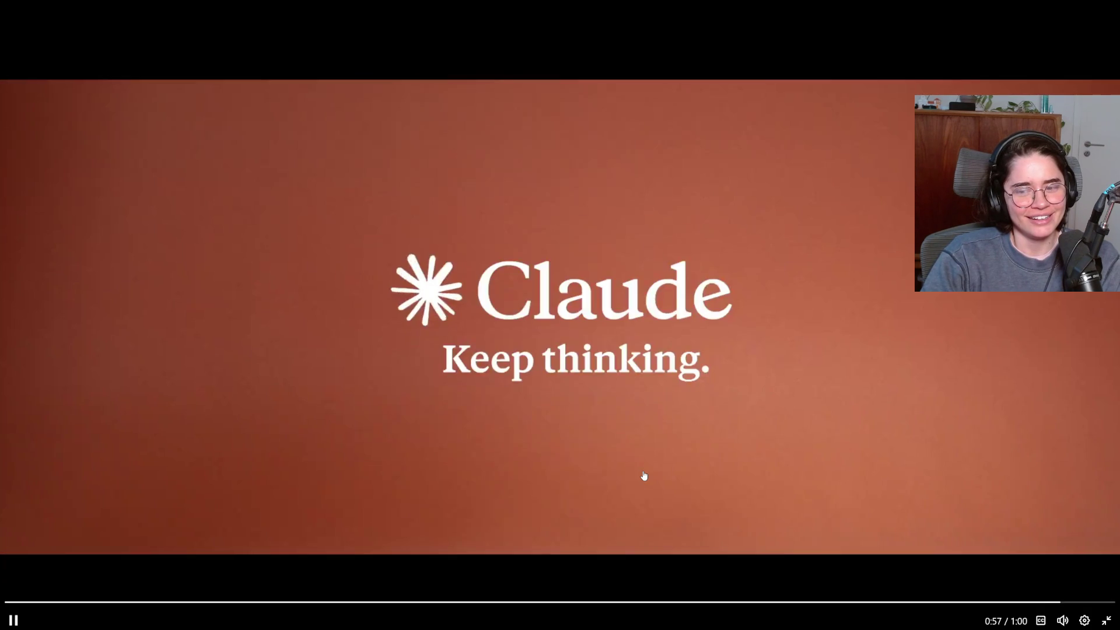
left_click(644, 476)
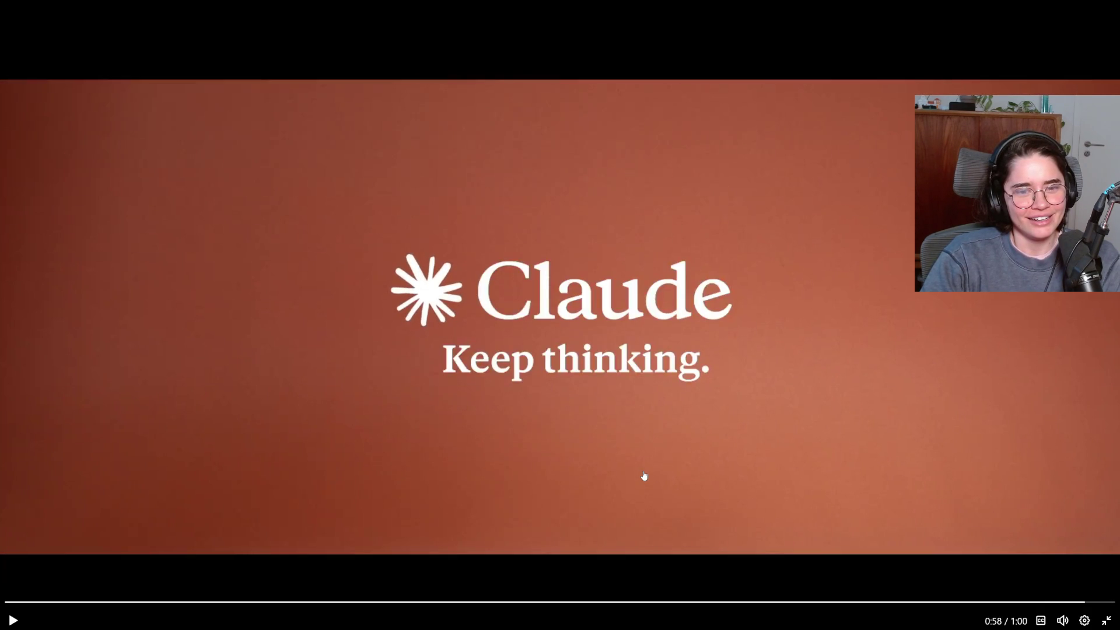
Exit full screen, return to the Anthropic ads response post, and scroll down to its closing line.
key("Escape")
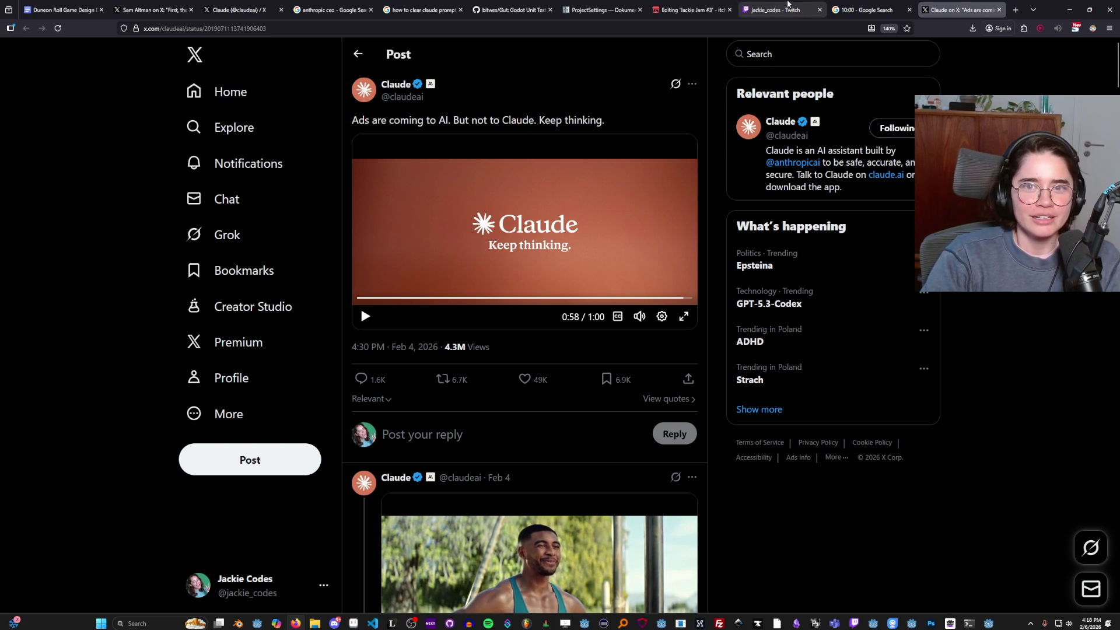
left_click(153, 10)
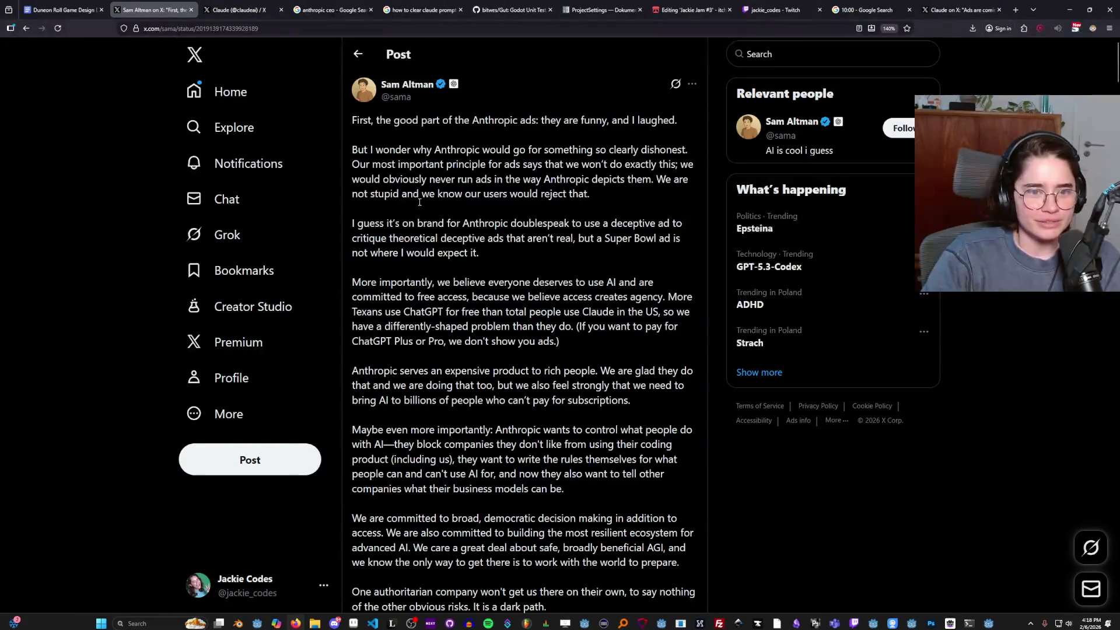
scroll(491, 288, "down", 1)
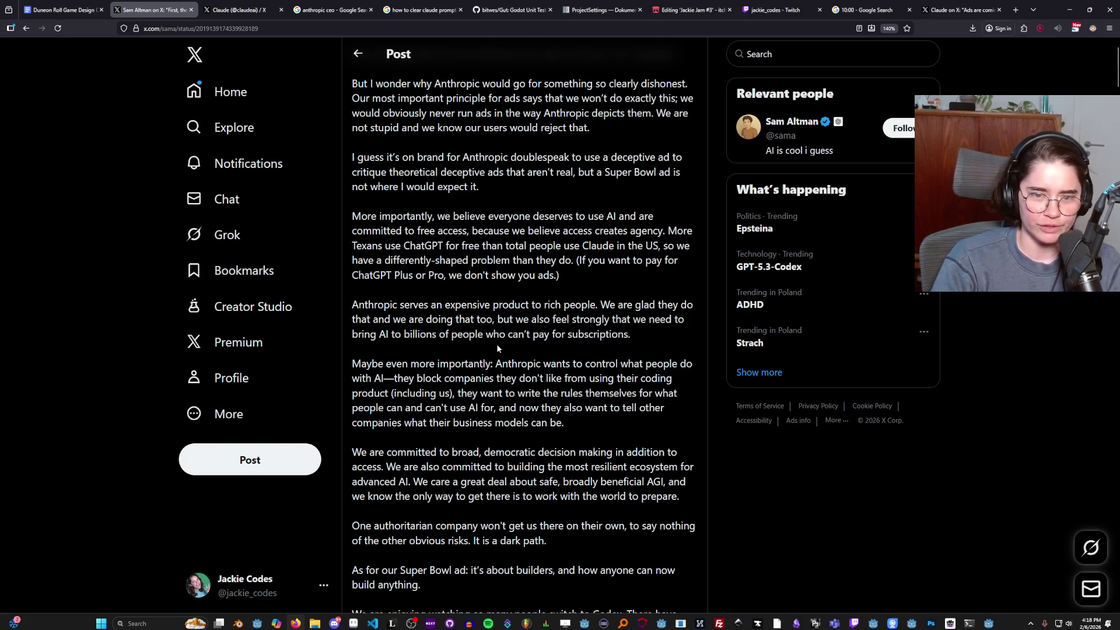
scroll(497, 348, "down", 1)
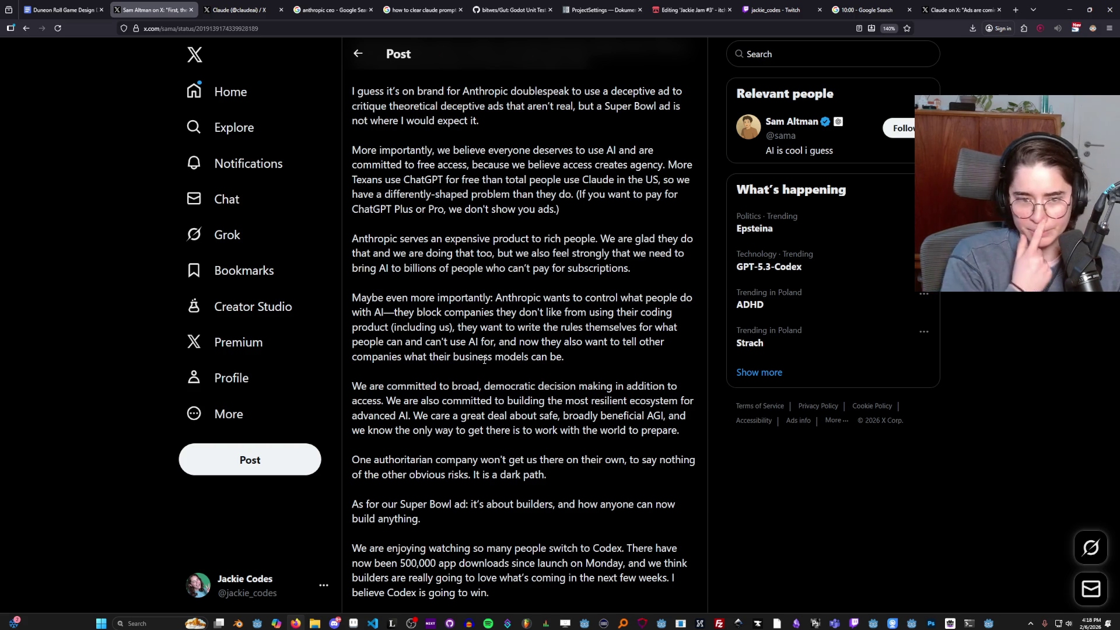
scroll(479, 391, "down", 2)
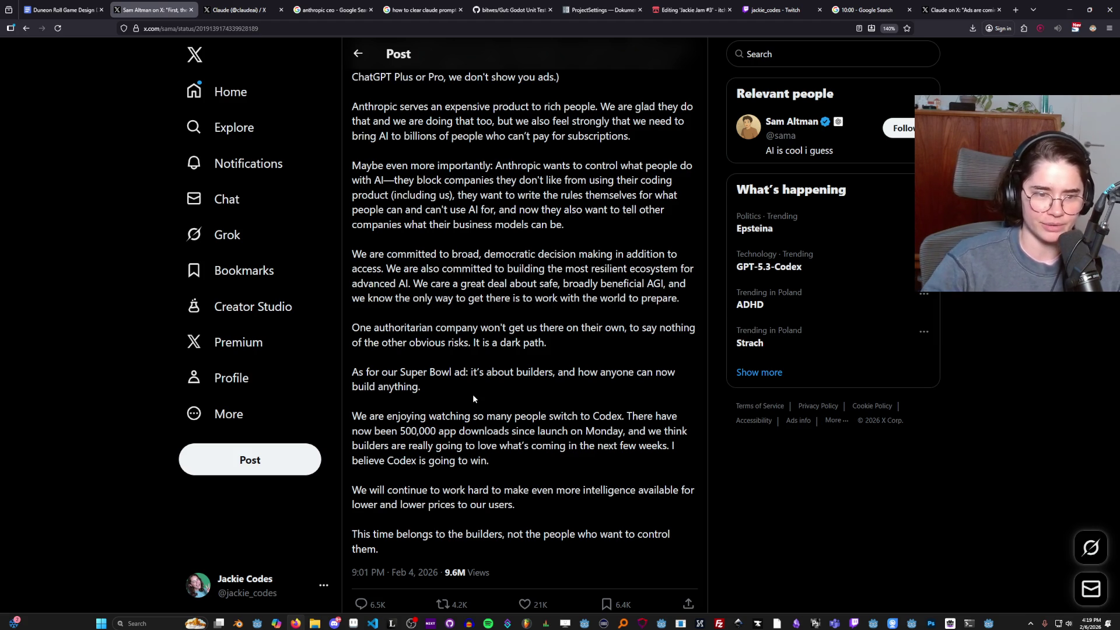
scroll(473, 398, "down", 2)
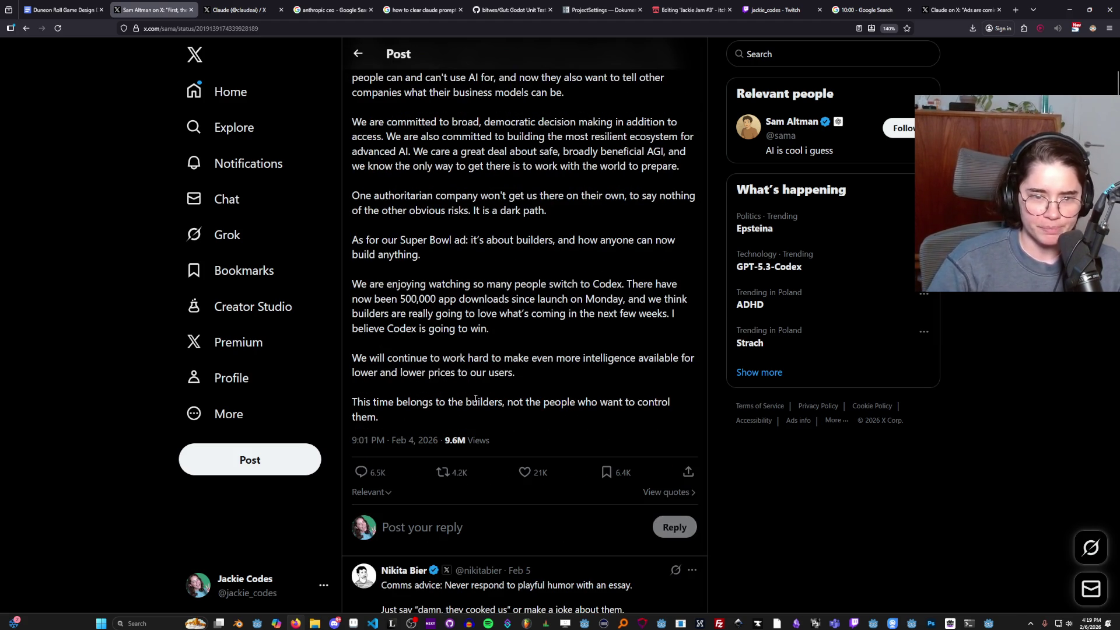